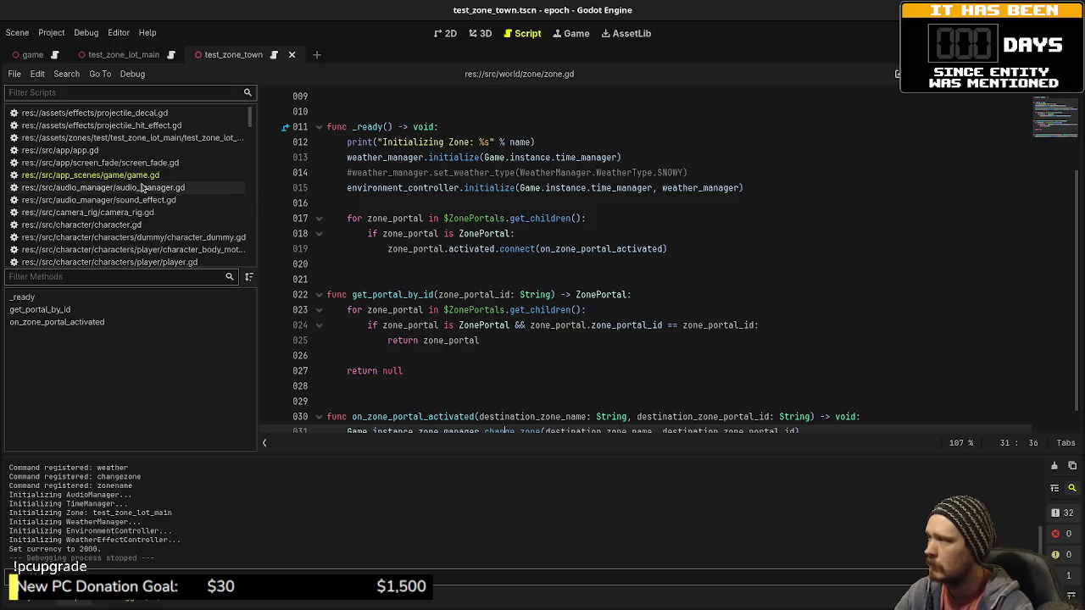
Step: Open game.gd and select the armor shop setup block (lines 104–115)
click(127, 174)
key(ctrl+shift+F11)
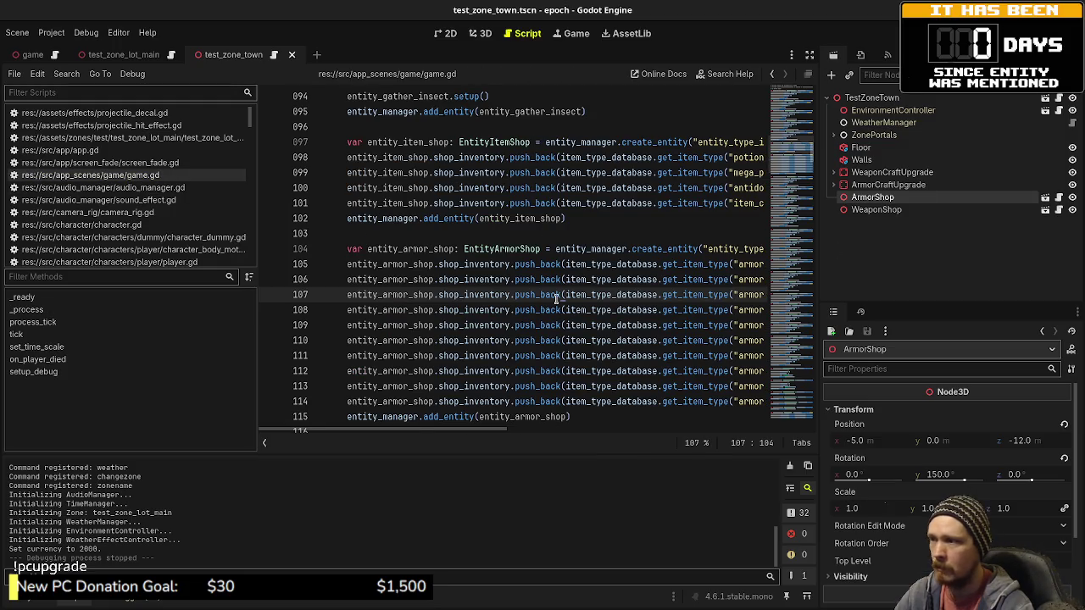
scroll(547, 342, down, 1)
mouse_move(577, 371)
mouse_down()
mouse_move(346, 218)
mouse_move(345, 204)
mouse_up()
key(ctrl+c)
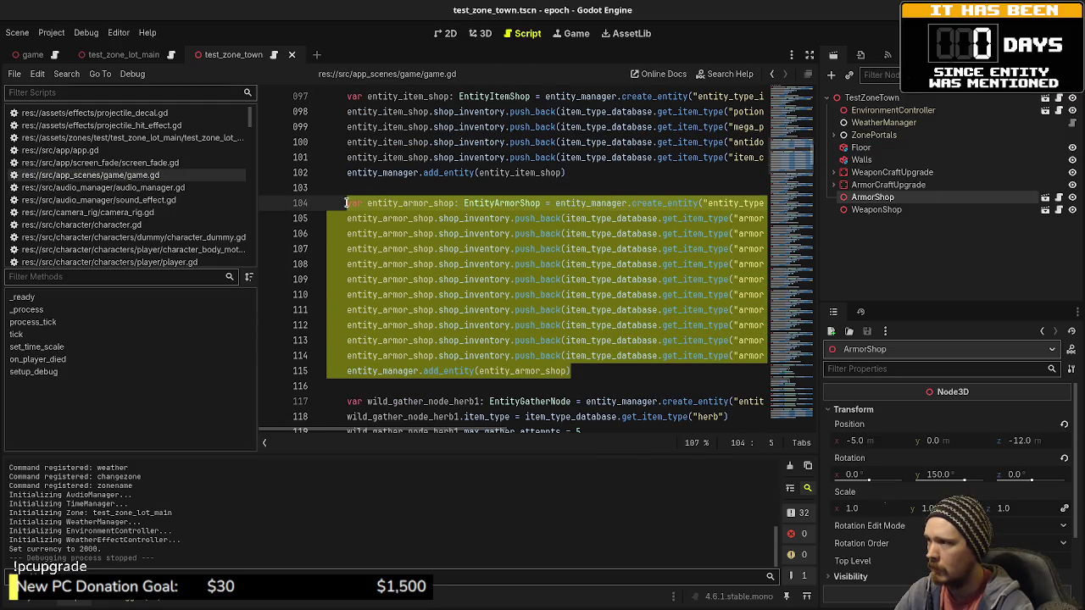
Step: Paste the armor shop block on a new line after the entity_item_shop1 block
scroll(467, 291, down, 13)
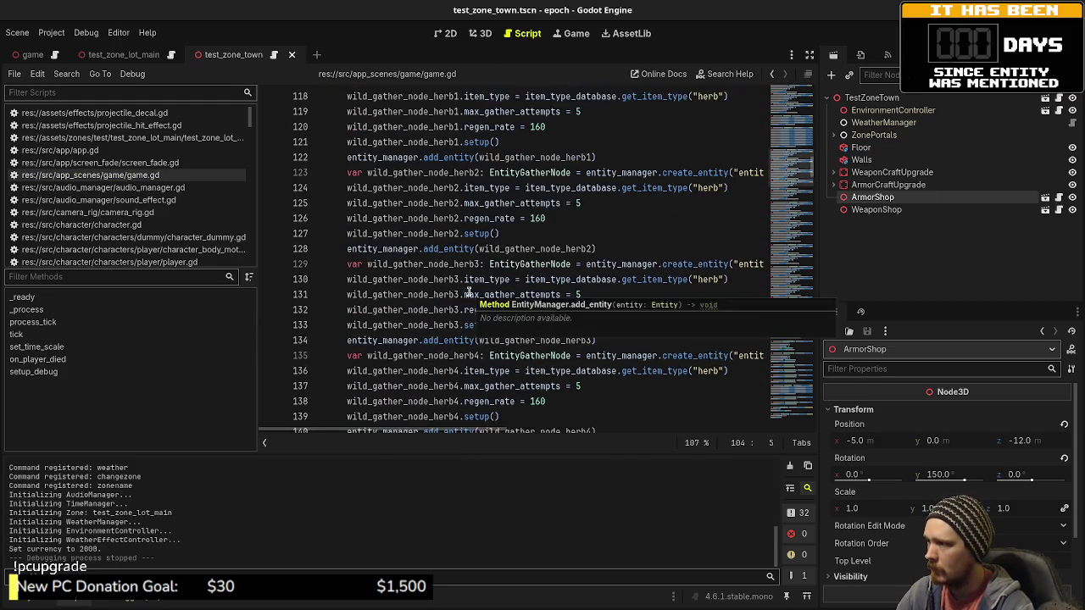
scroll(467, 291, down, 20)
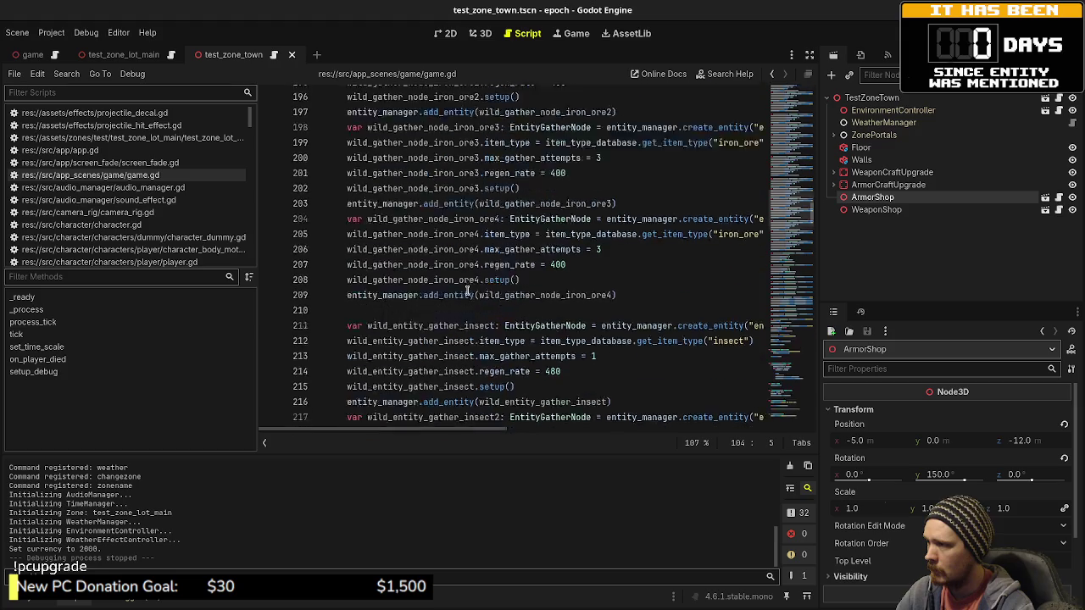
scroll(467, 291, down, 4)
scroll(467, 291, down, 4)
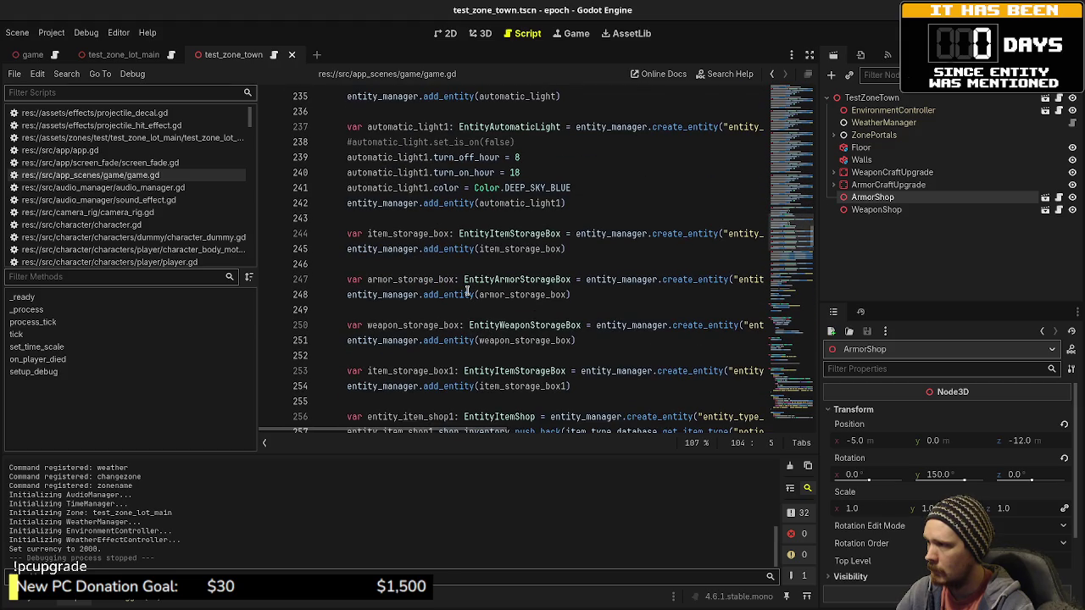
scroll(467, 291, down, 1)
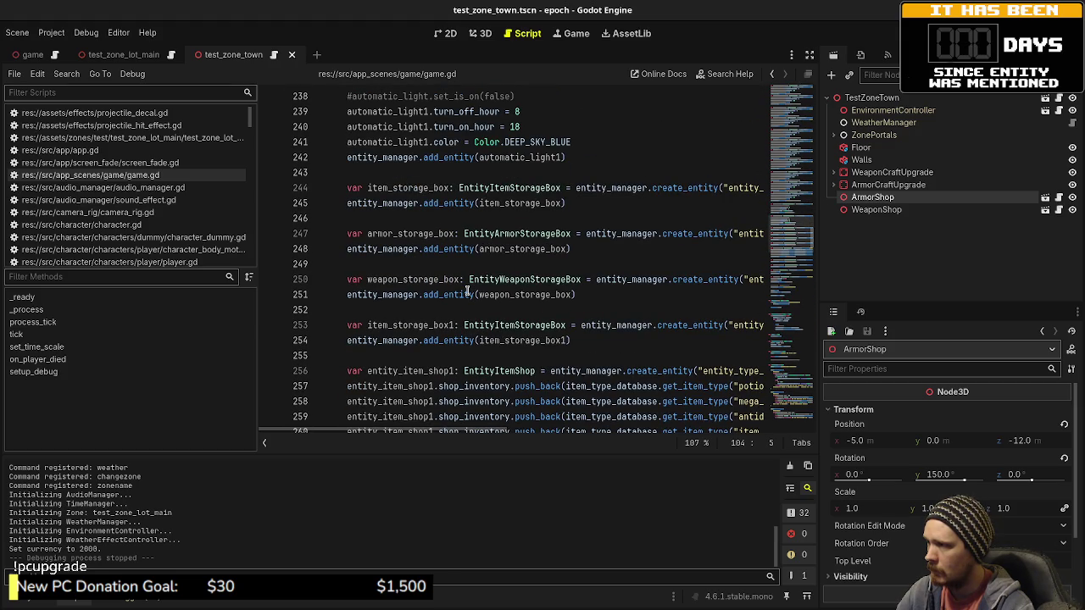
scroll(467, 291, down, 4)
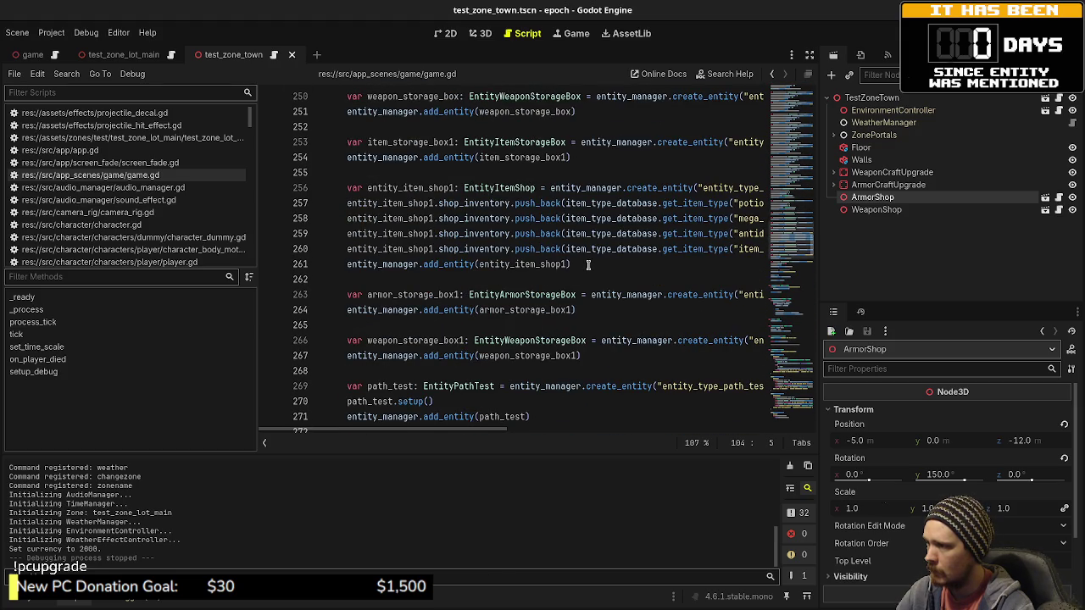
click(589, 266)
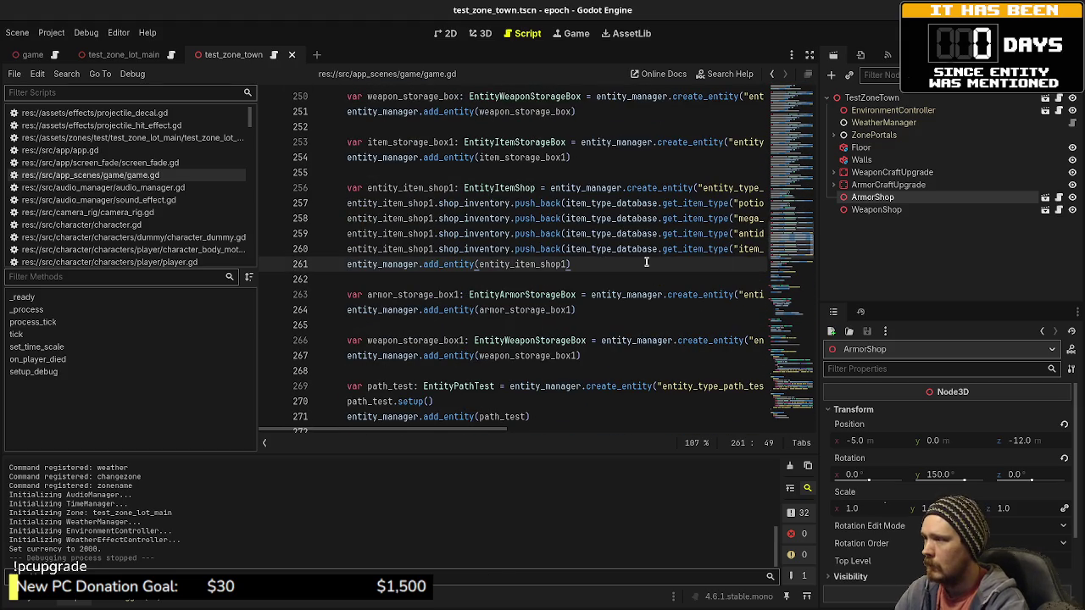
key(Return)
key(ctrl+v)
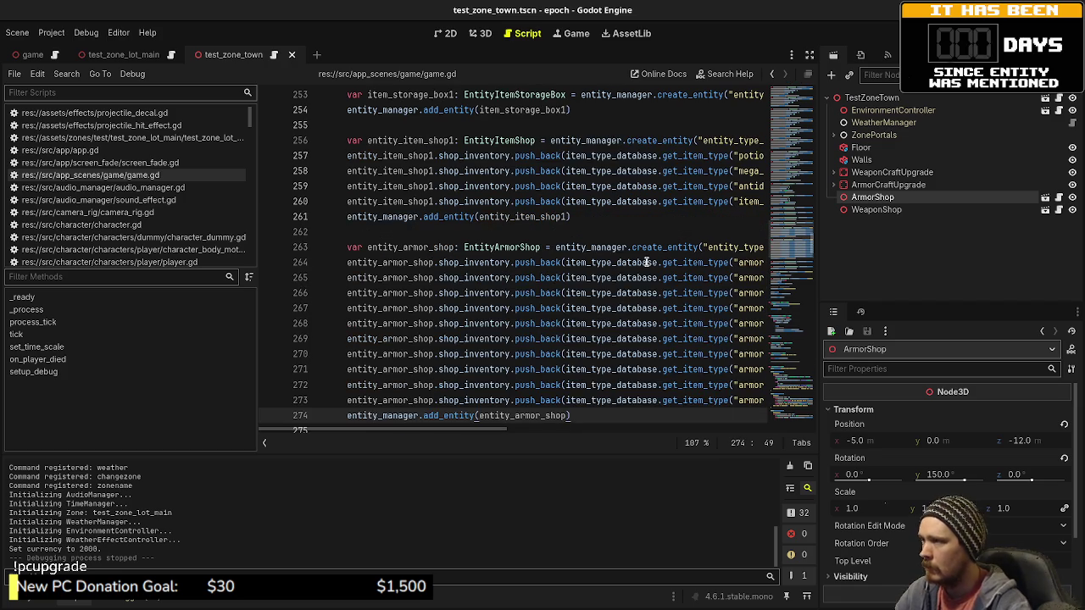
scroll(646, 262, up, 2)
scroll(645, 261, up, 2)
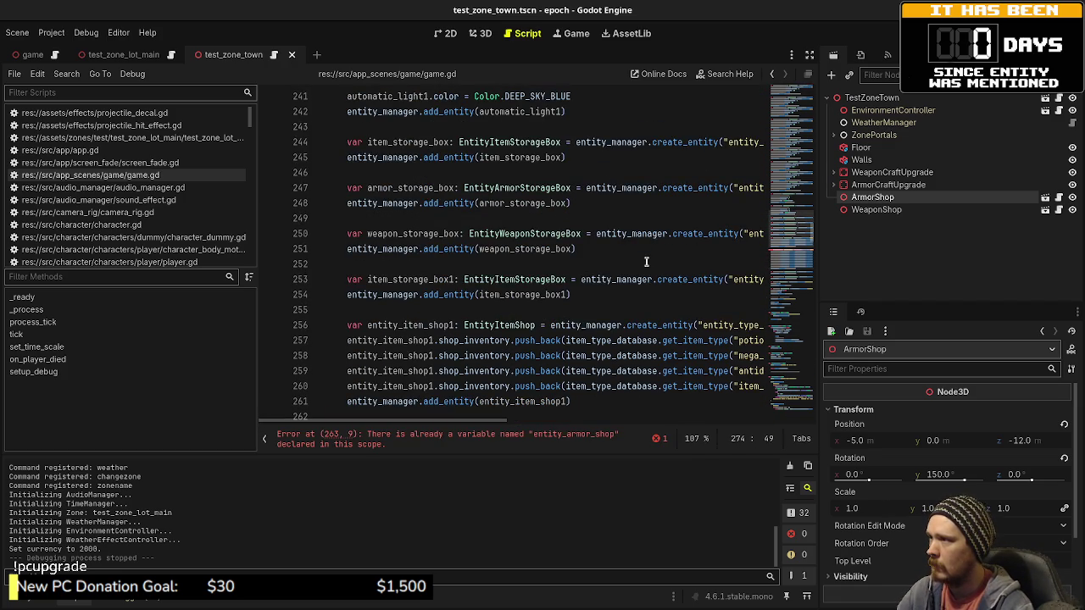
Step: Rename the duplicate variable on line 263 to entity_armor_shop1
scroll(646, 262, down, 5)
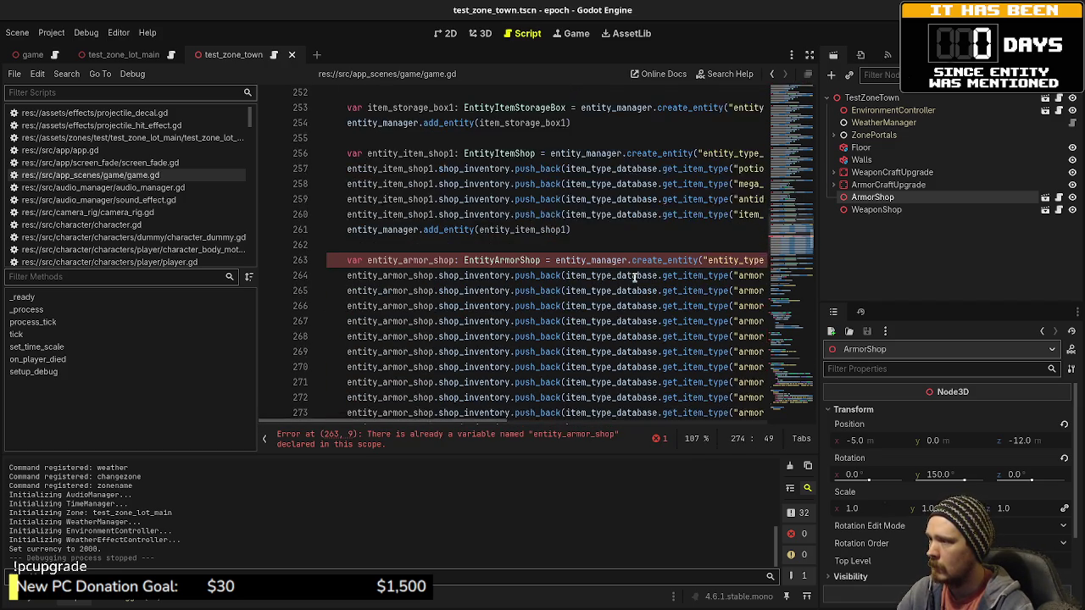
click(455, 204)
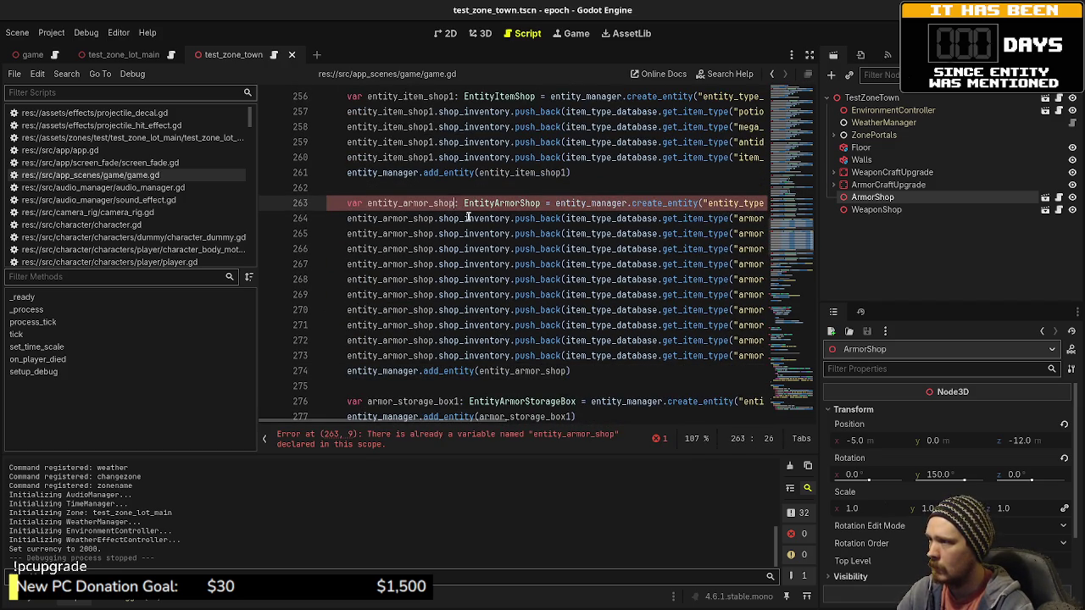
text(1)
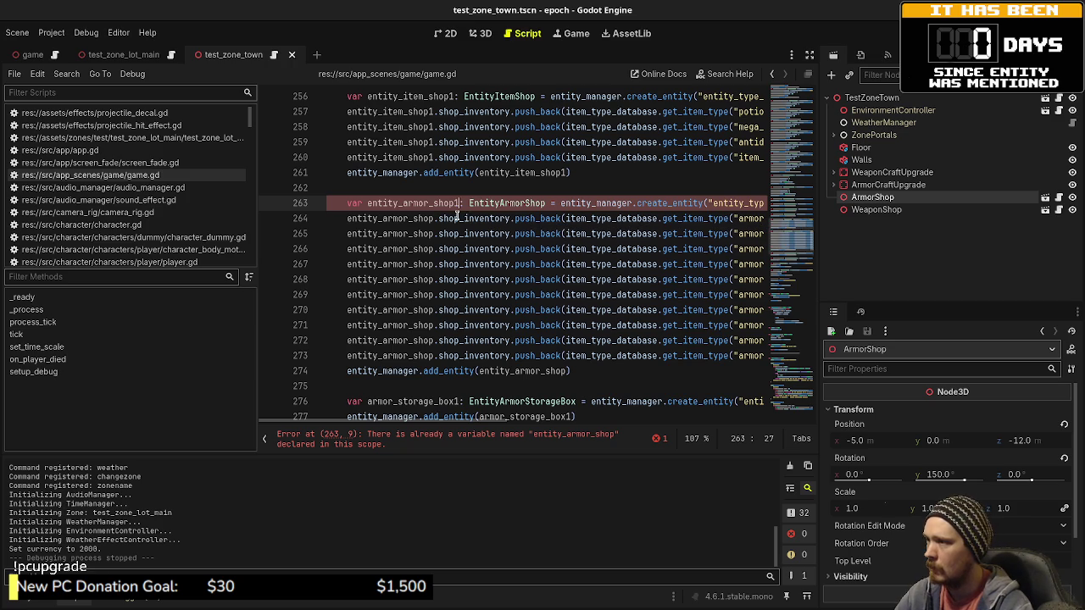
Step: Append 1 to entity_armor_shop on lines 264–274 using multiple carets at once
double_click(390, 218)
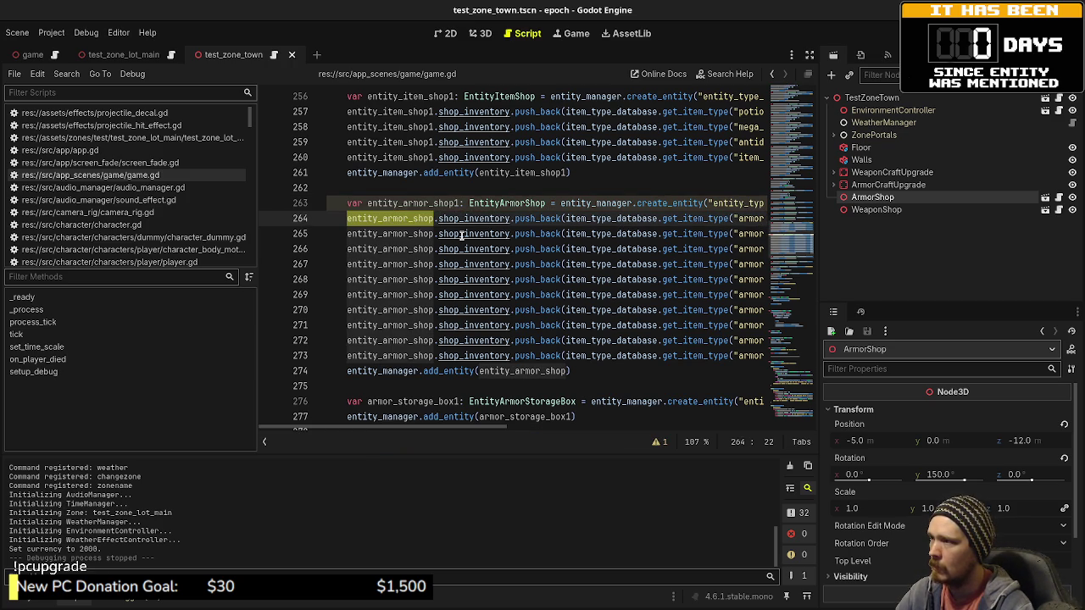
click(435, 222)
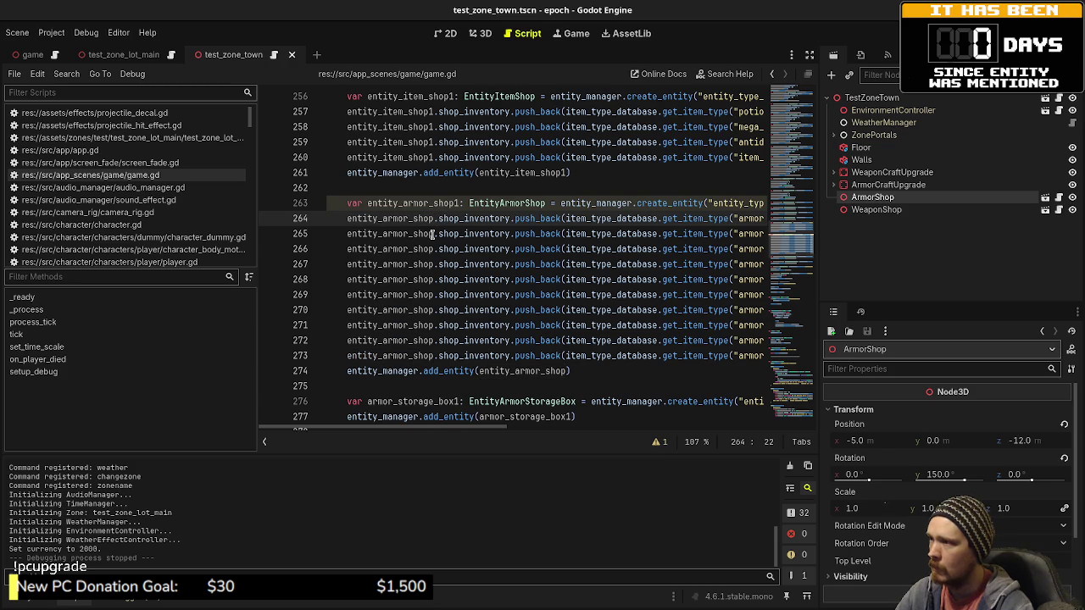
alt+click(432, 234)
alt+click(433, 250)
alt+click(433, 264)
alt+click(433, 280)
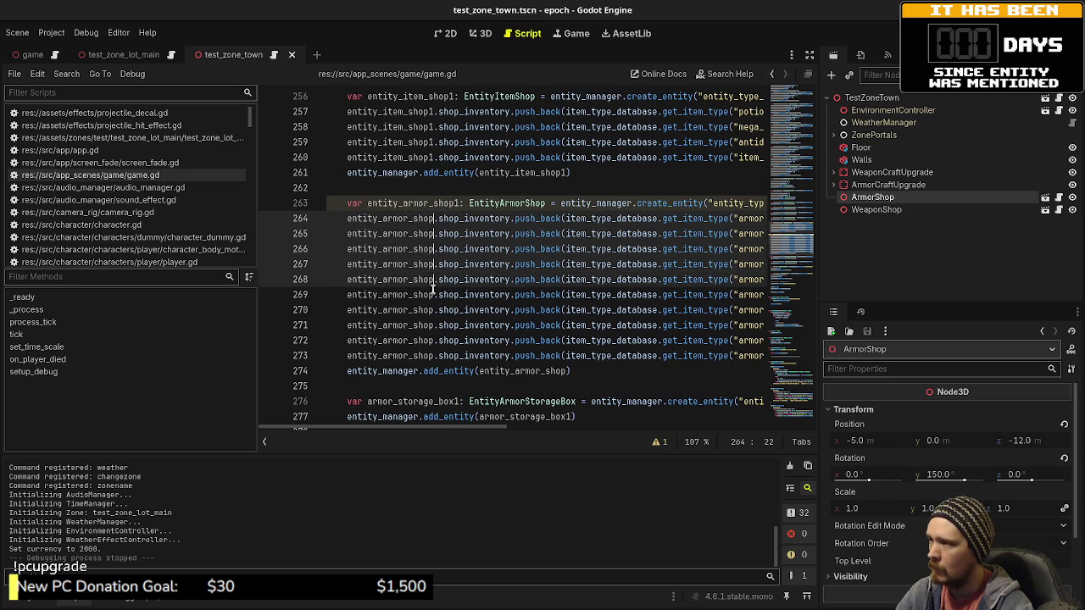
alt+click(433, 295)
alt+click(433, 310)
alt+click(433, 325)
alt+click(433, 340)
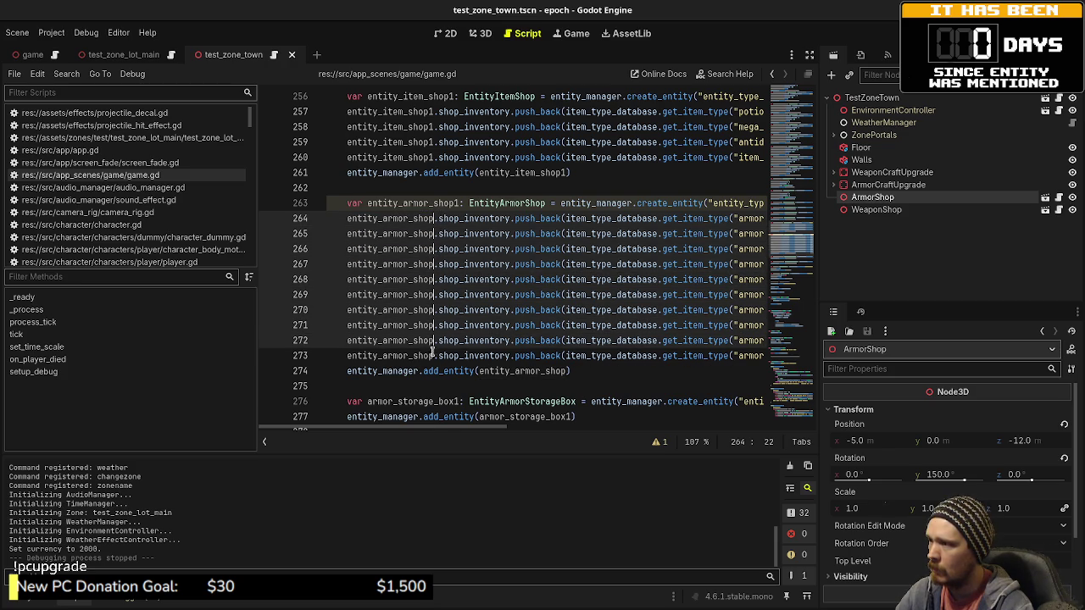
alt+click(433, 355)
alt+click(562, 371)
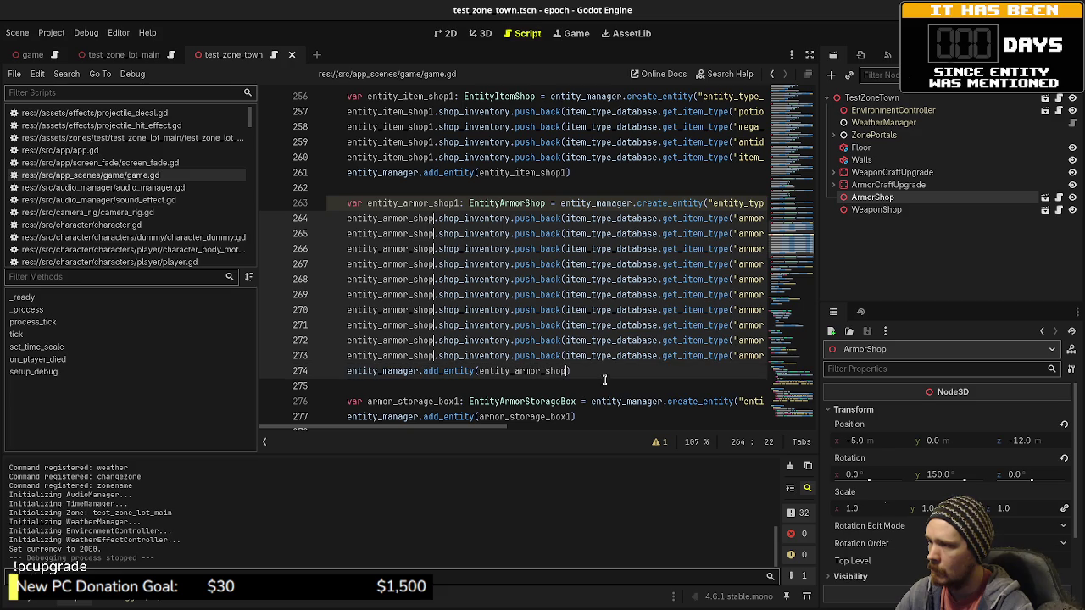
text(1)
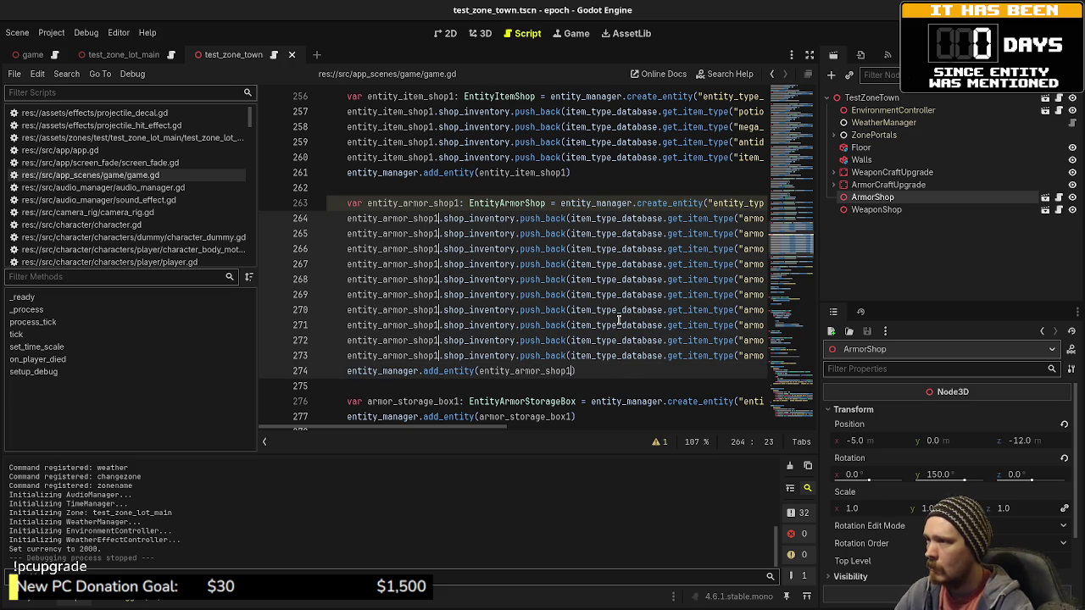
click(540, 248)
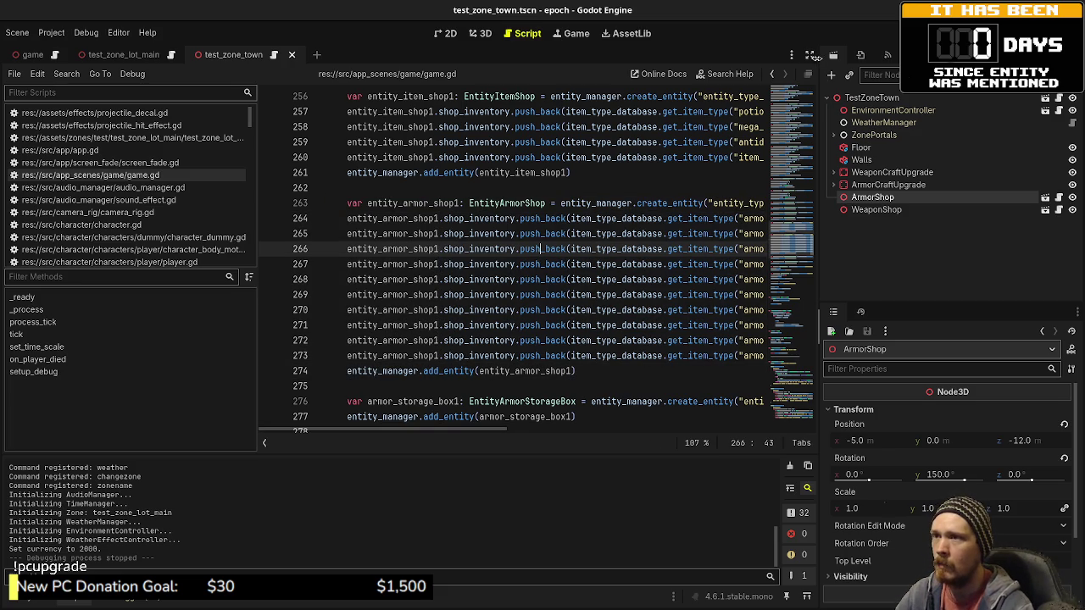
Step: Change line 263's id to armor_shop1 and its zone from lot_main to town
click(809, 55)
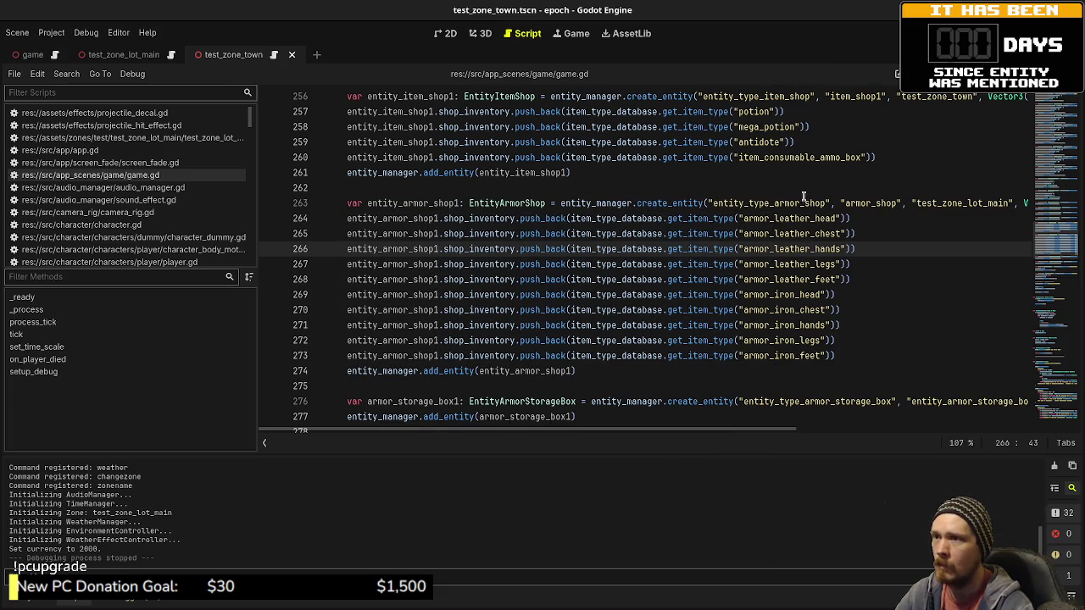
click(893, 203)
text(1)
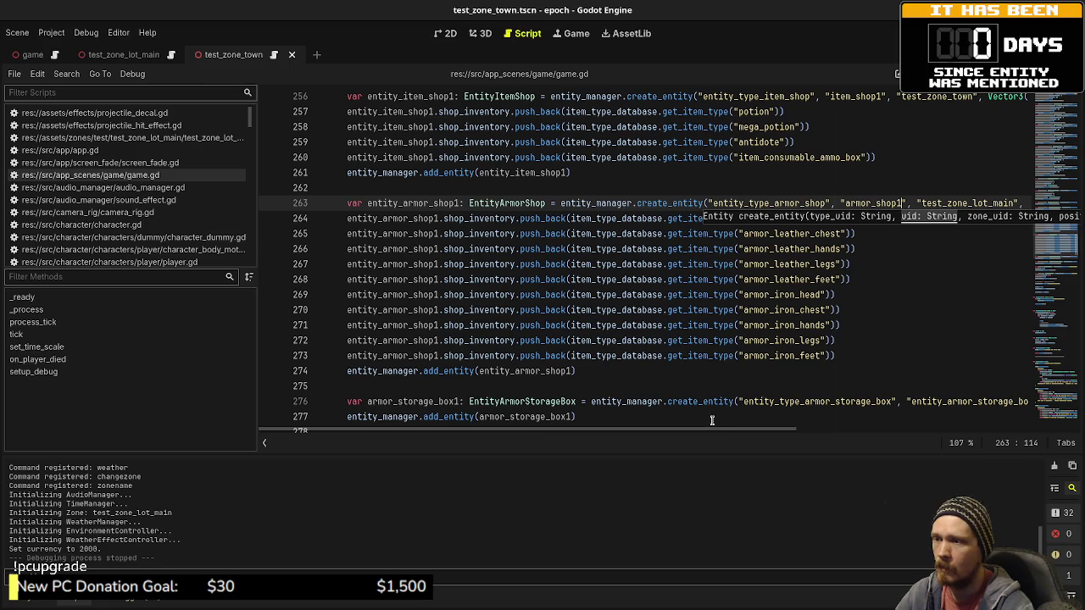
drag(705, 430, 847, 430)
drag(607, 203, 646, 204)
text(town", Vector3(-8.0, 0.0, -2.0), Vector3(0.0, -90.0, 0.0)
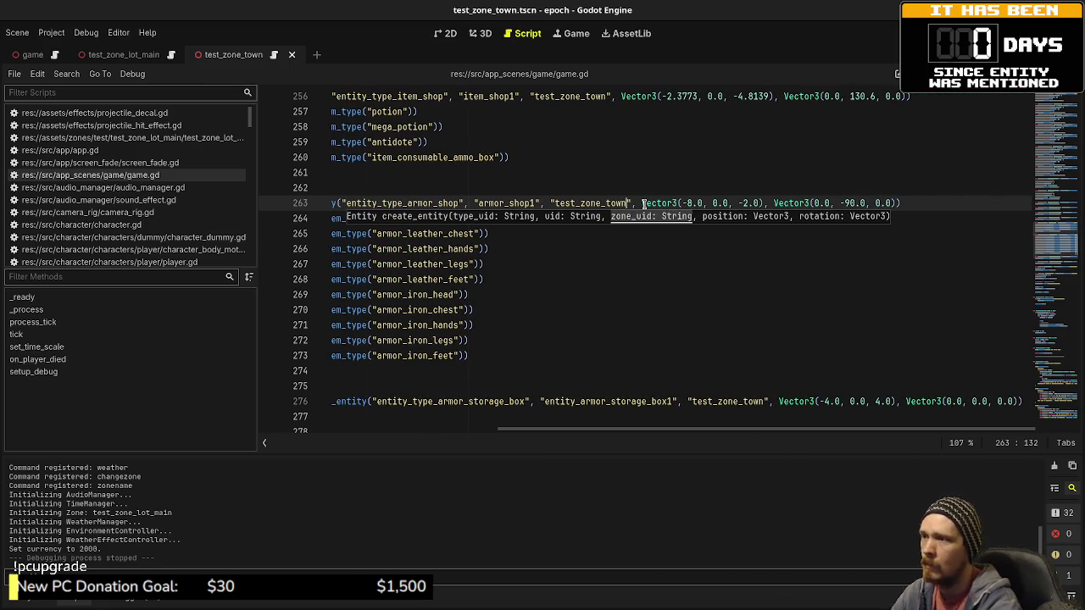
Step: Adjust the position's x value, set the rotation's y to 150, and save game.gd
key(ctrl+shift+F11)
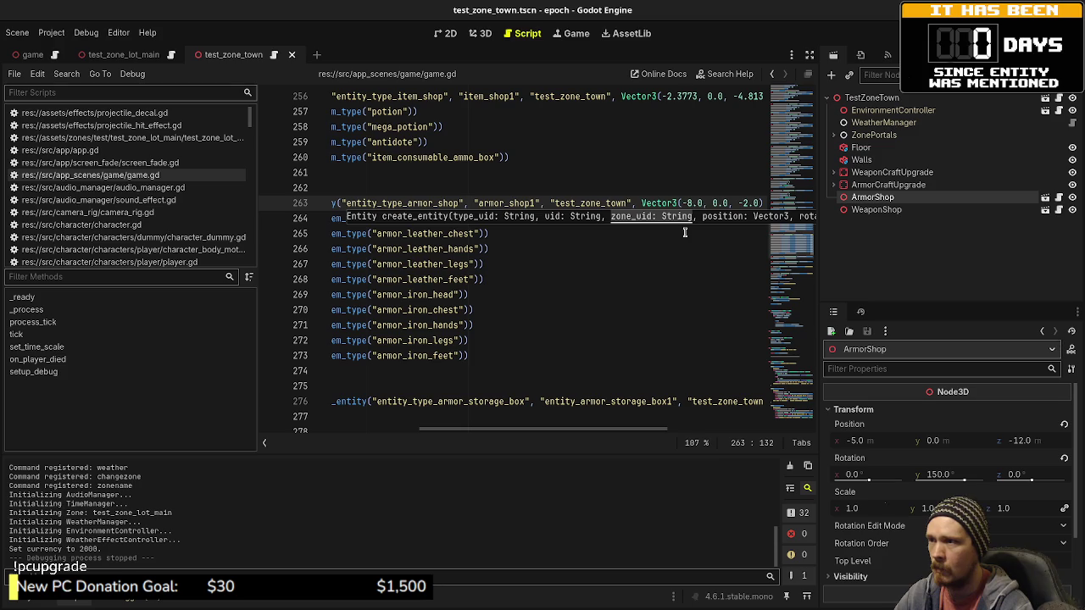
click(690, 204)
key(shift+Left)
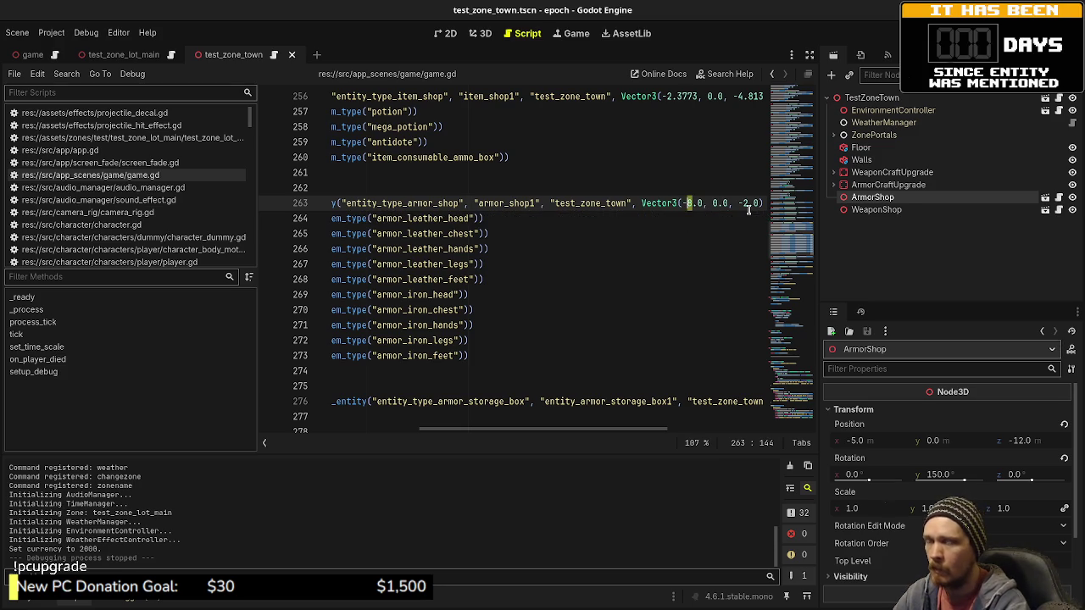
text(5)
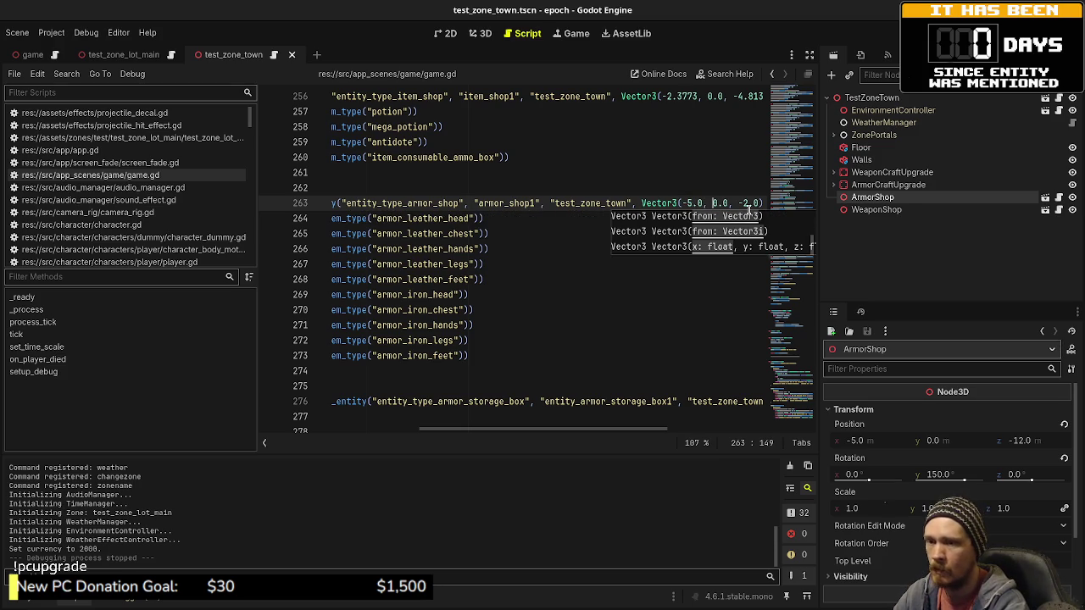
text(1)
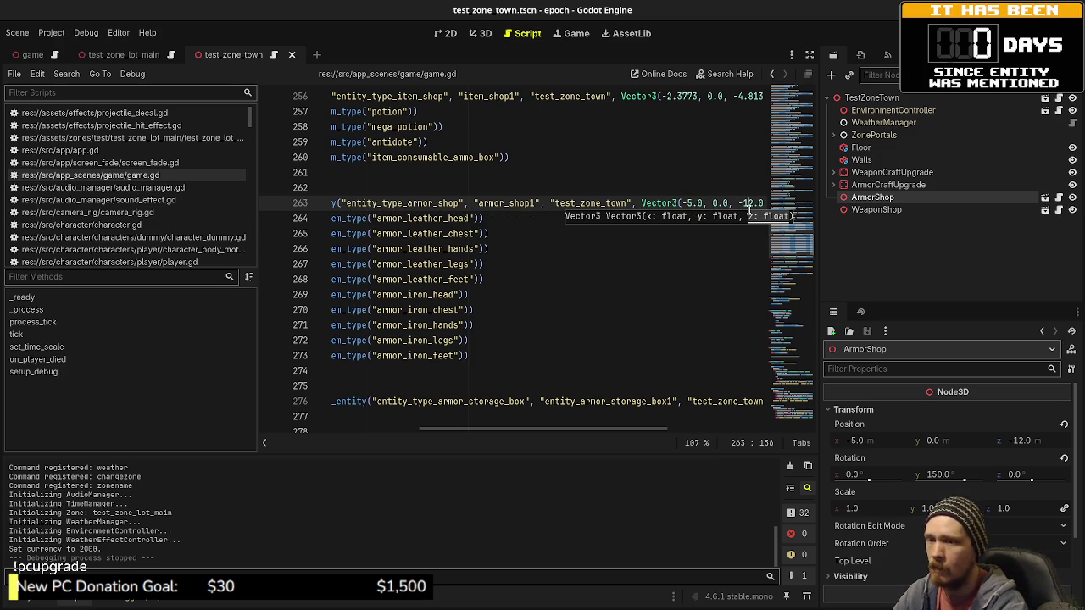
key(Right)
key(Right)
key(Right)
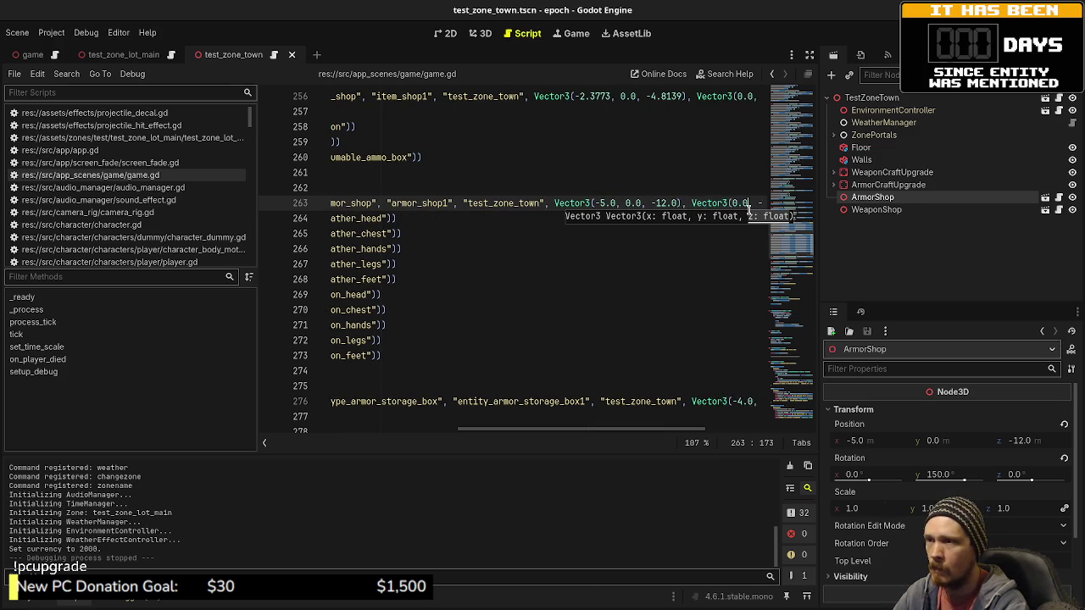
key(Delete)
key(Delete)
key(Delete)
text(-90.0,)
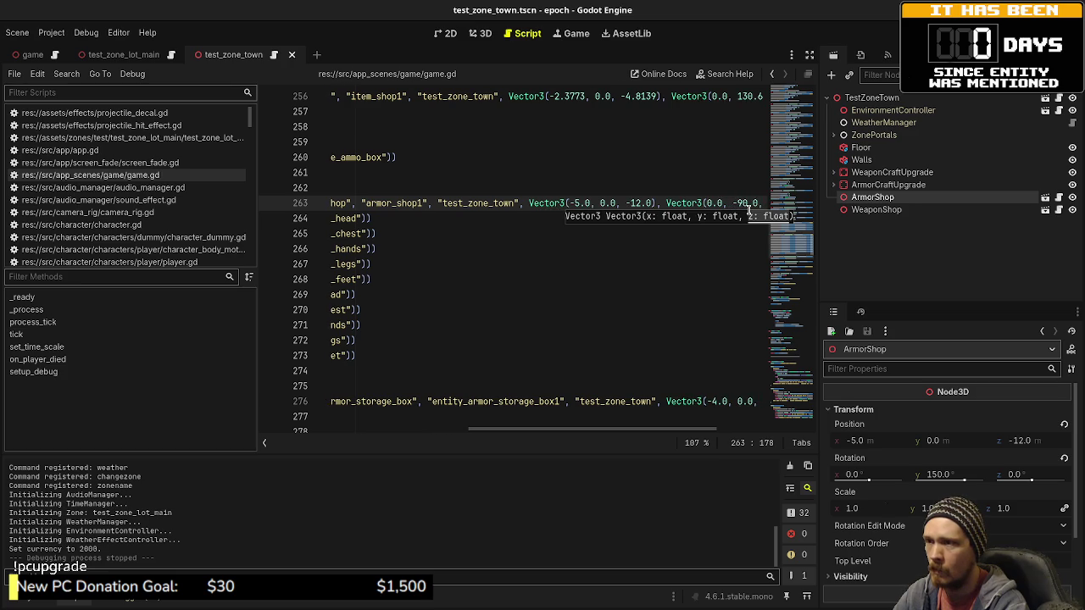
key(shift+Left)
key(shift+Left)
text(150)
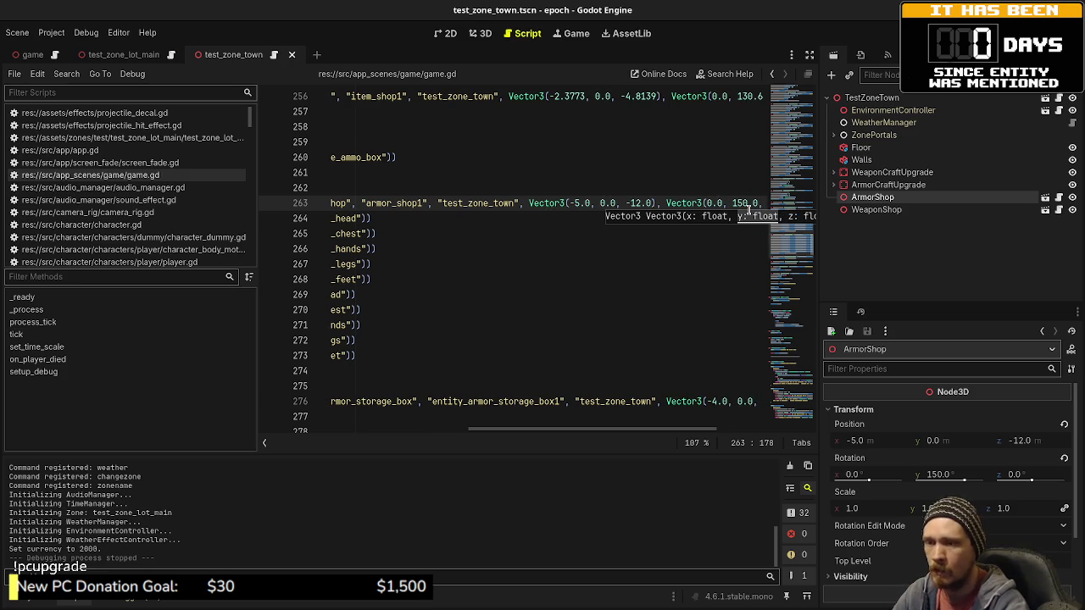
key(Up)
key(ctrl+s)
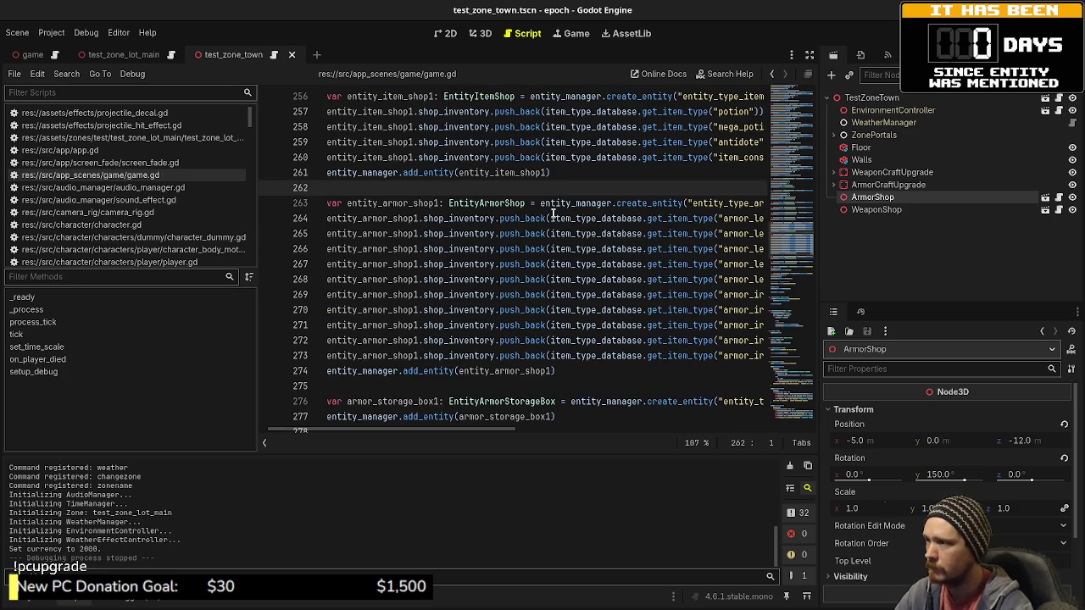
mouse_move(476, 429)
mouse_down()
mouse_move(690, 432)
mouse_move(410, 422)
mouse_up()
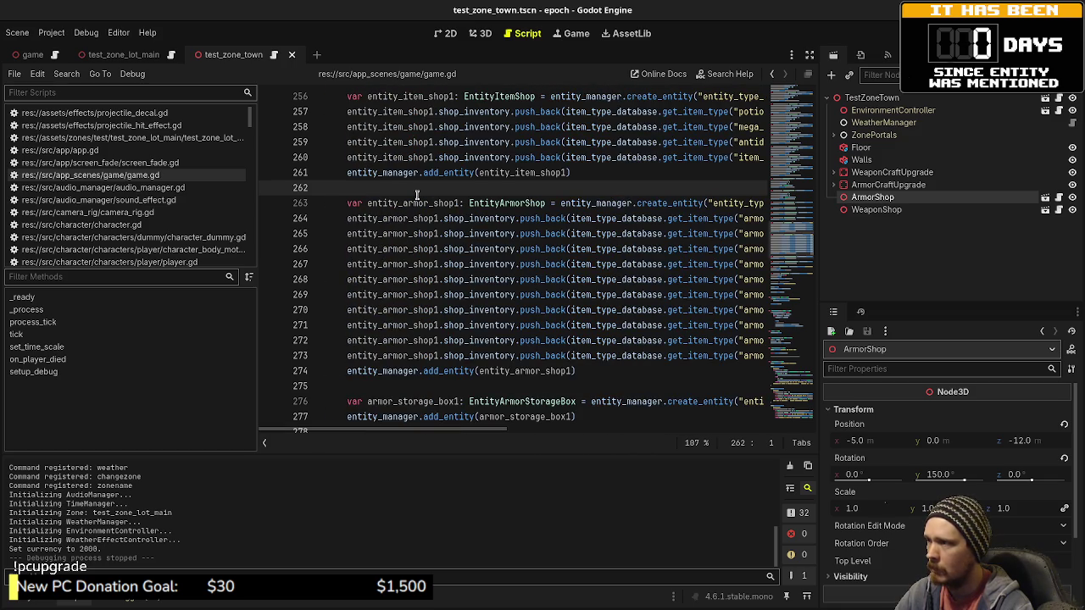
Step: Delete the ArmorShop node from the town scene in 3D view and save
click(478, 34)
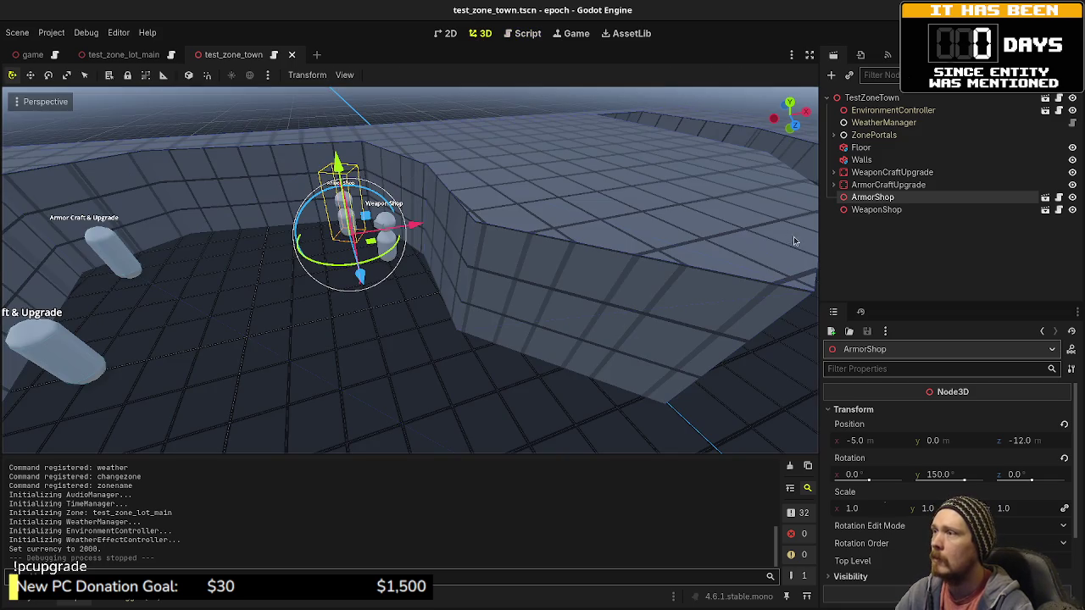
click(881, 185)
click(876, 197)
right_click(874, 199)
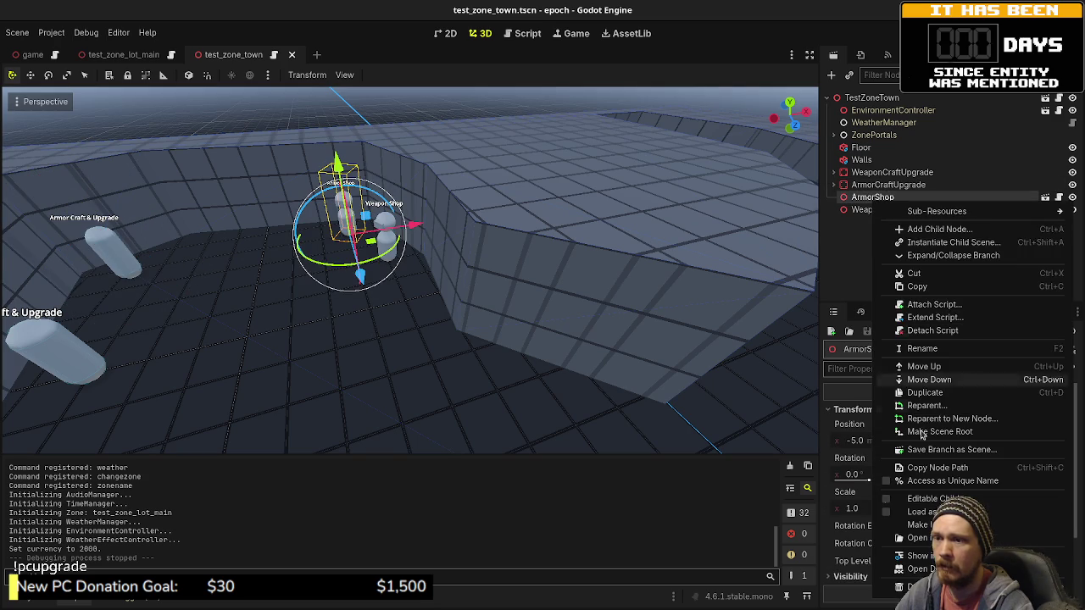
click(915, 586)
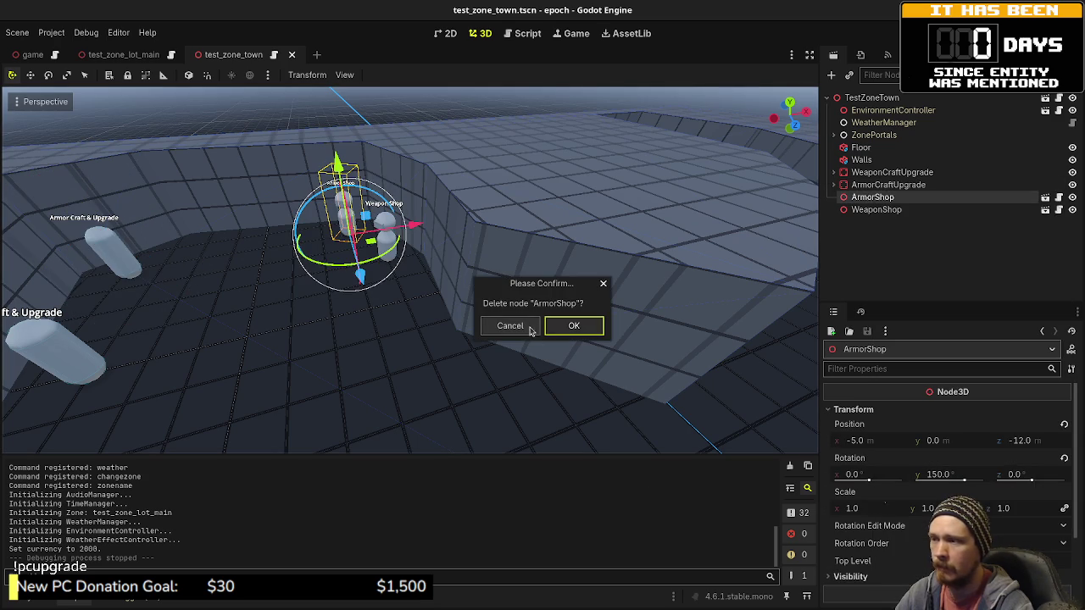
click(574, 327)
key(ctrl+s)
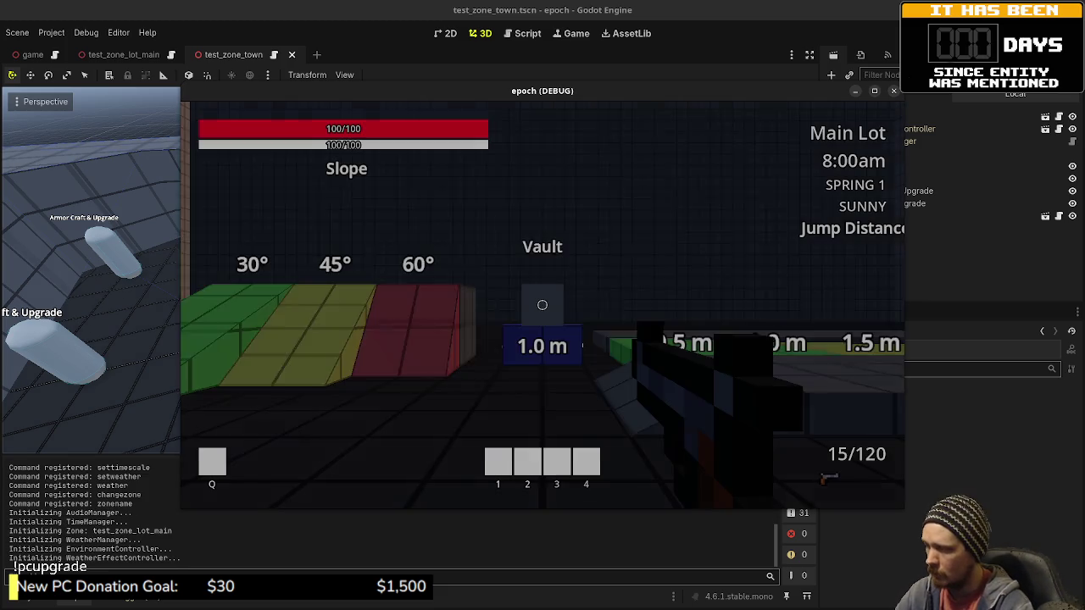
Step: Walk through the Main Lot and open the double doors into the tiled room
mouse_move(543, 305)
key(shift+w)
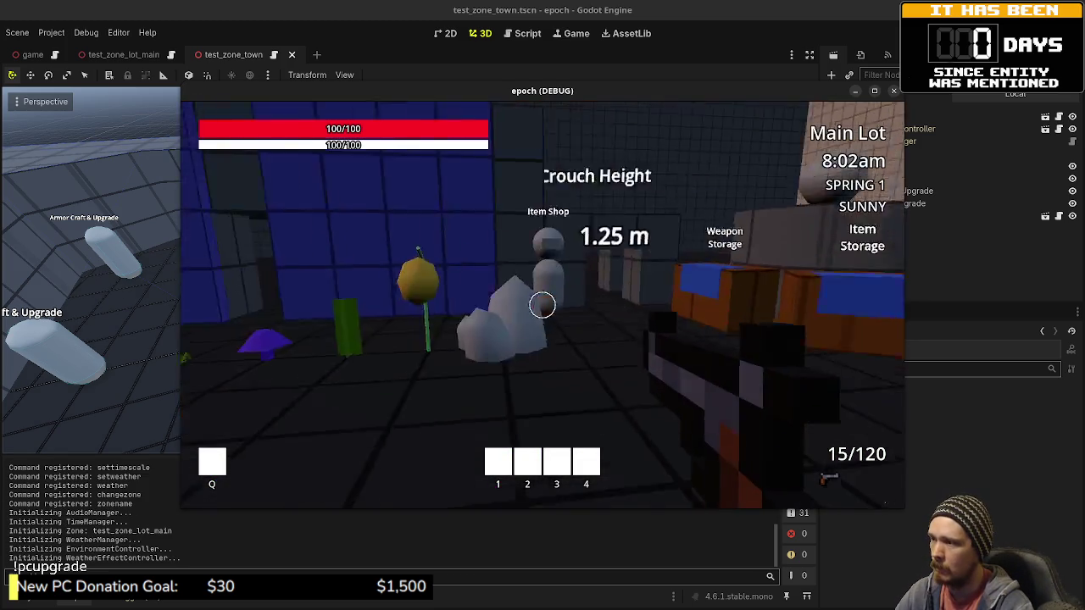
key(shift+w)
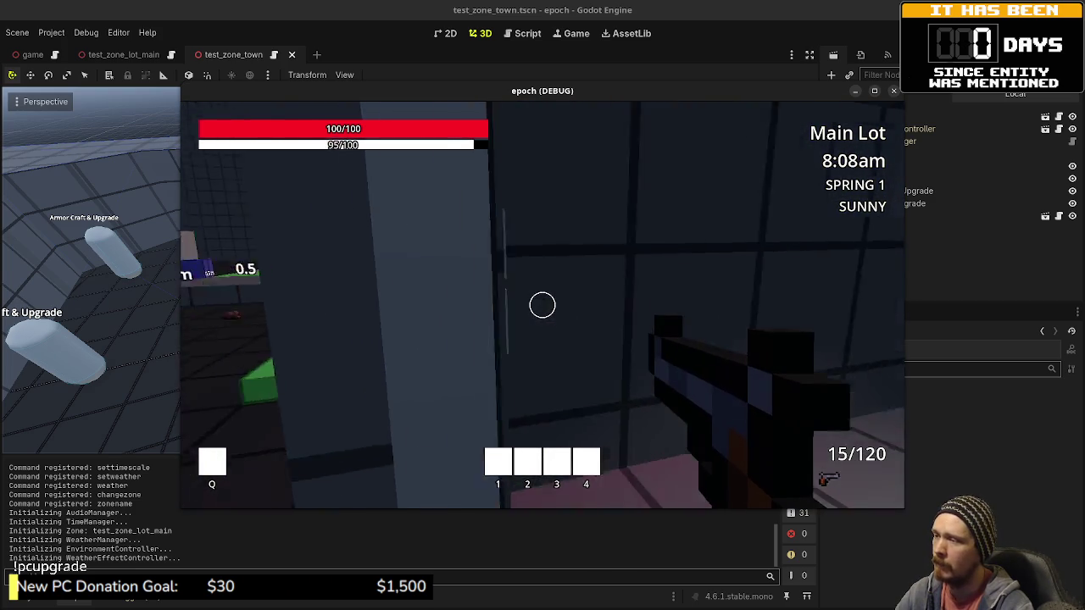
key(w)
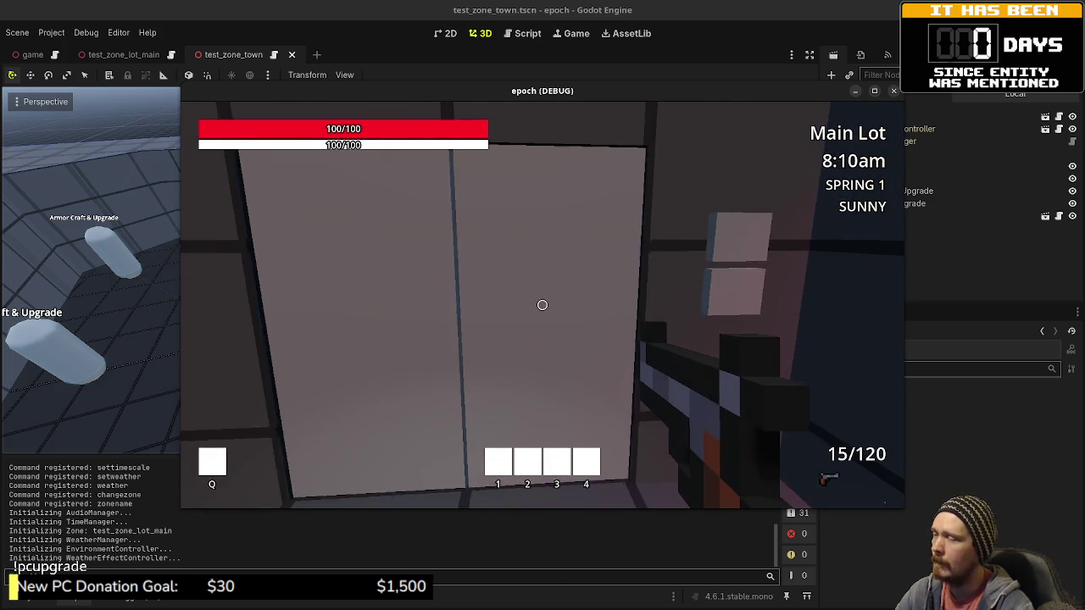
key(w)
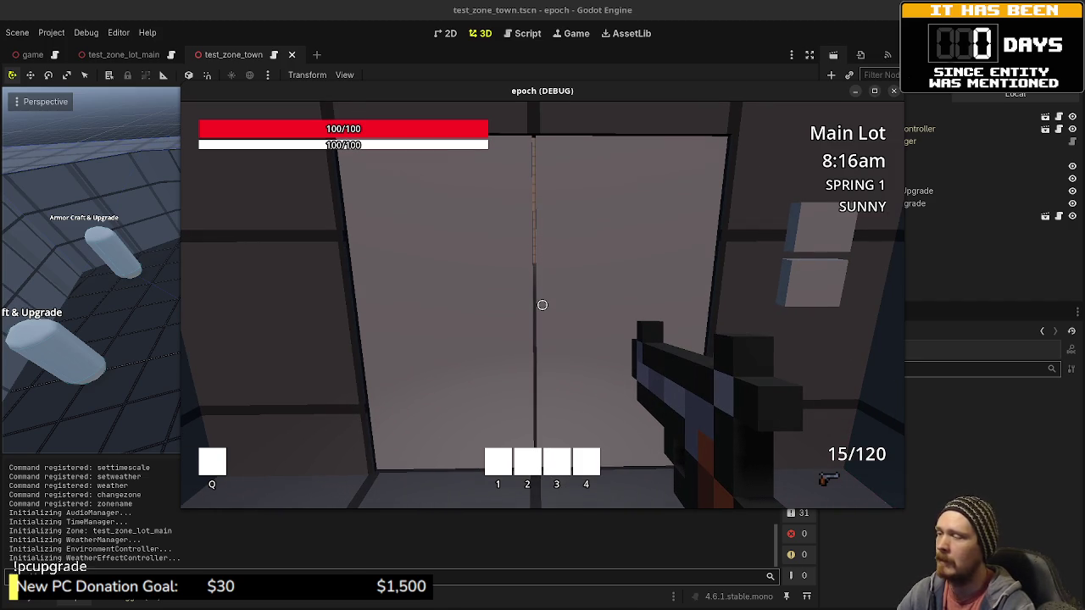
key(e)
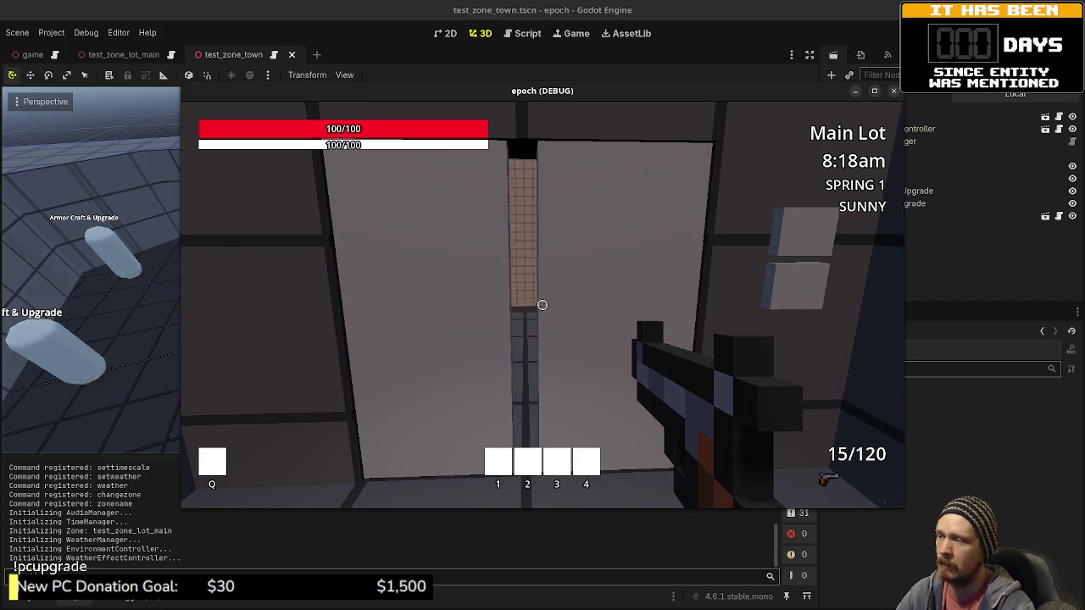
key(shift+w)
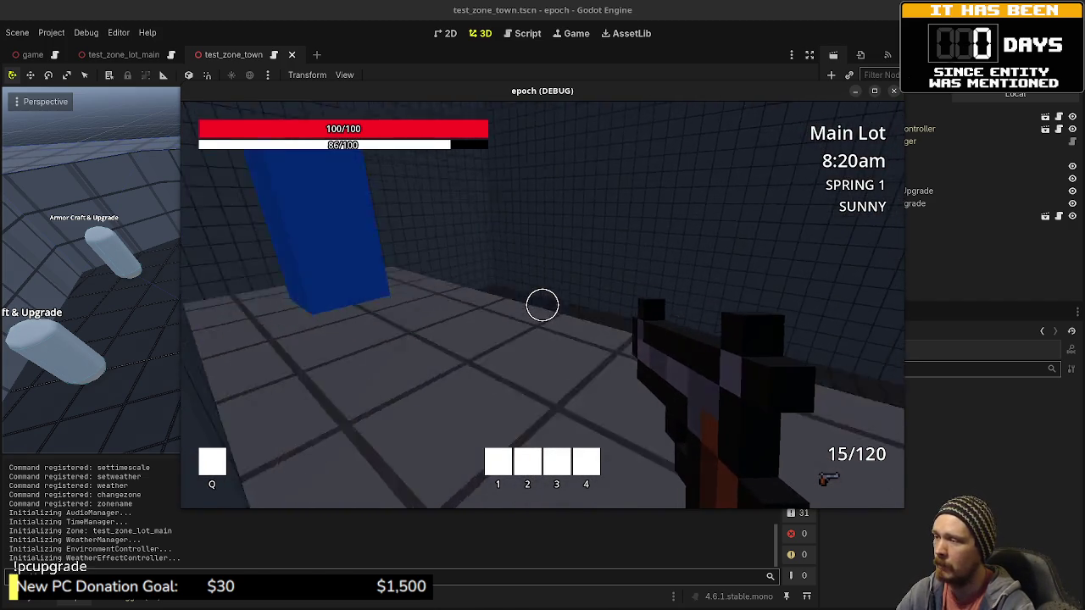
Step: Collapse the game window to reveal the editor and stop the run with F8
double_click(523, 90)
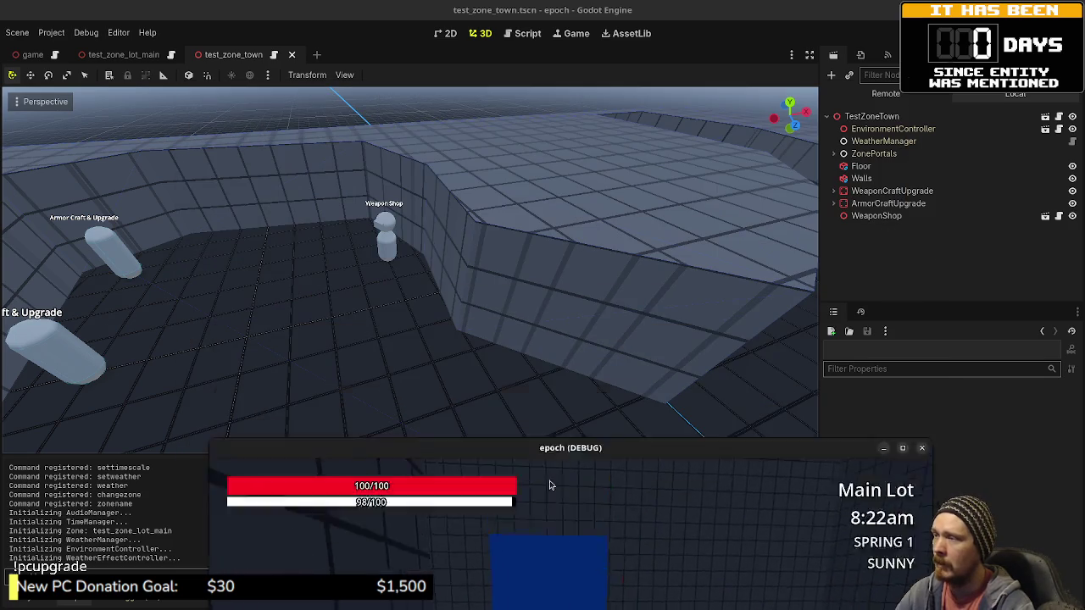
scroll(476, 356, down, 8)
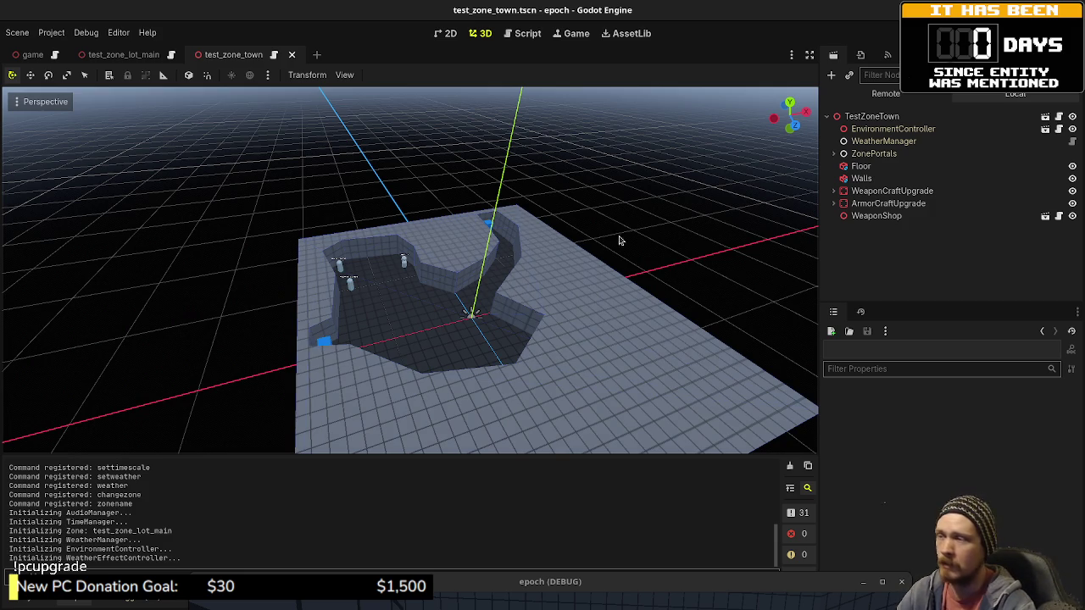
key(F8)
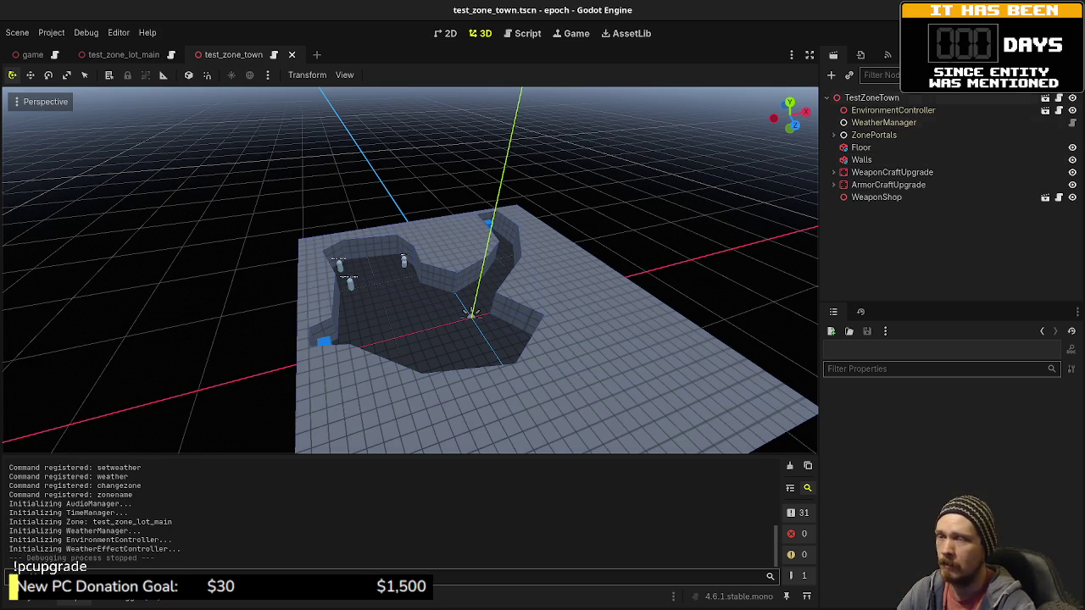
Step: Start a new run and walk through the doors and blue doorway into Town
key(F5)
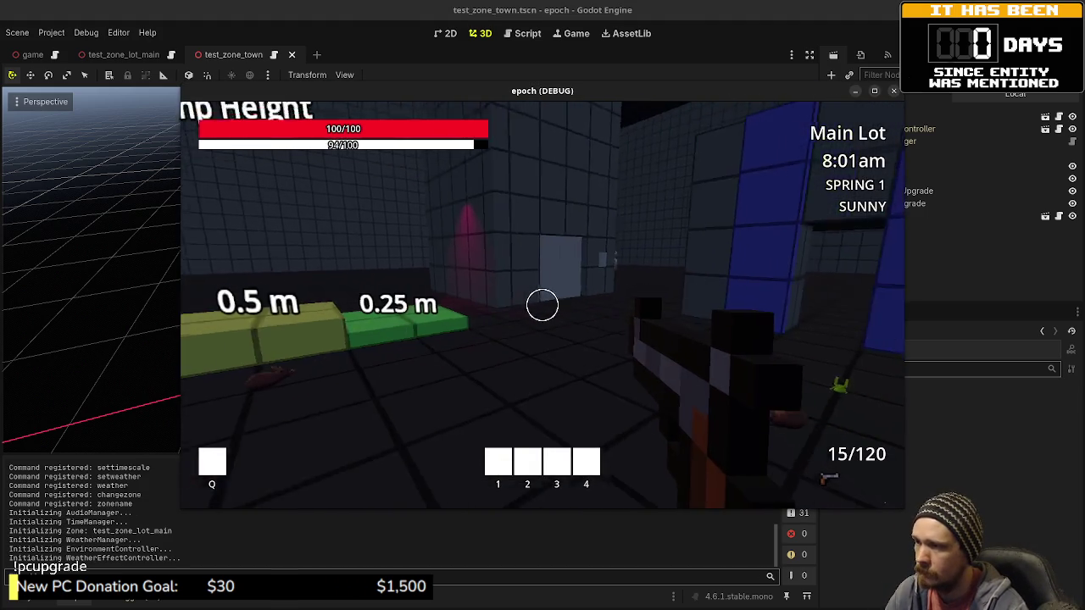
key(shift+w)
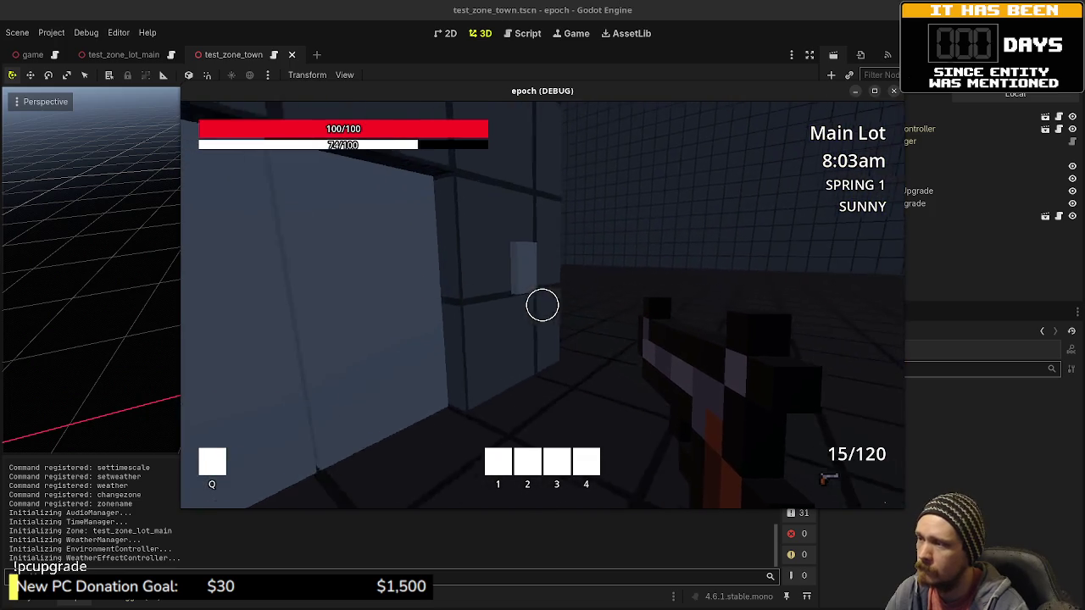
key(e)
key(w)
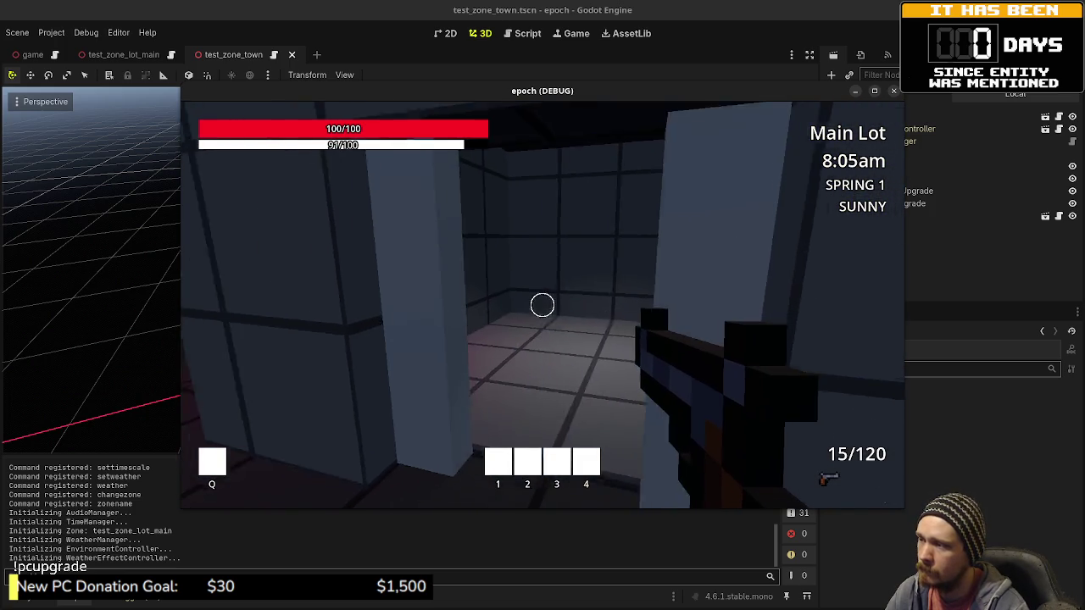
key(w)
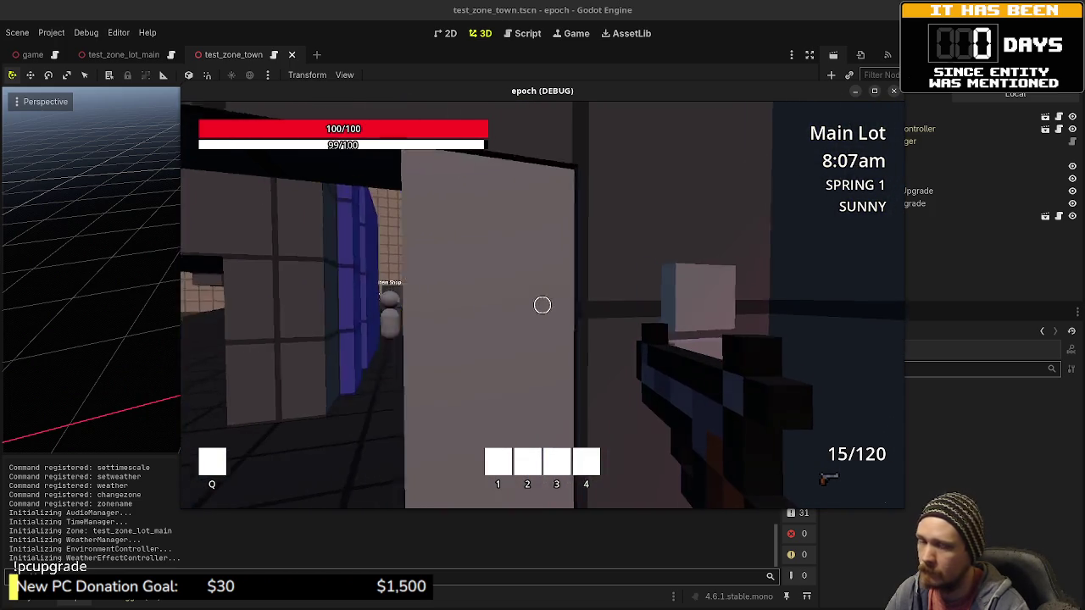
key(e)
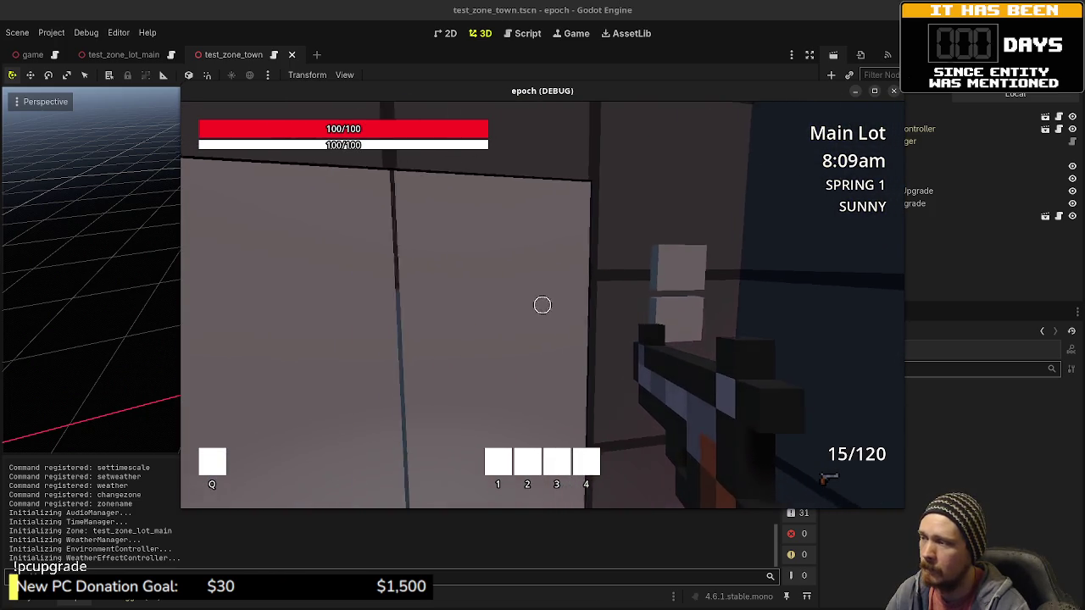
key(s)
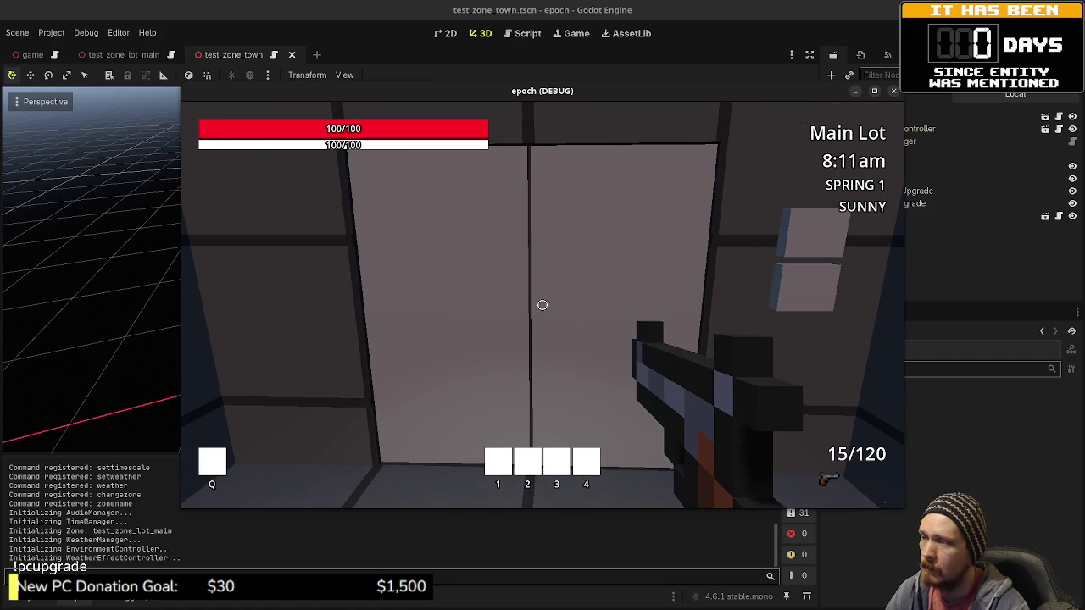
key(w)
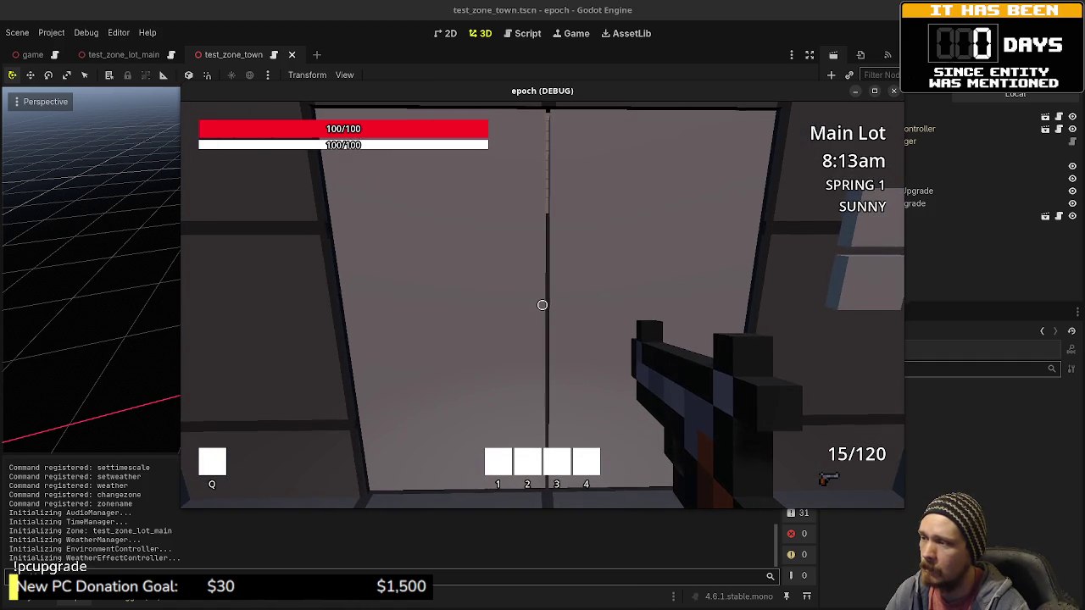
key(w)
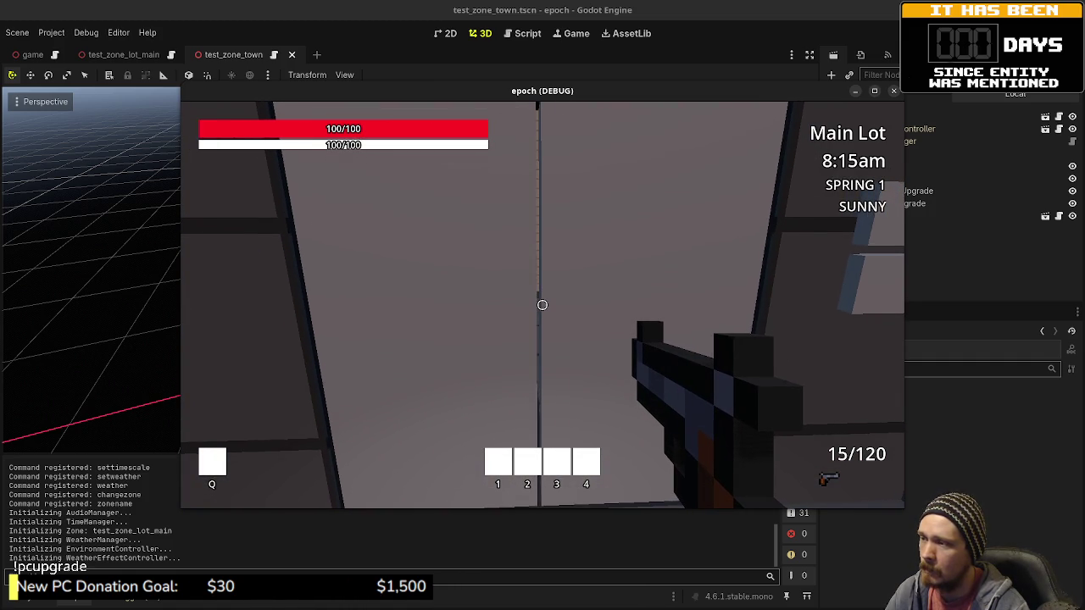
key(e)
key(w)
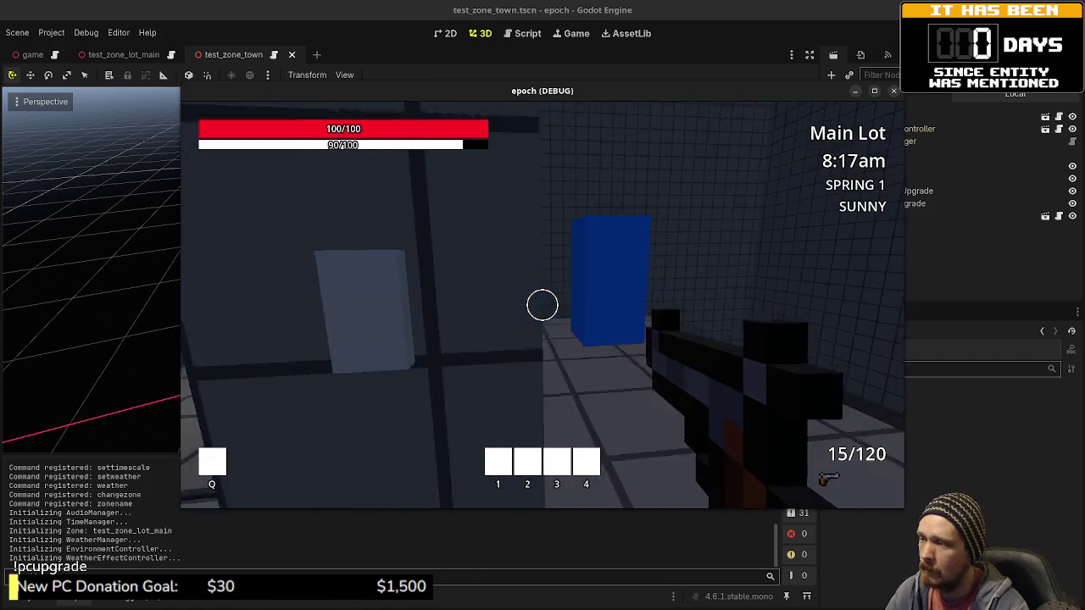
key(w)
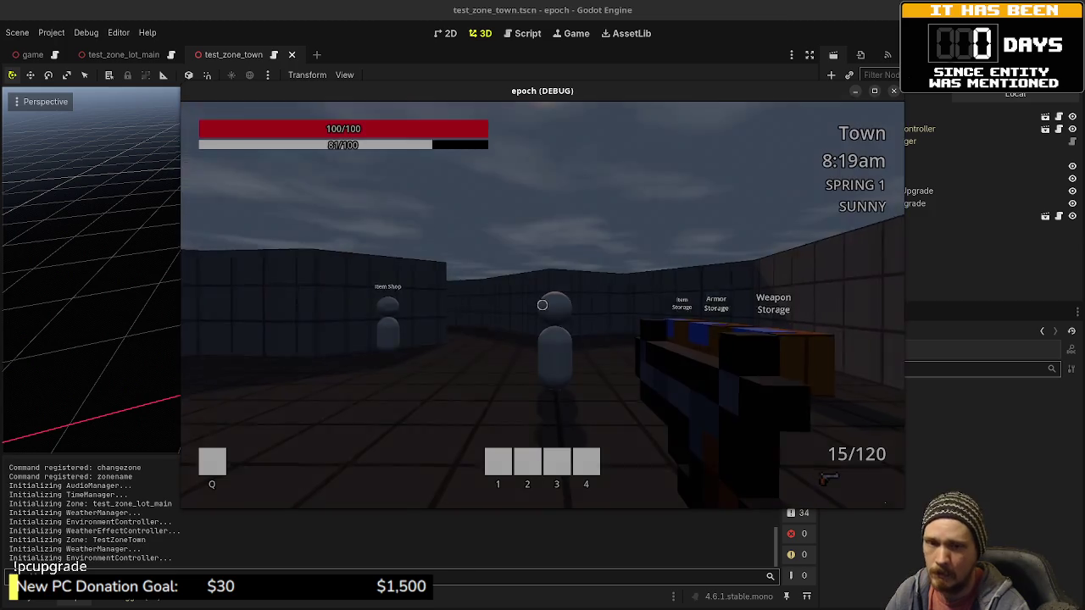
key(w)
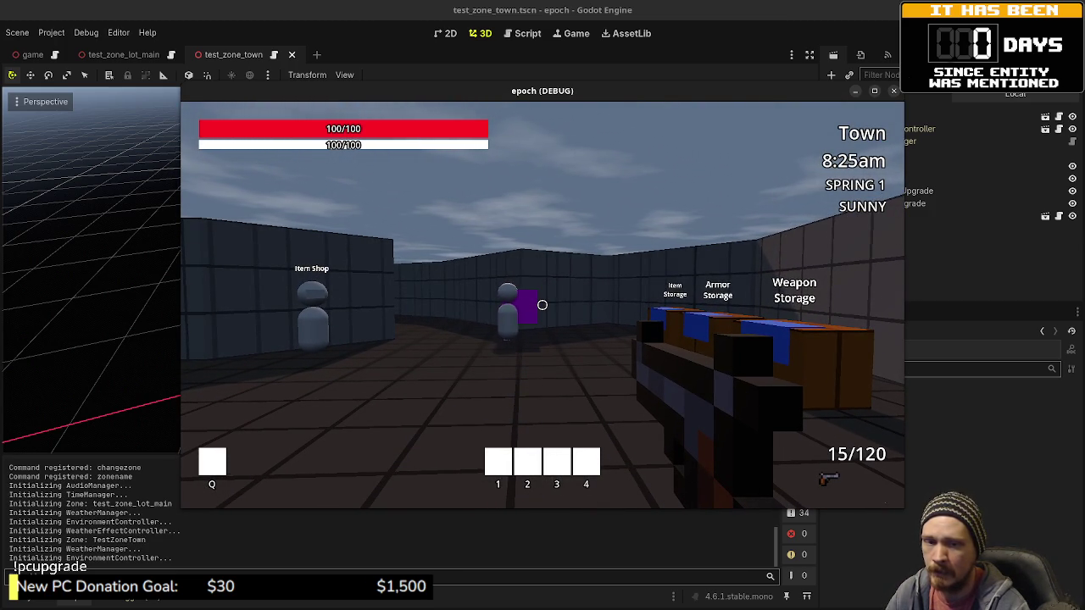
Step: Open and close the Armor Shop NPC's trading interface, then stop the game with F8
key(w)
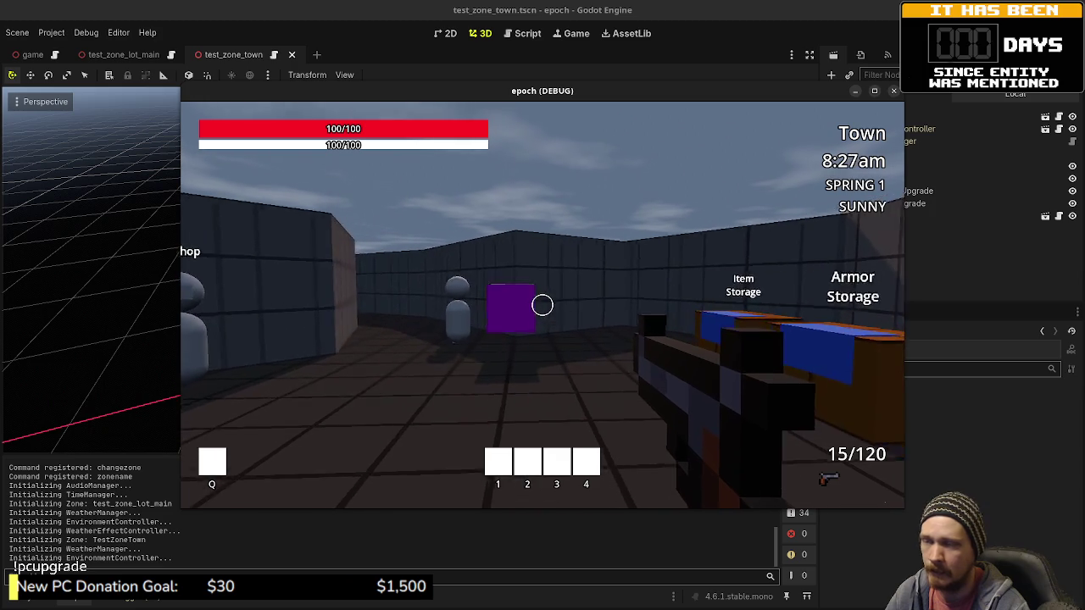
key(w)
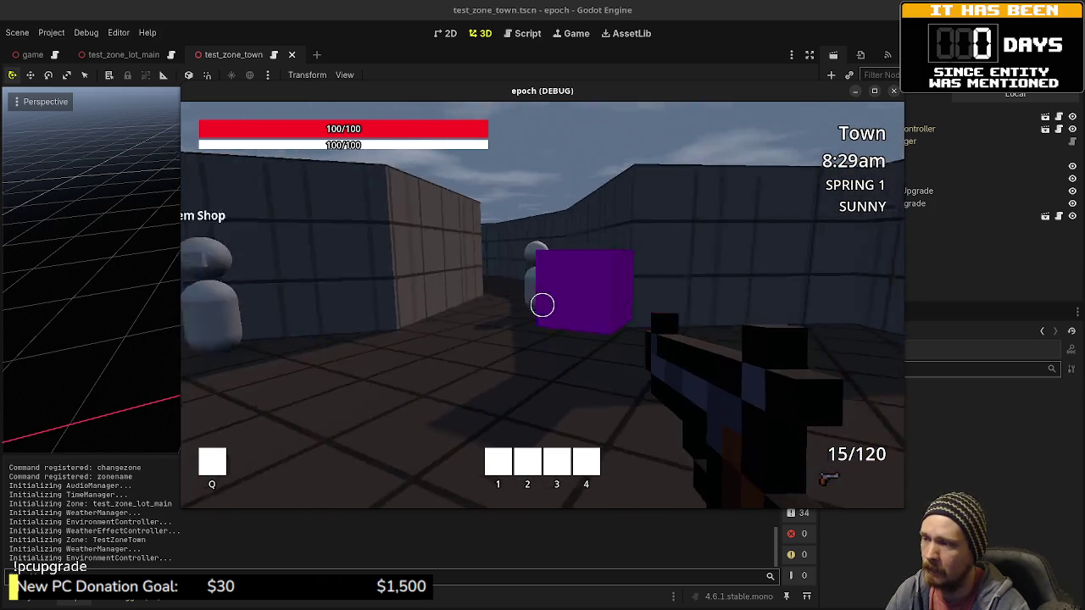
key(shift+w)
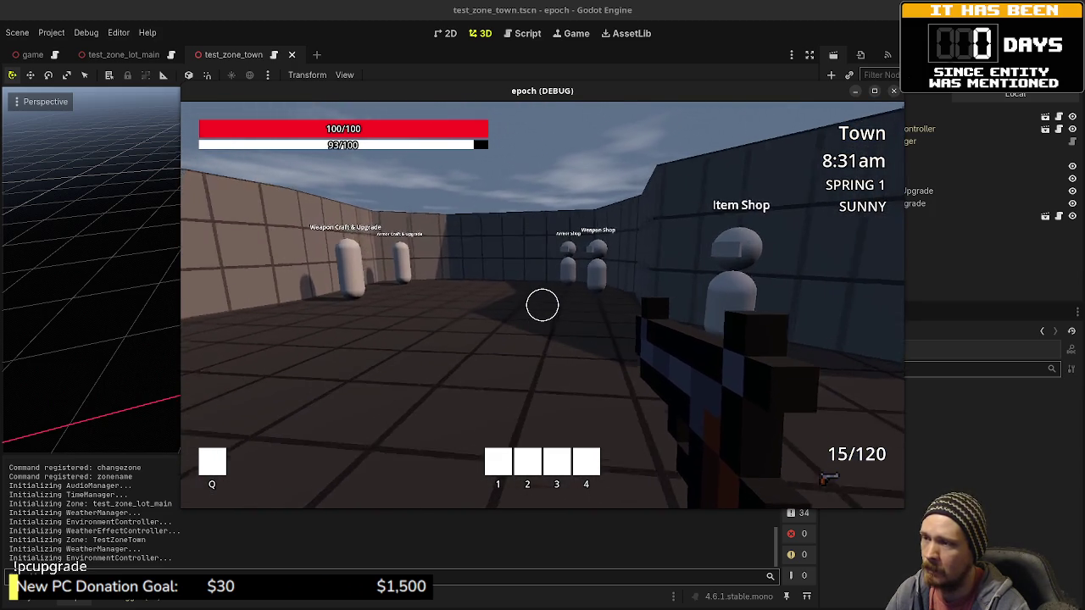
key(shift+w)
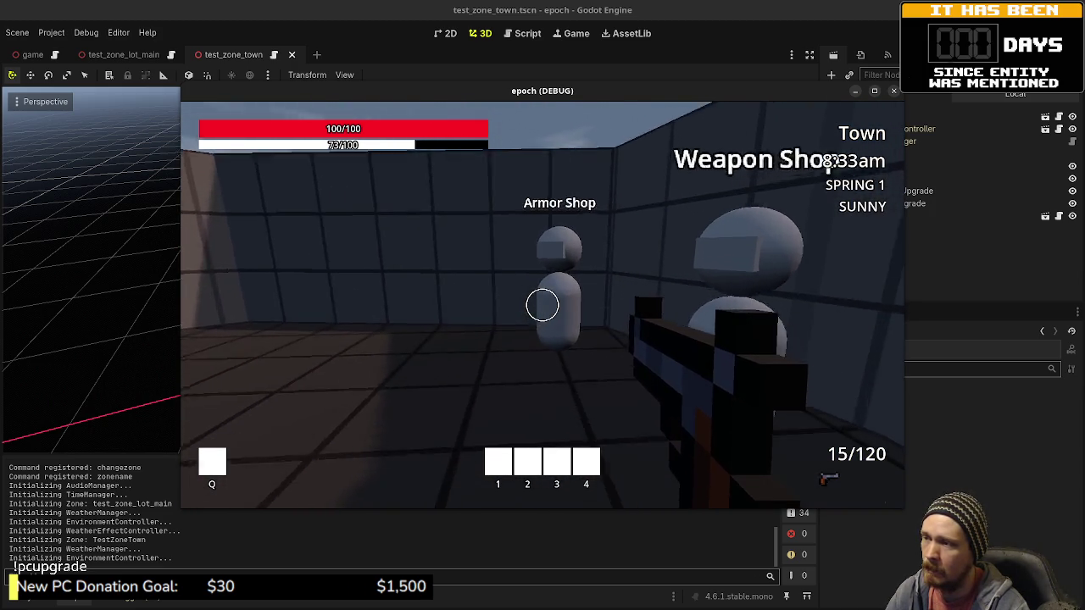
key(e)
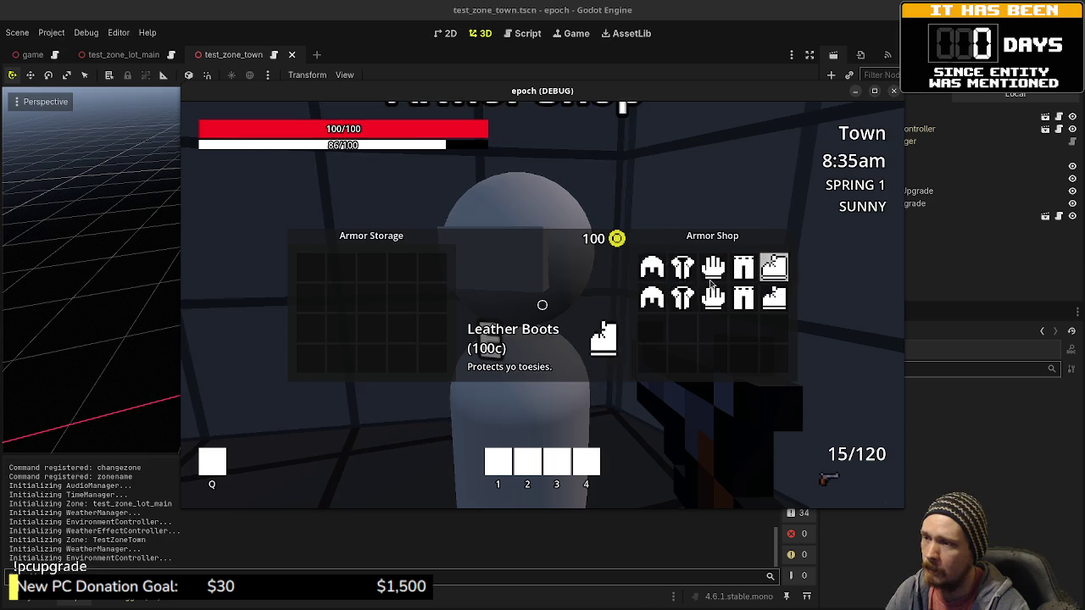
key(Escape)
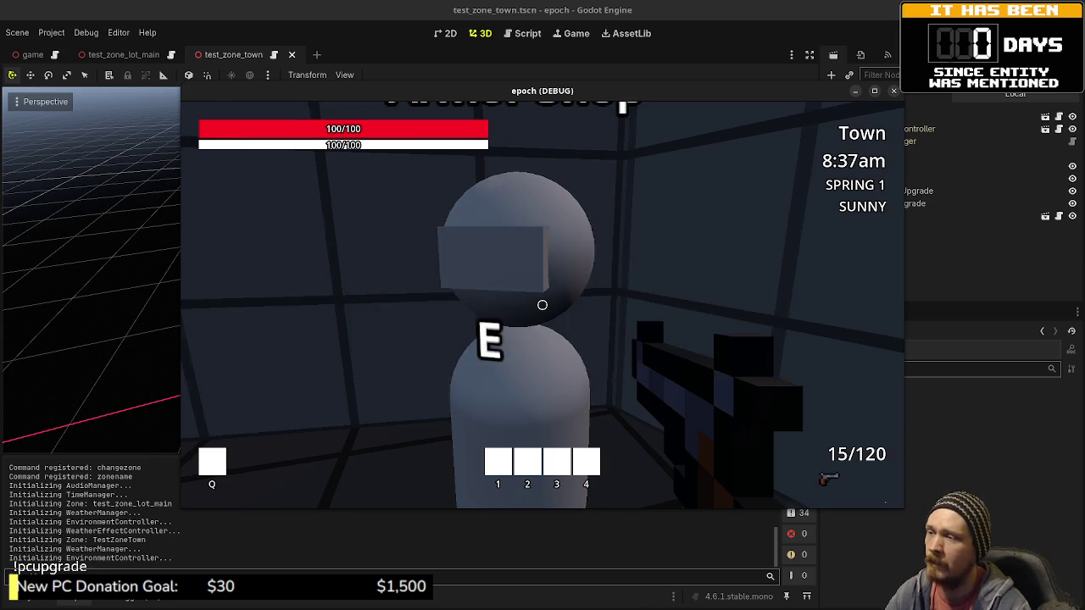
key(shift+w)
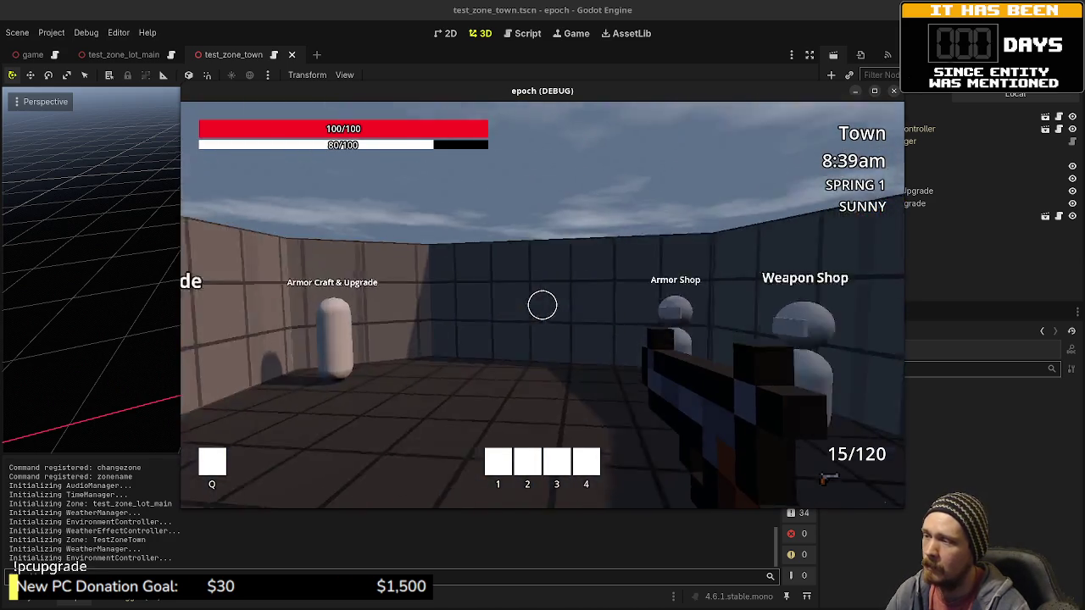
key(shift+w)
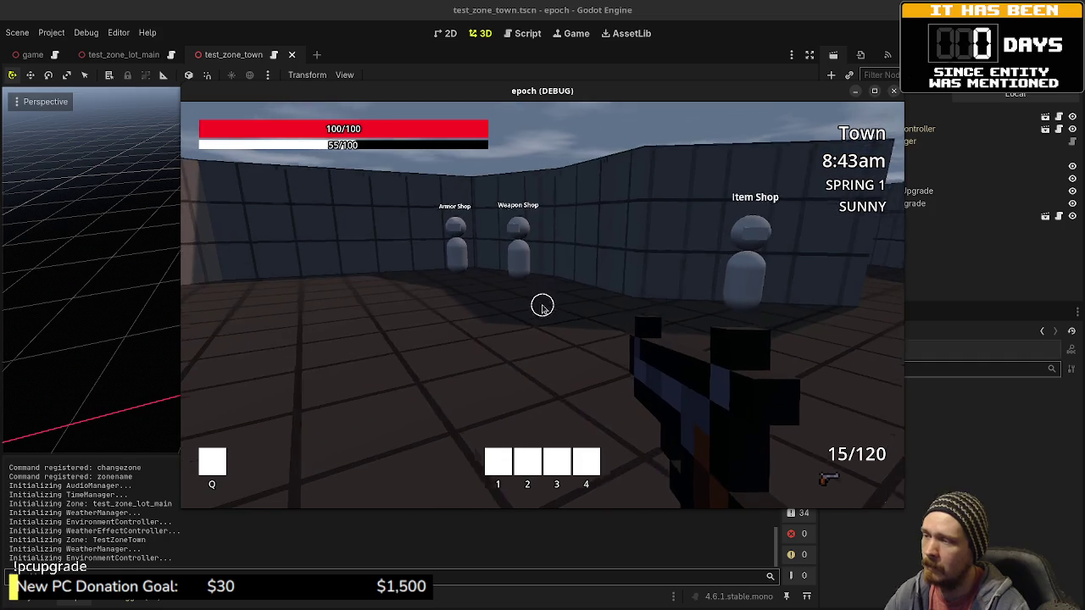
key(F8)
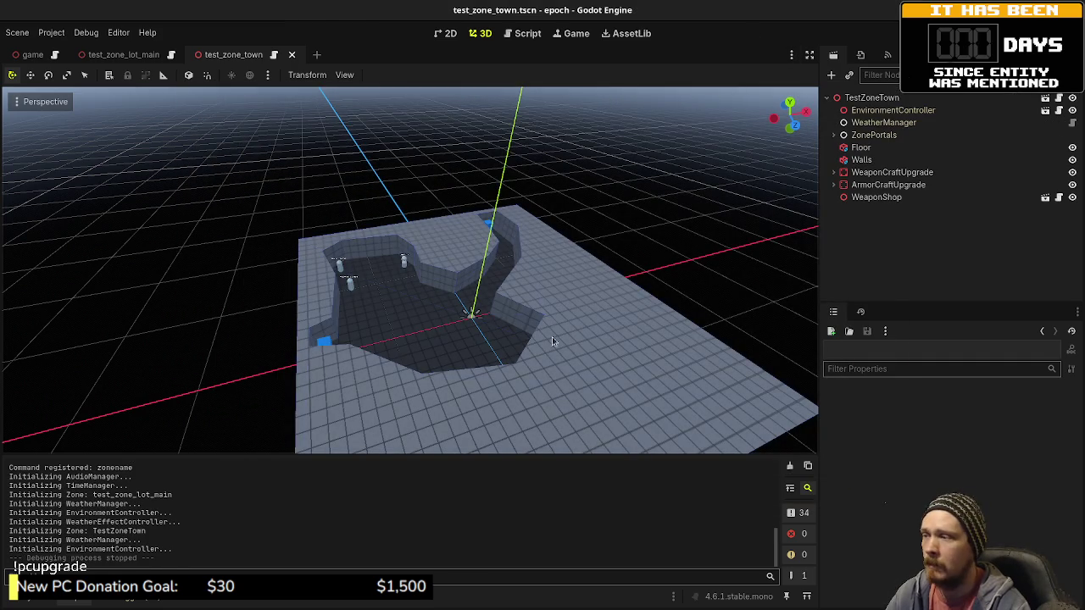
click(903, 199)
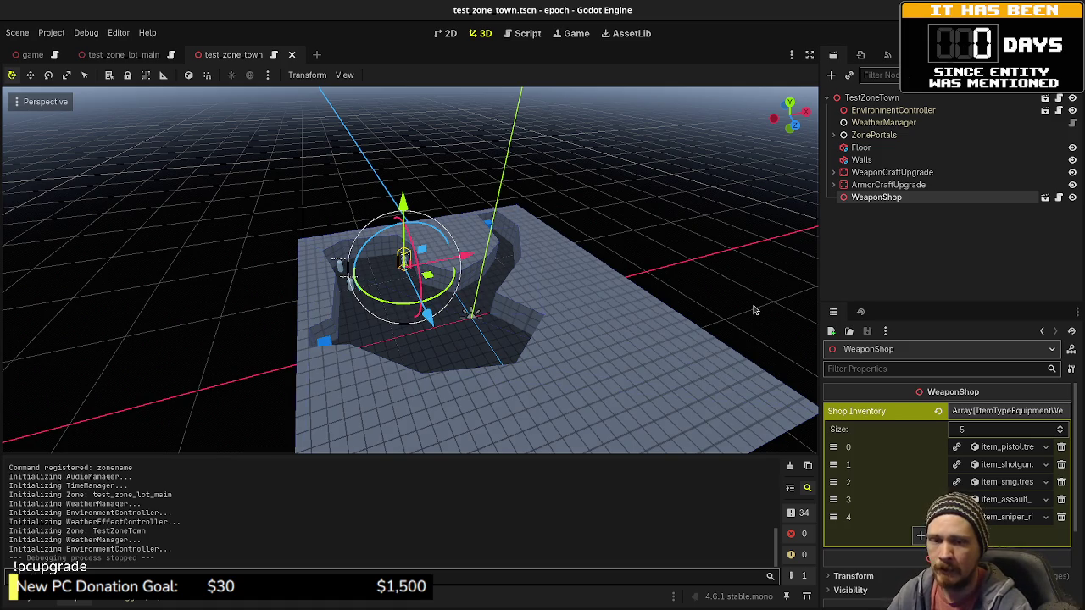
click(685, 274)
drag(684, 274, 542, 318)
scroll(543, 319, up, 10)
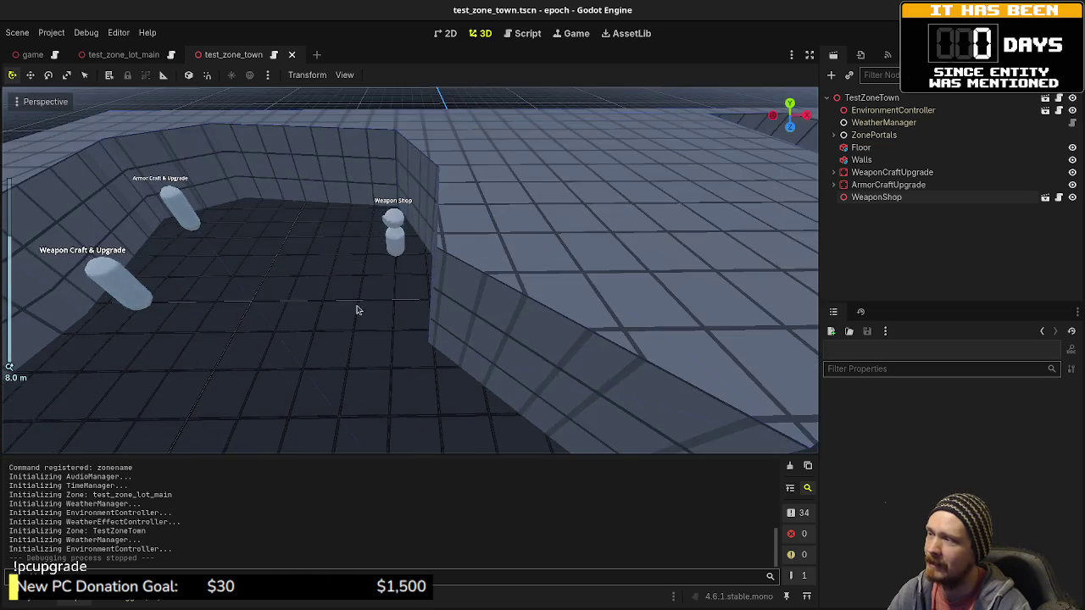
scroll(359, 308, down, 10)
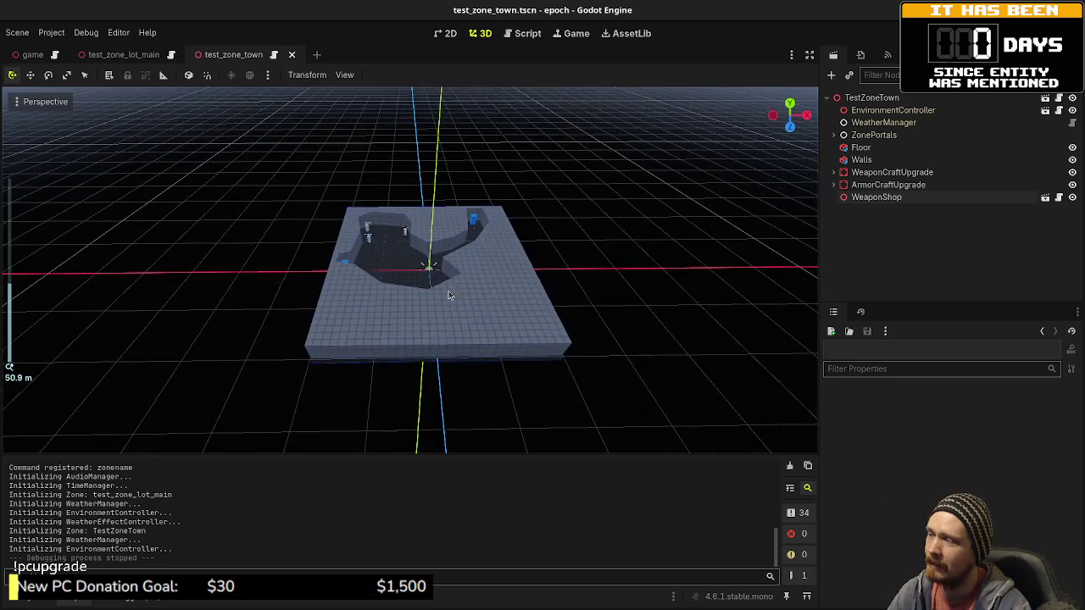
scroll(458, 331, up, 3)
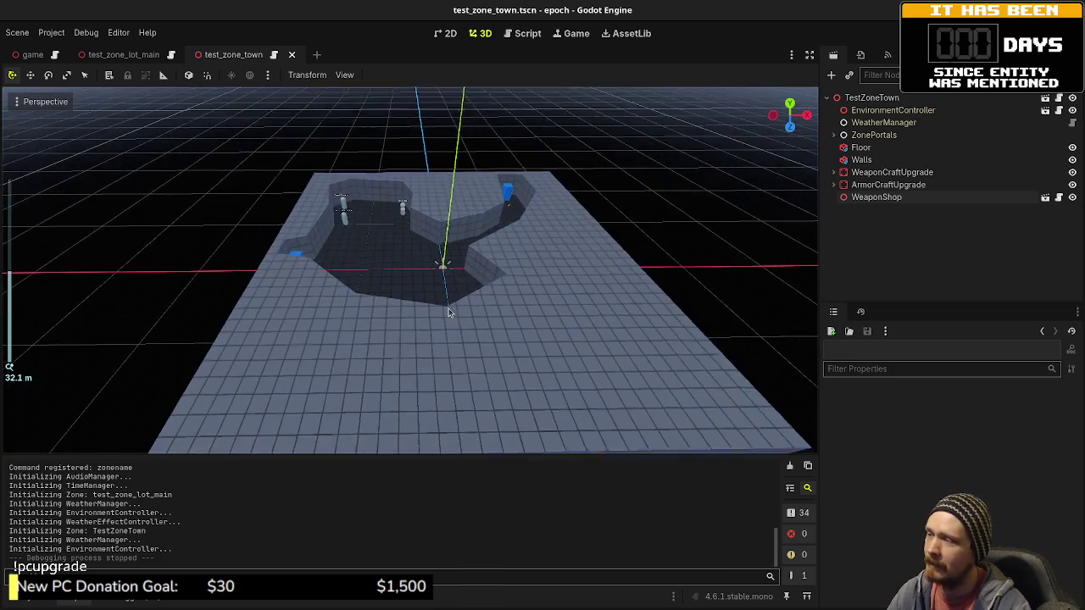
mouse_move(483, 322)
mouse_down()
mouse_move(523, 309)
mouse_move(498, 293)
mouse_move(464, 299)
mouse_move(491, 289)
mouse_move(474, 272)
mouse_up()
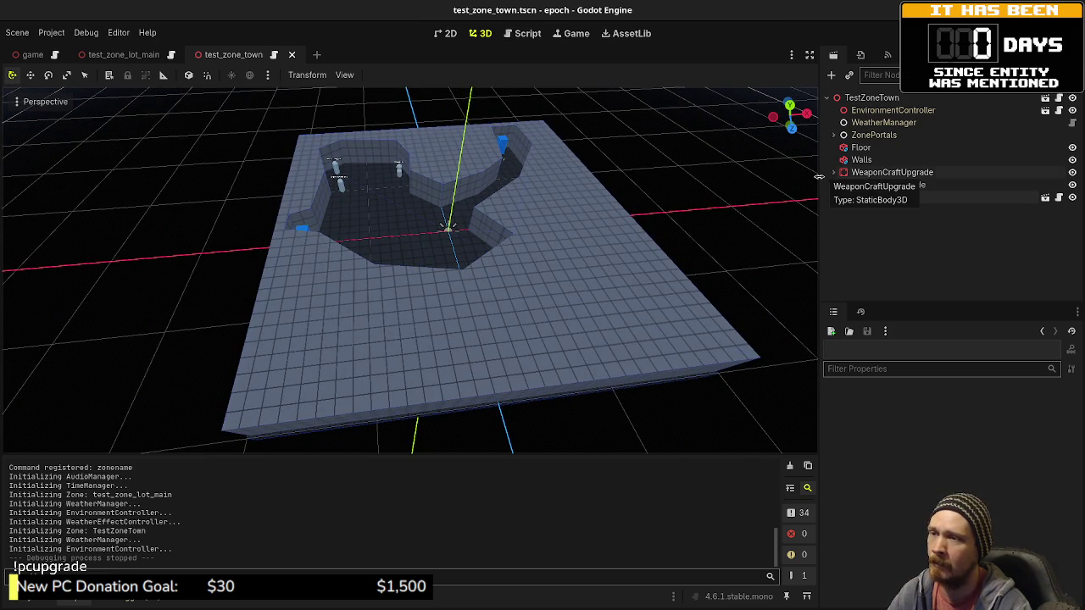
Step: Widen the Scene dock's scene tree panel
mouse_move(819, 177)
mouse_down()
mouse_move(762, 177)
mouse_move(772, 178)
mouse_up()
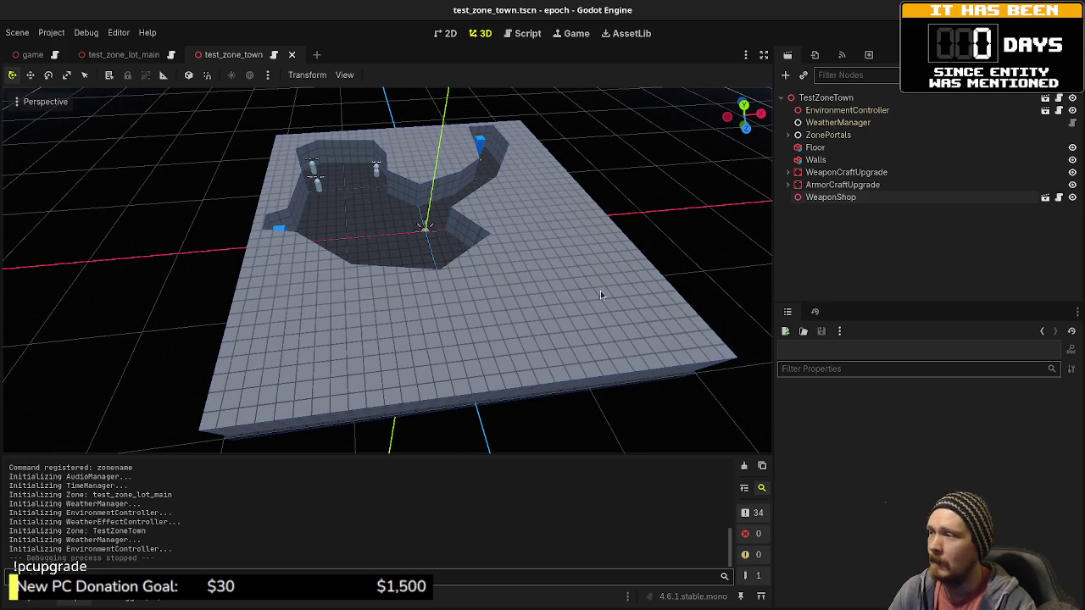
Step: Select WeaponShop and open a taller FileSystem panel
click(835, 197)
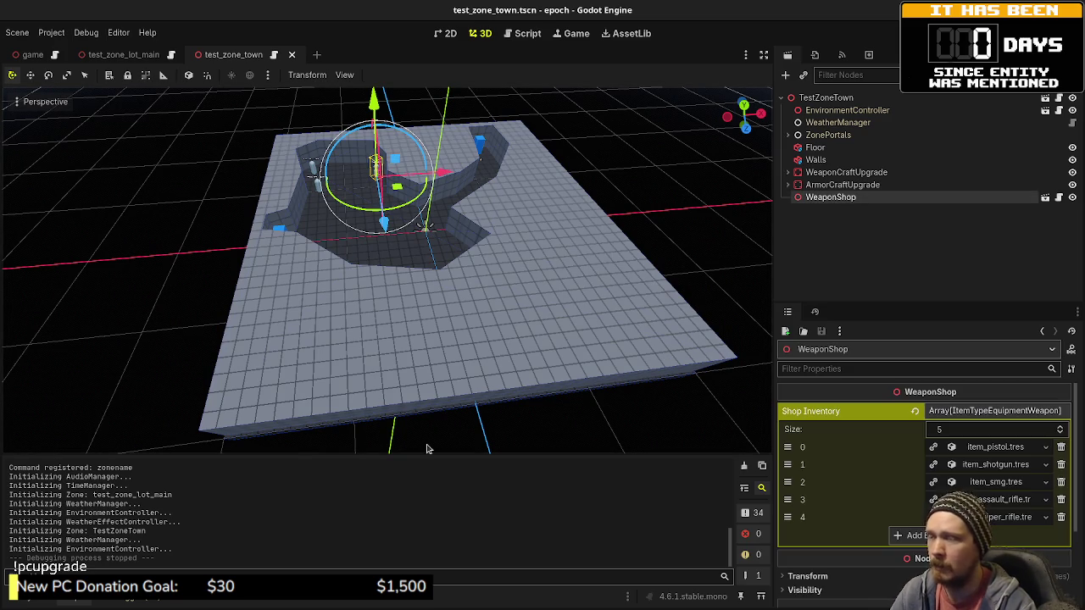
click(39, 602)
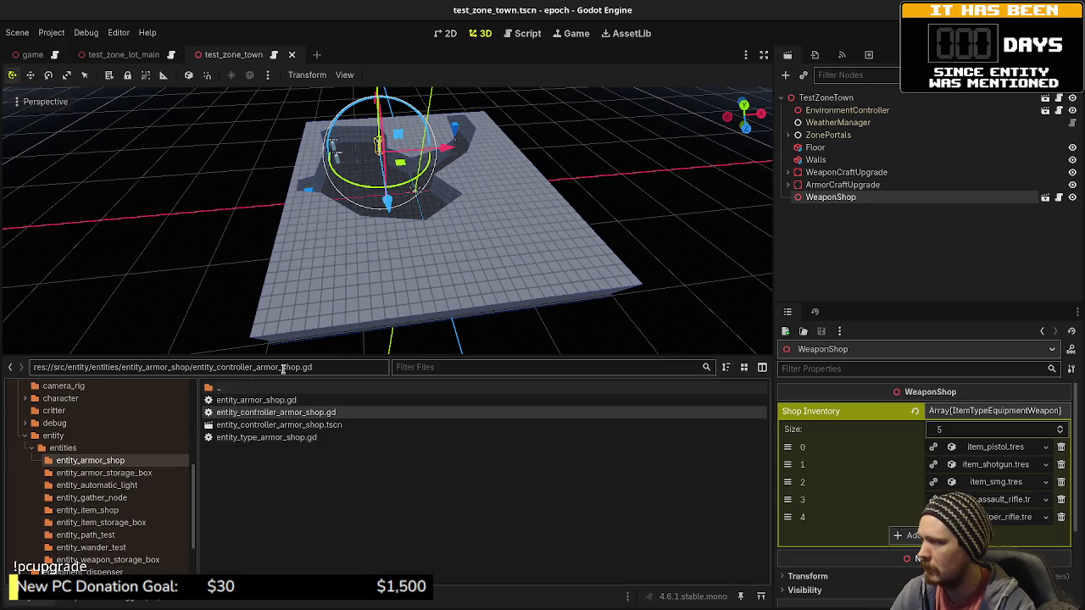
drag(333, 355, 364, 289)
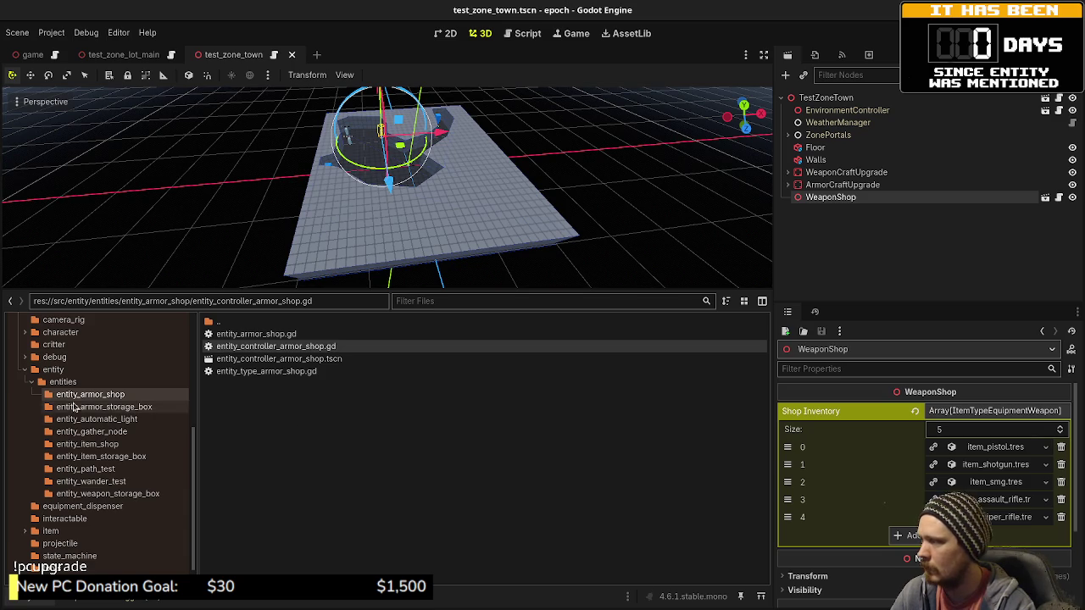
Step: Browse the data/entity_types folder, then open src/entity/entities
scroll(72, 411, up, 5)
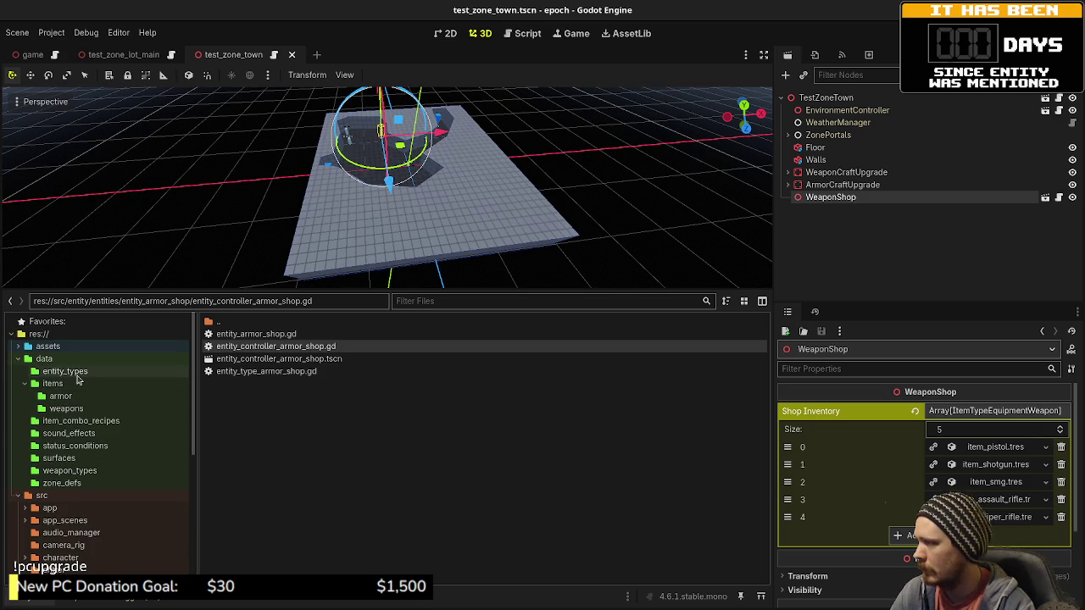
click(64, 372)
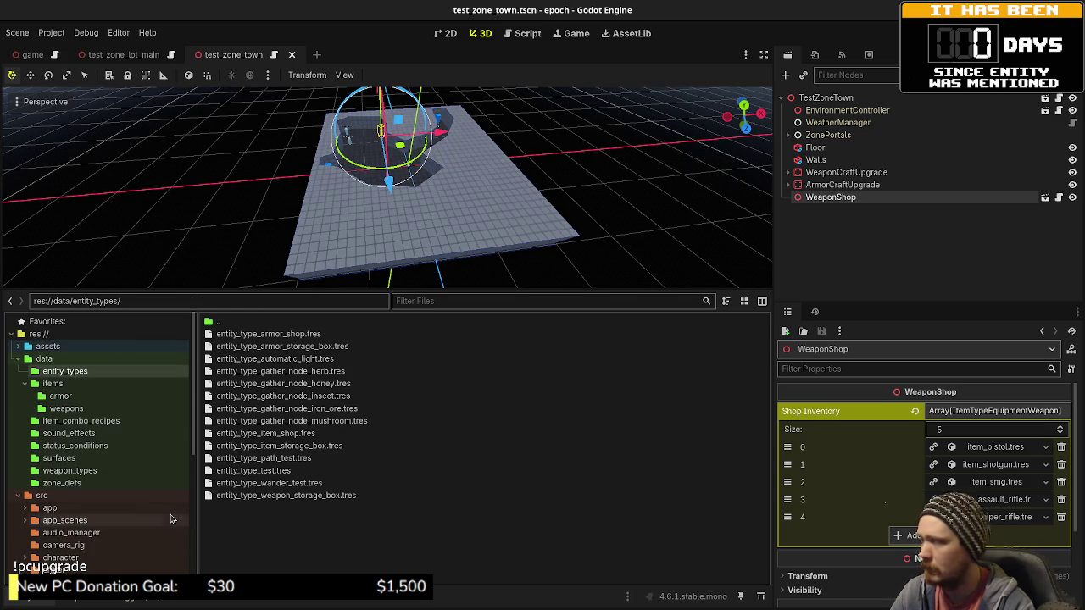
scroll(90, 502, down, 3)
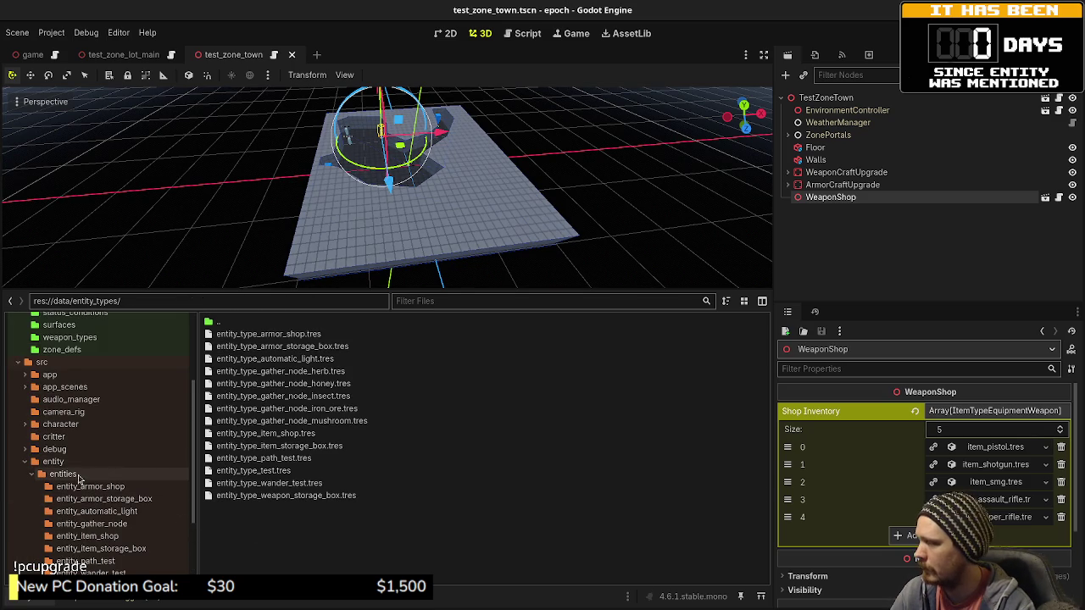
scroll(85, 472, down, 5)
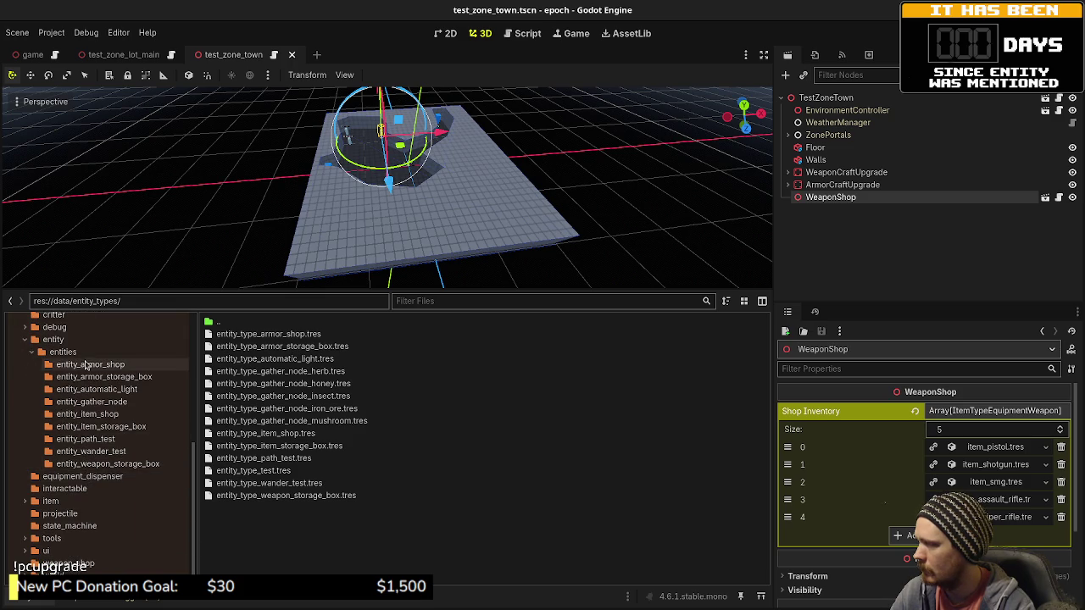
click(63, 351)
Step: Create a new folder entity_weapon_shop in src/entity/entities and open it
right_click(264, 497)
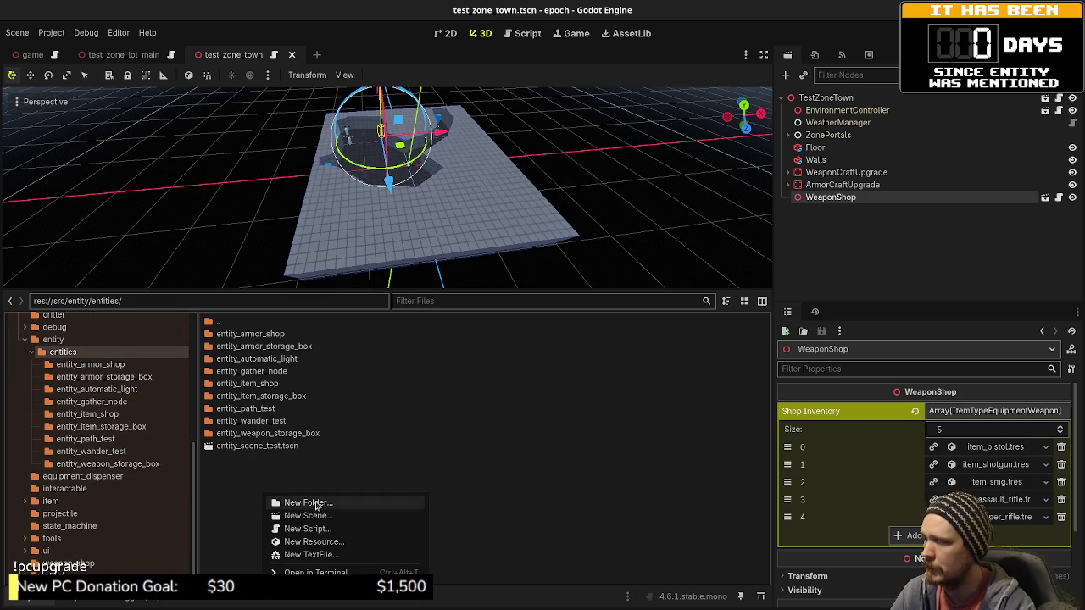
click(300, 503)
text(entity_)
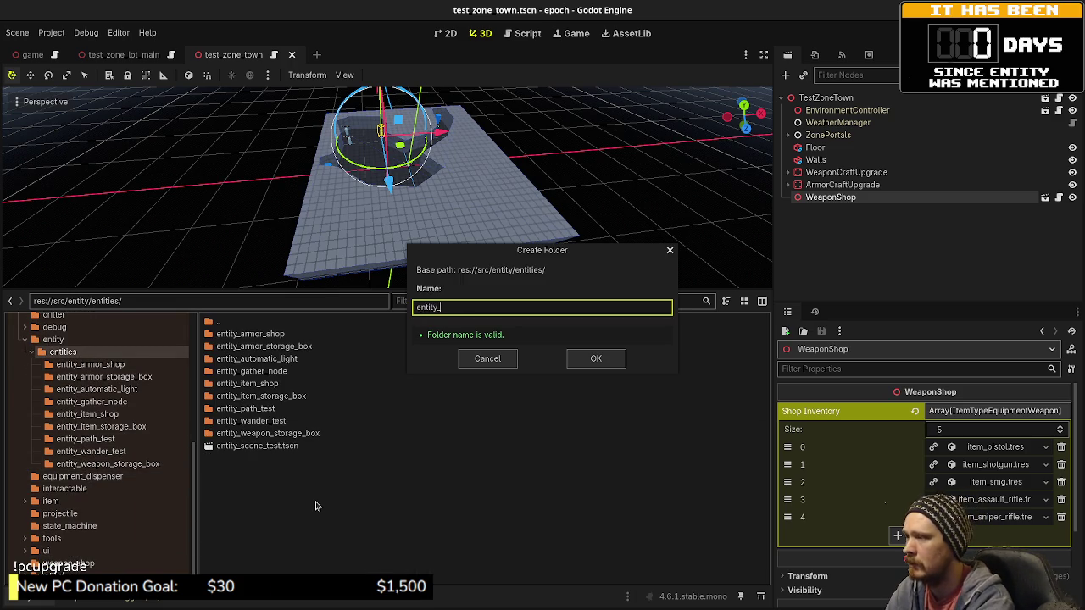
text(weapon_shop)
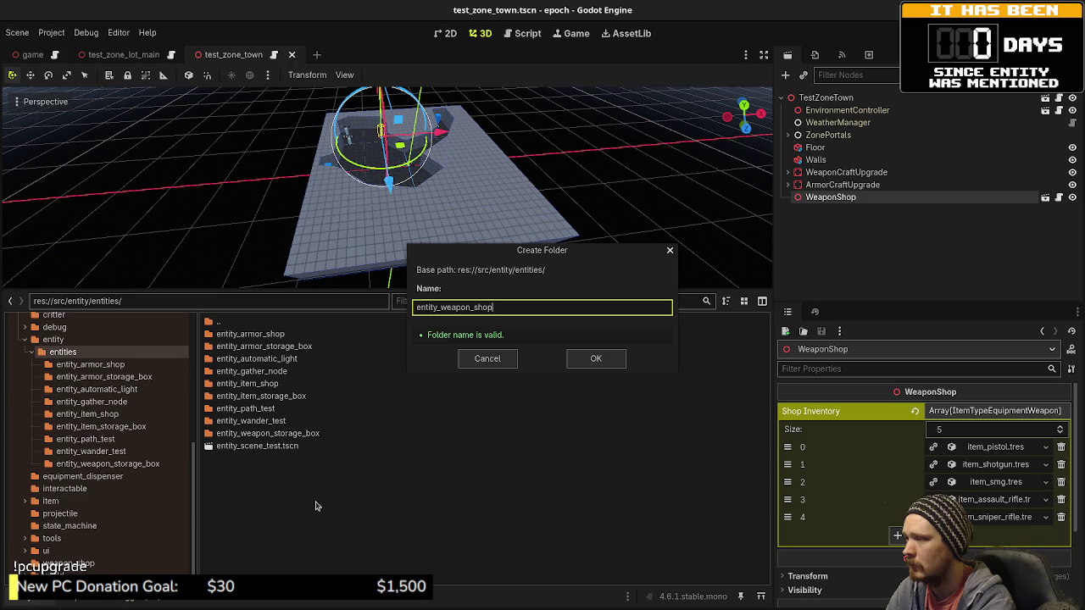
key(Return)
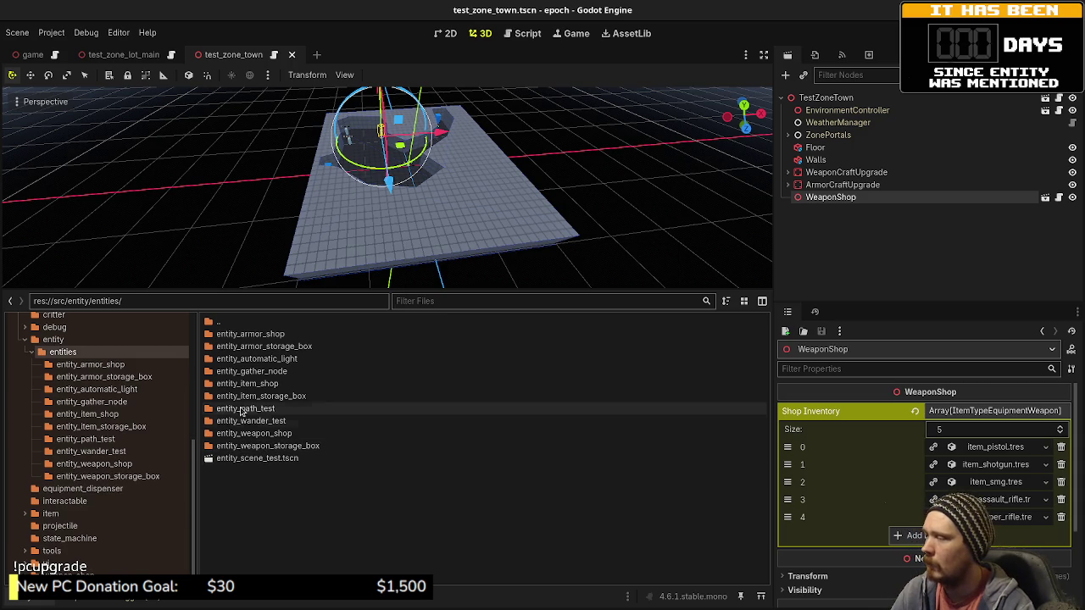
double_click(288, 434)
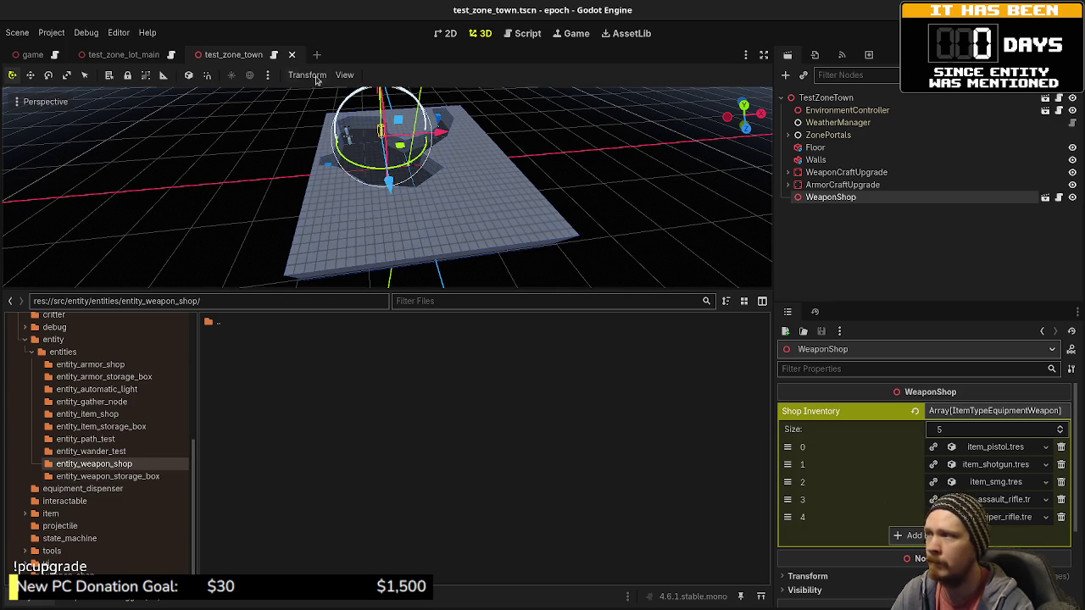
Step: Close the test_zone_town, test_zone_lot_main and game scene tabs
click(292, 55)
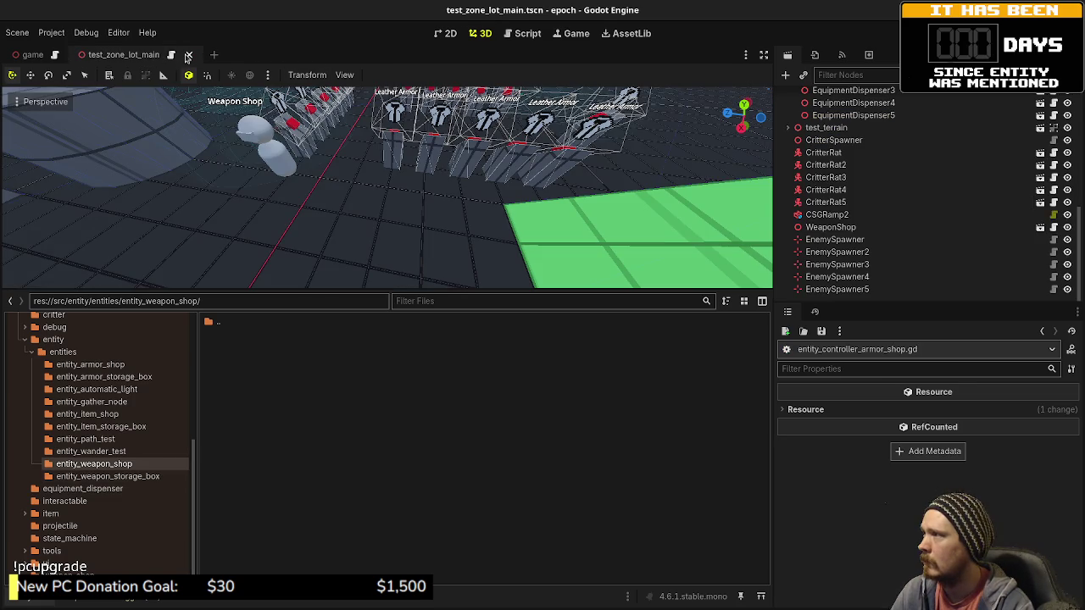
click(188, 55)
click(72, 55)
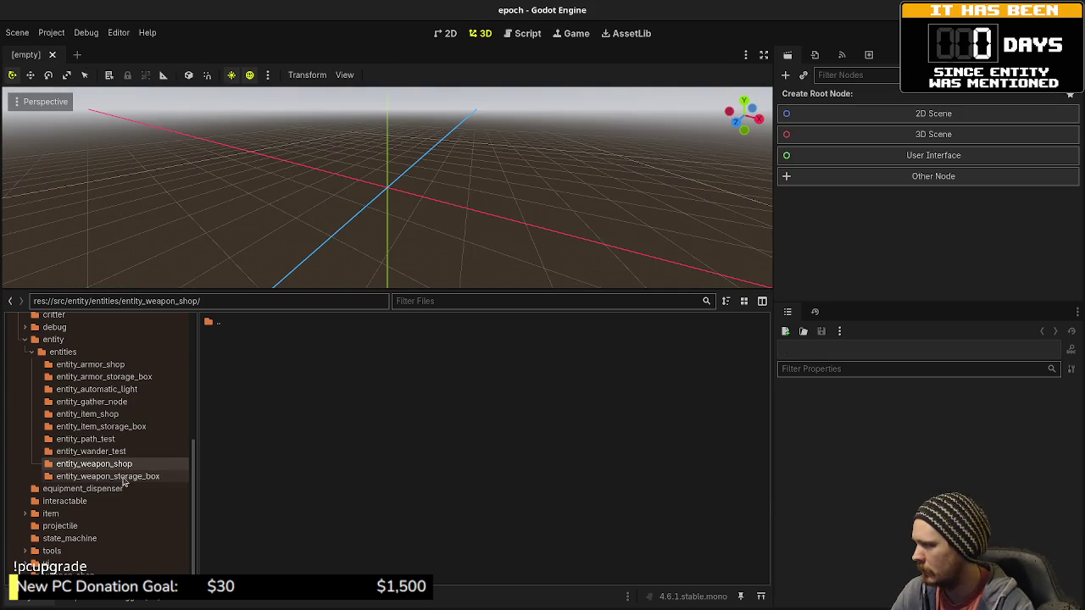
Step: Move weapon_shop.gd and weapon_shop.tscn from src/weapon_shop into entity_weapon_shop
scroll(85, 534, down, 1)
click(68, 563)
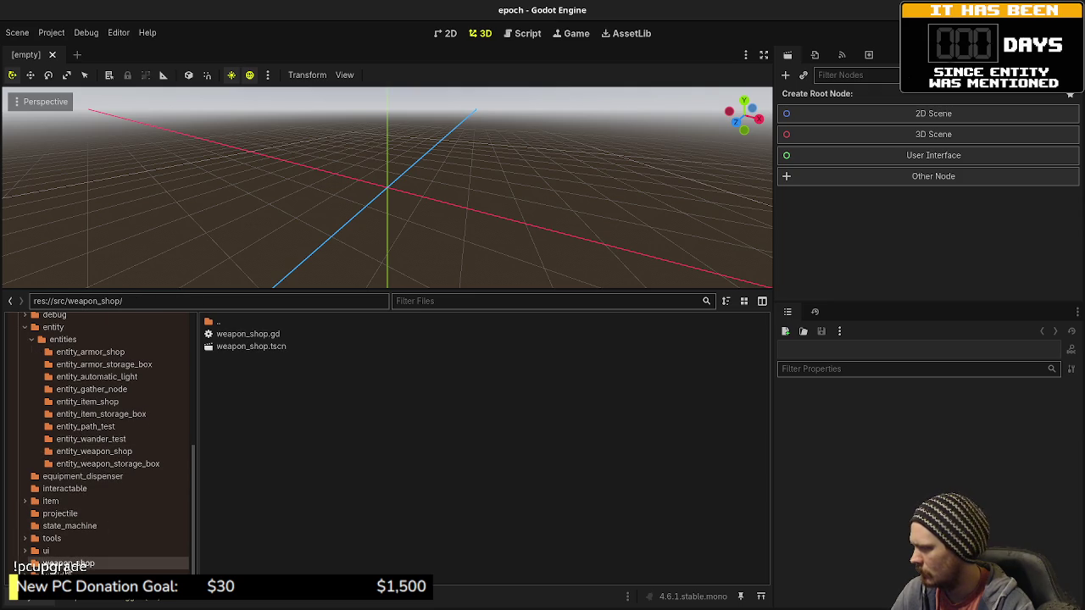
click(251, 346)
shift+click(247, 334)
right_click(263, 341)
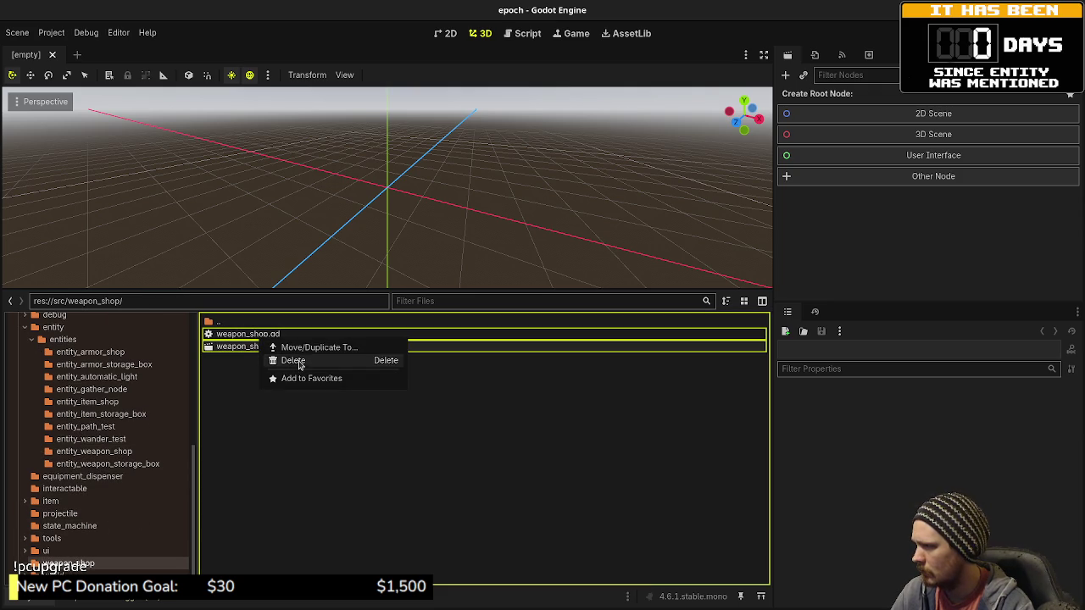
click(313, 347)
scroll(407, 374, down, 2)
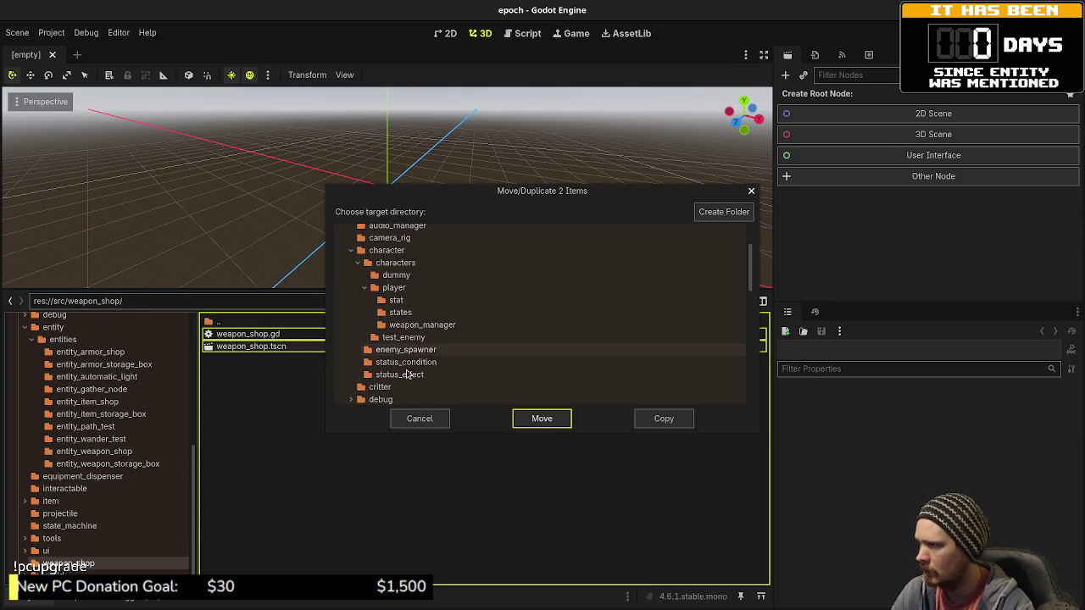
scroll(407, 374, down, 4)
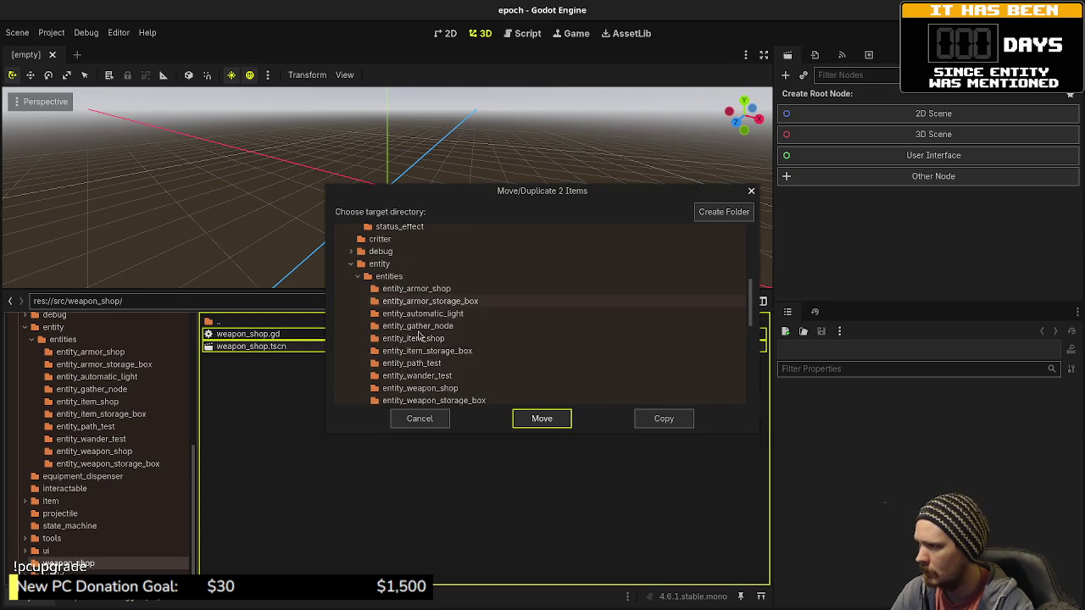
scroll(420, 336, down, 1)
click(409, 367)
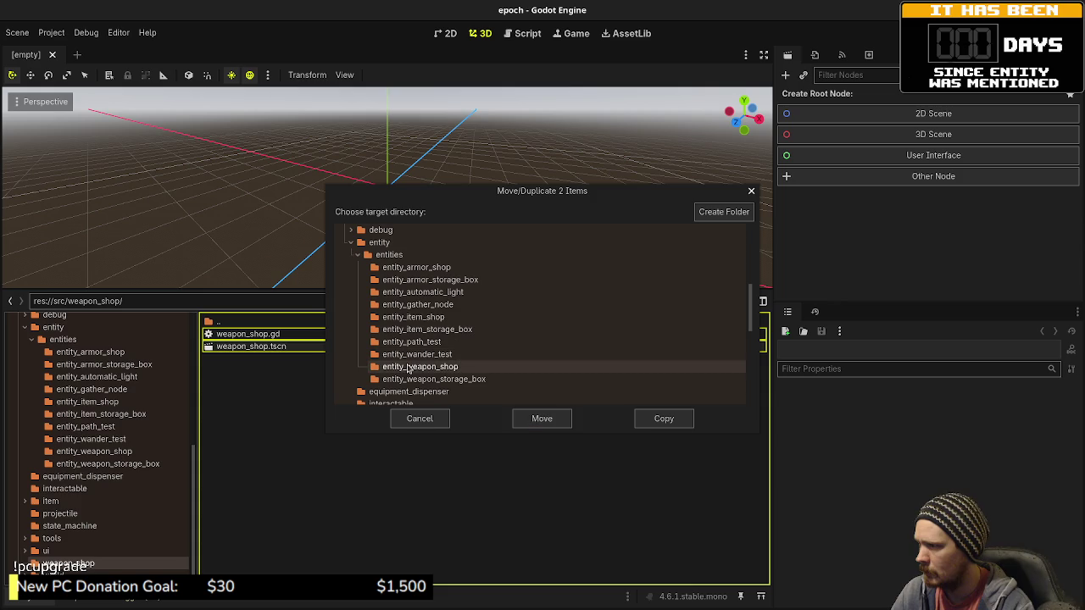
click(542, 419)
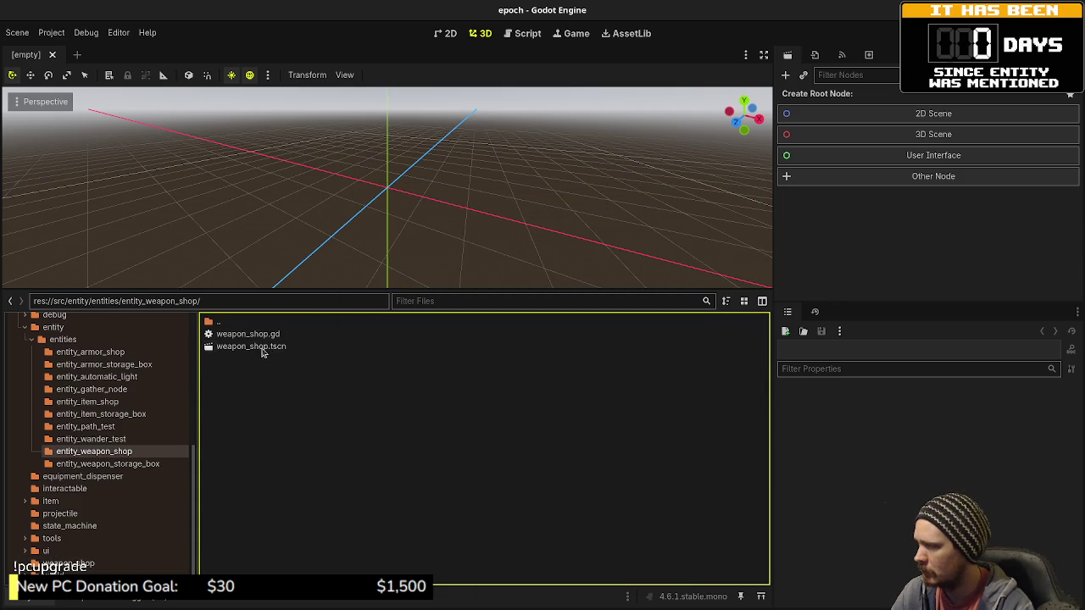
Step: Delete the now-empty src/weapon_shop folder and confirm the removal
click(74, 564)
right_click(76, 565)
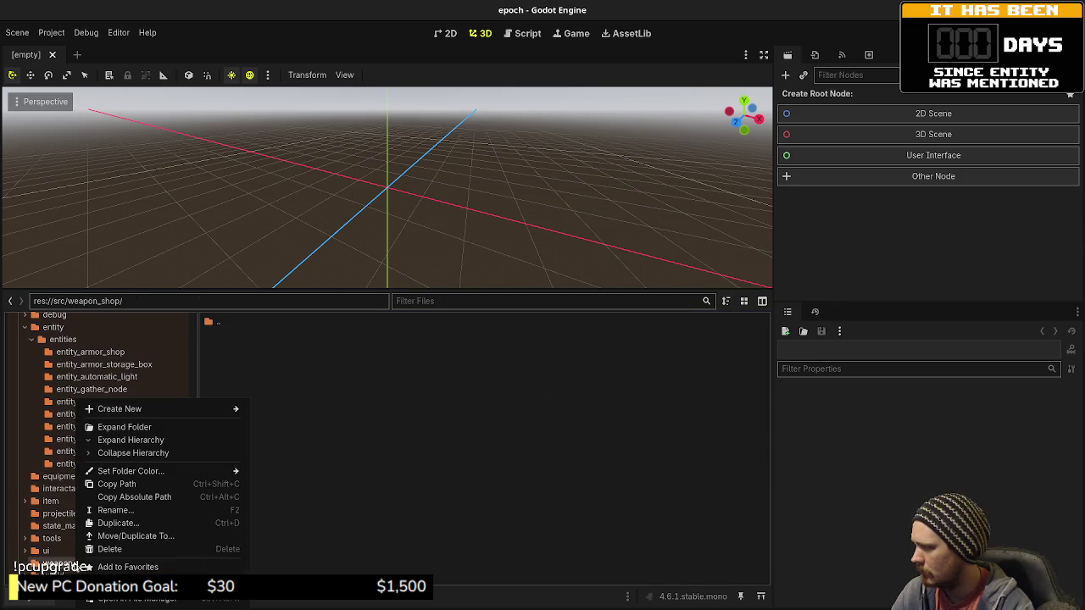
click(108, 549)
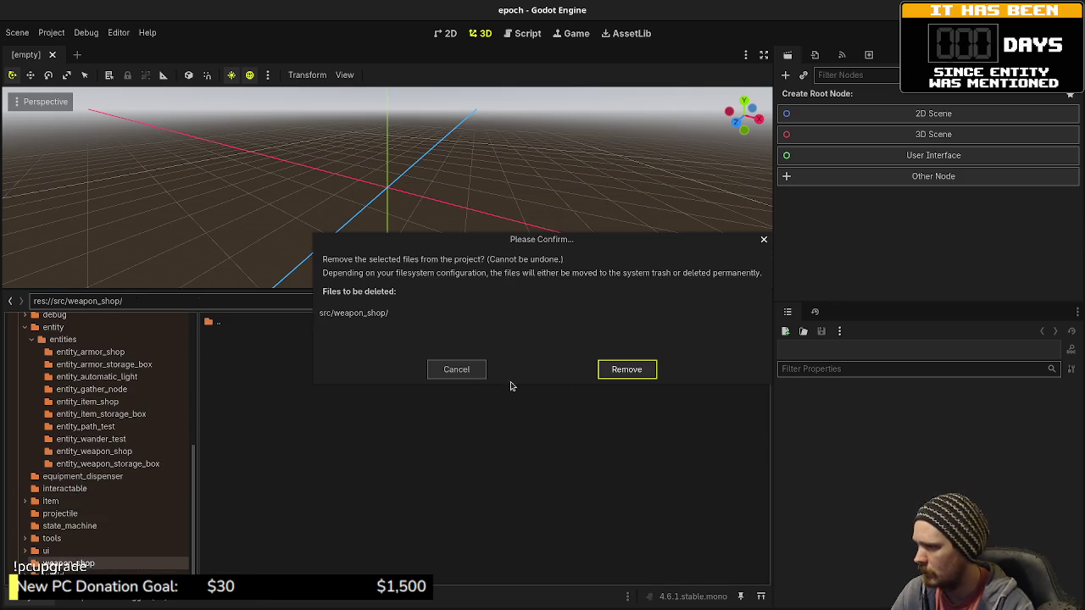
click(626, 369)
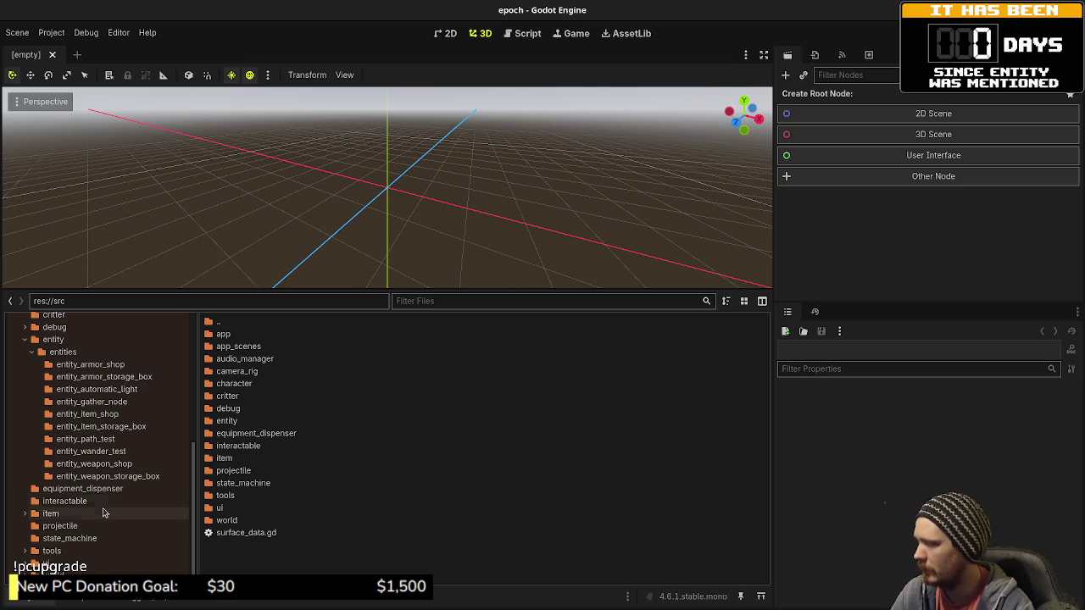
Step: Back out of the item folder's context menu and open game.tscn through quick scene search
right_click(97, 515)
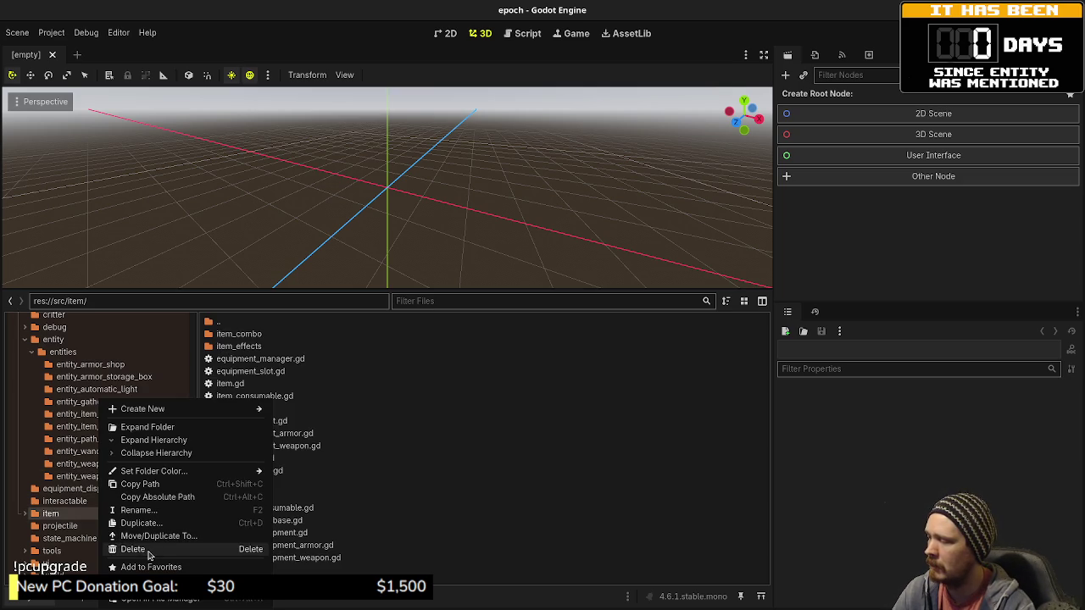
click(535, 481)
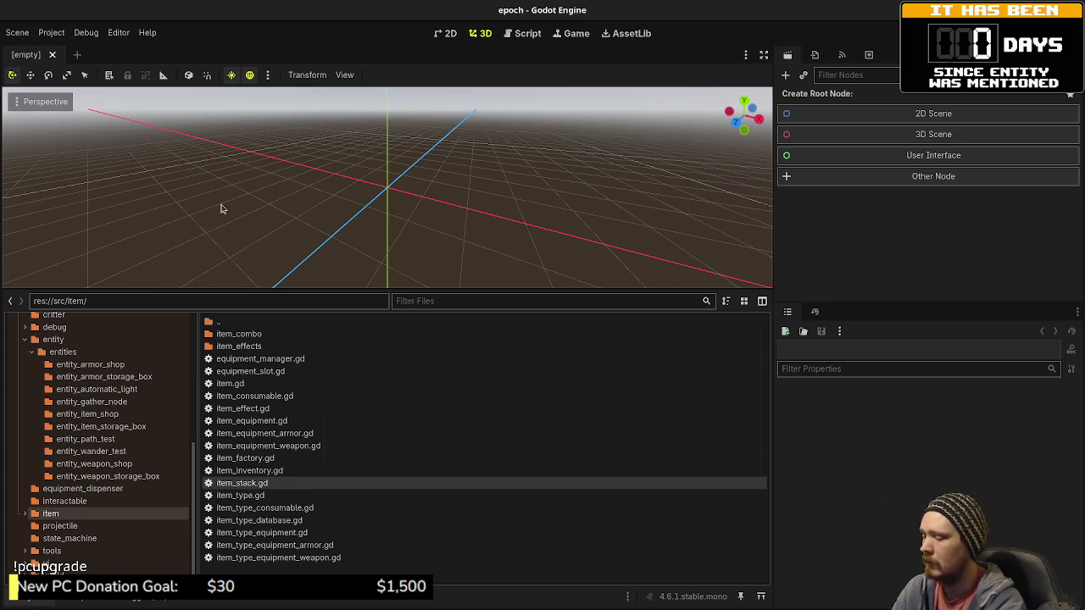
key(ctrl+shift+o)
text(game)
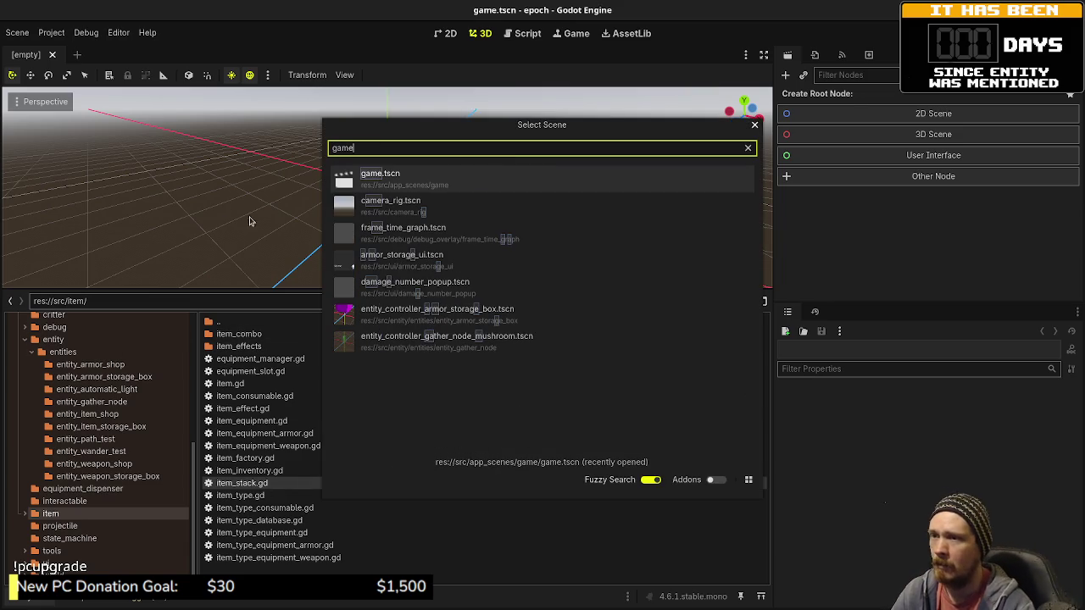
key(Return)
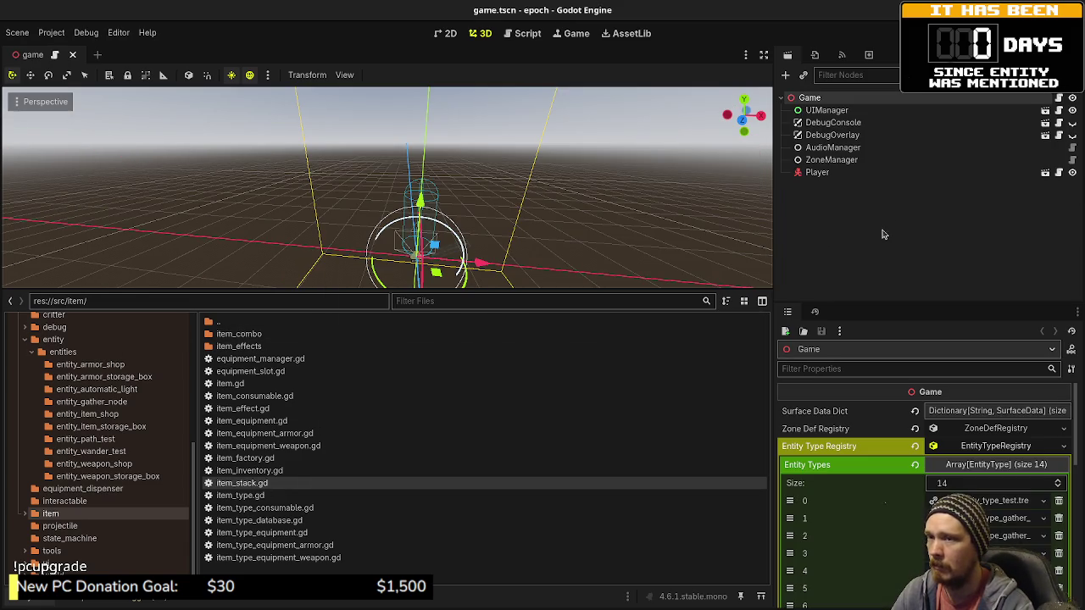
Step: Inspect the Player node's actions, then close the game.tscn scene
click(819, 173)
right_click(824, 176)
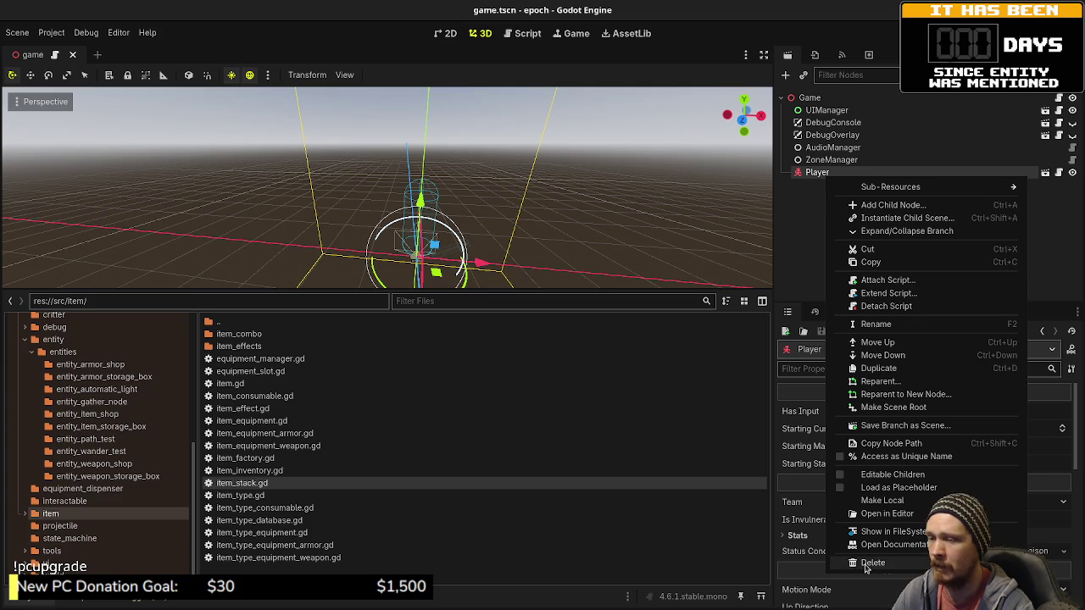
click(666, 443)
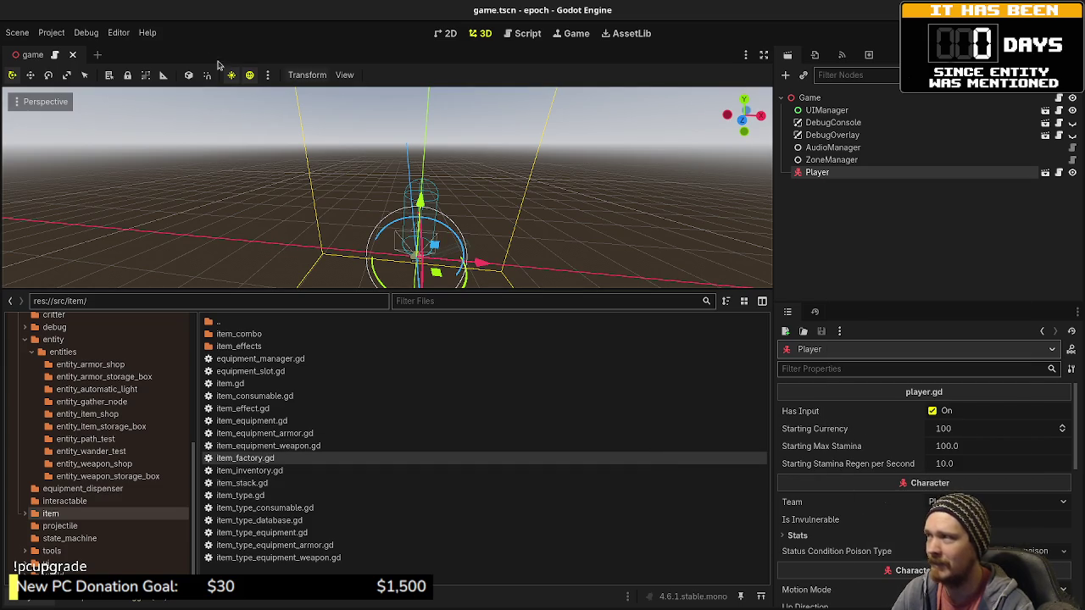
click(74, 54)
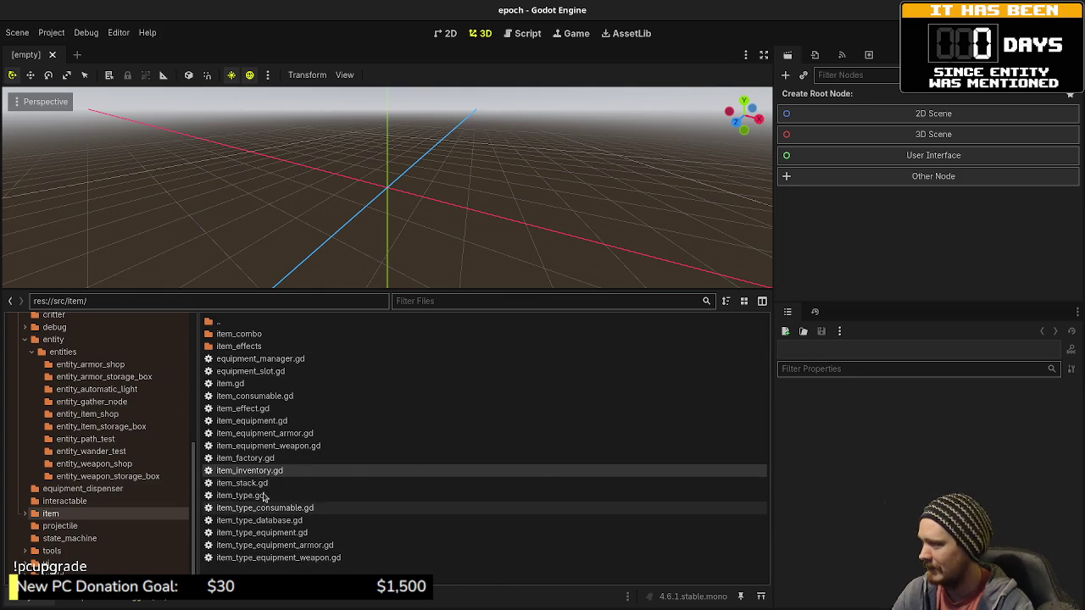
Step: Open weapon_shop.tscn from the entities/entity_weapon_shop folder
click(82, 353)
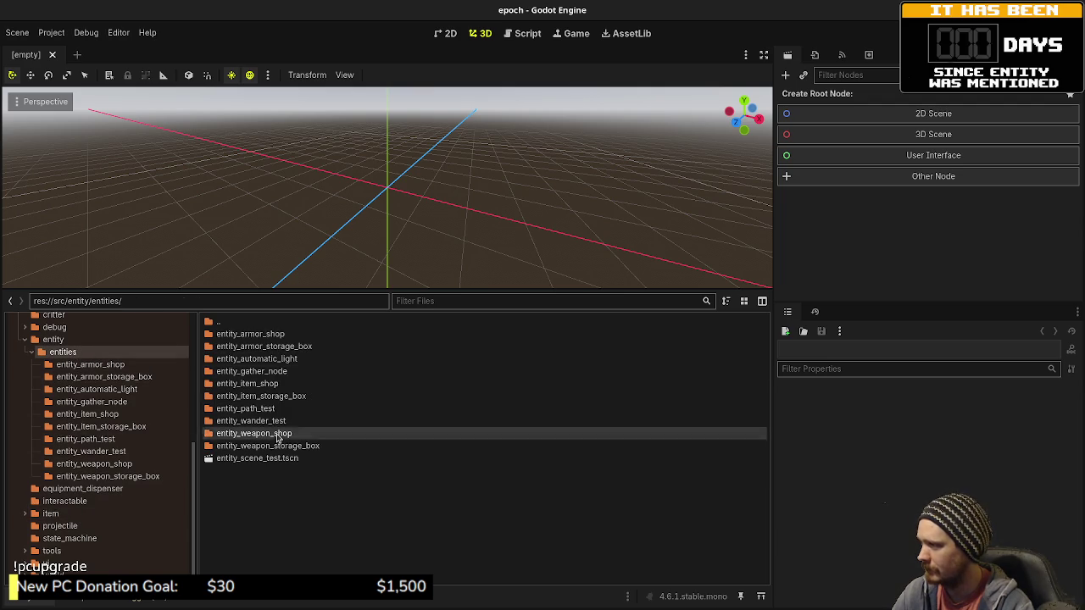
double_click(277, 436)
click(254, 338)
double_click(255, 345)
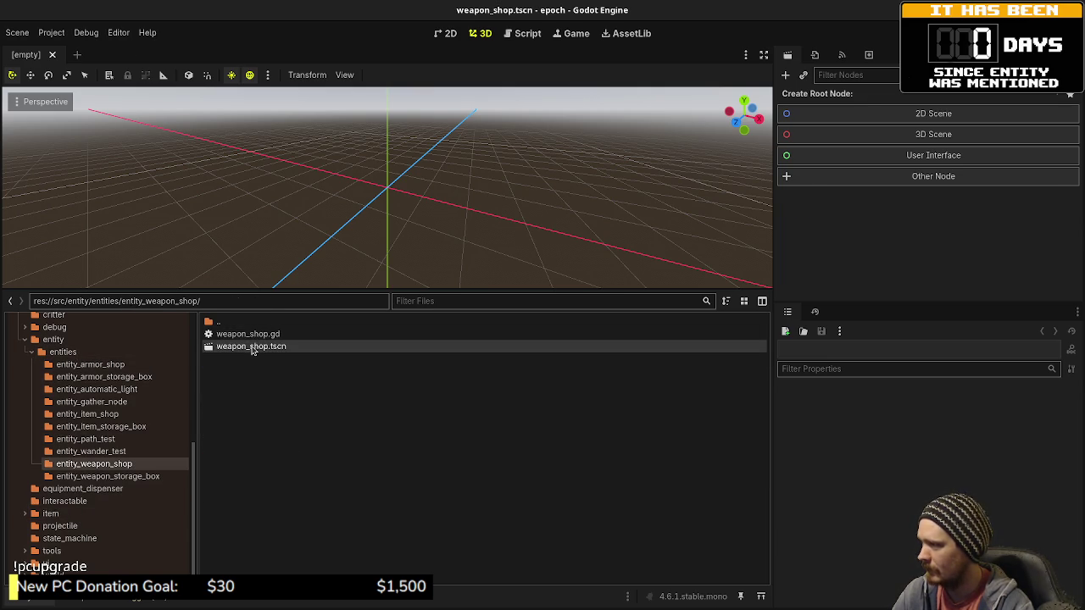
Step: Rename the WeaponShop root node to EntityControllerWeaponShop and save the scene
click(825, 99)
click(825, 100)
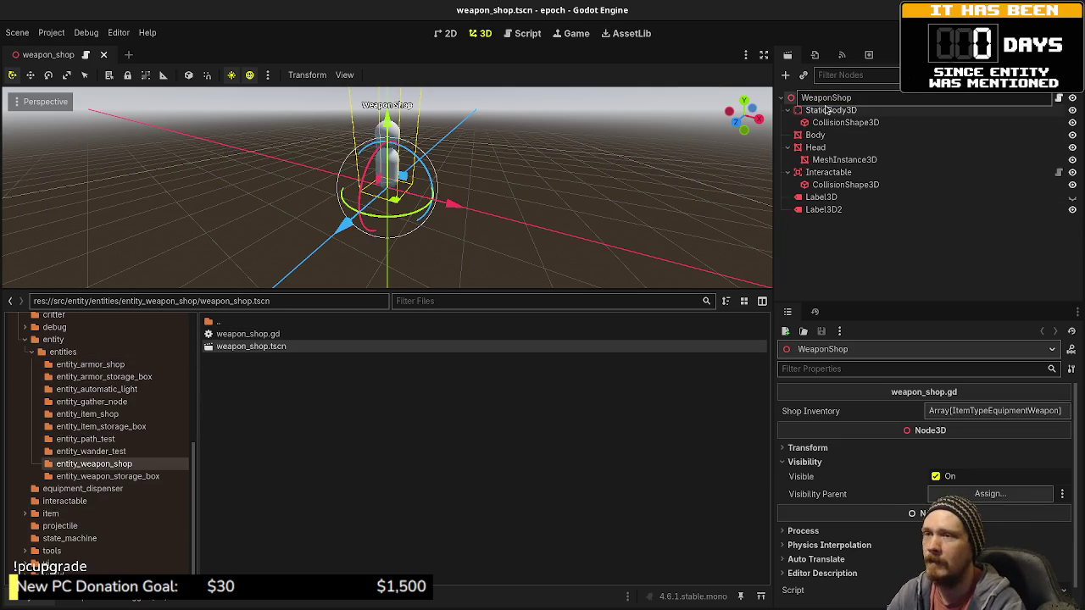
text(EntityTY)
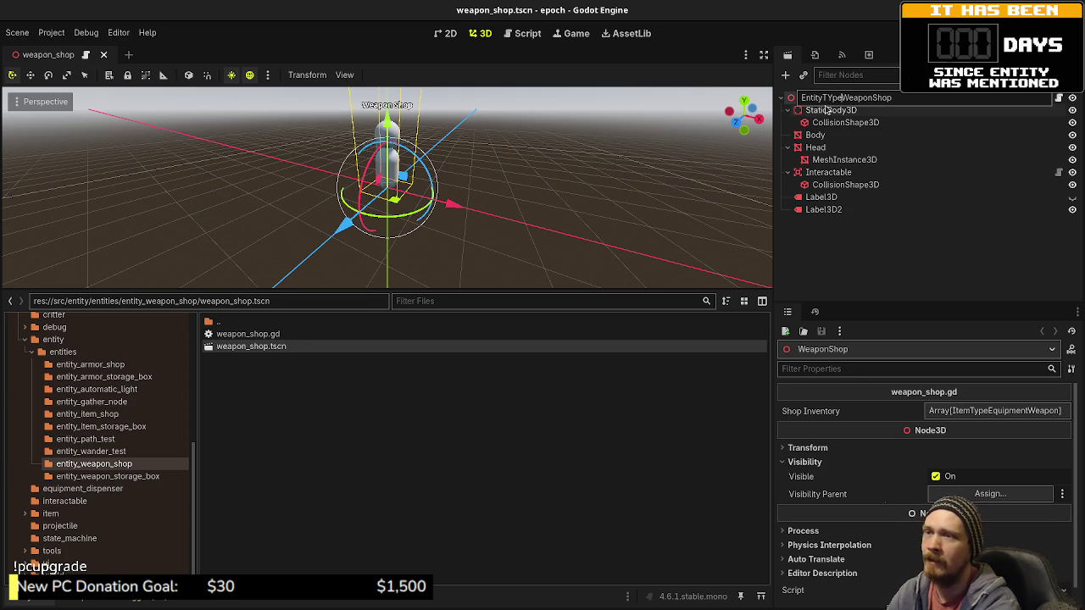
key(BackSpace)
text(y)
key(BackSpace)
key(BackSpace)
key(BackSpace)
text(Controller)
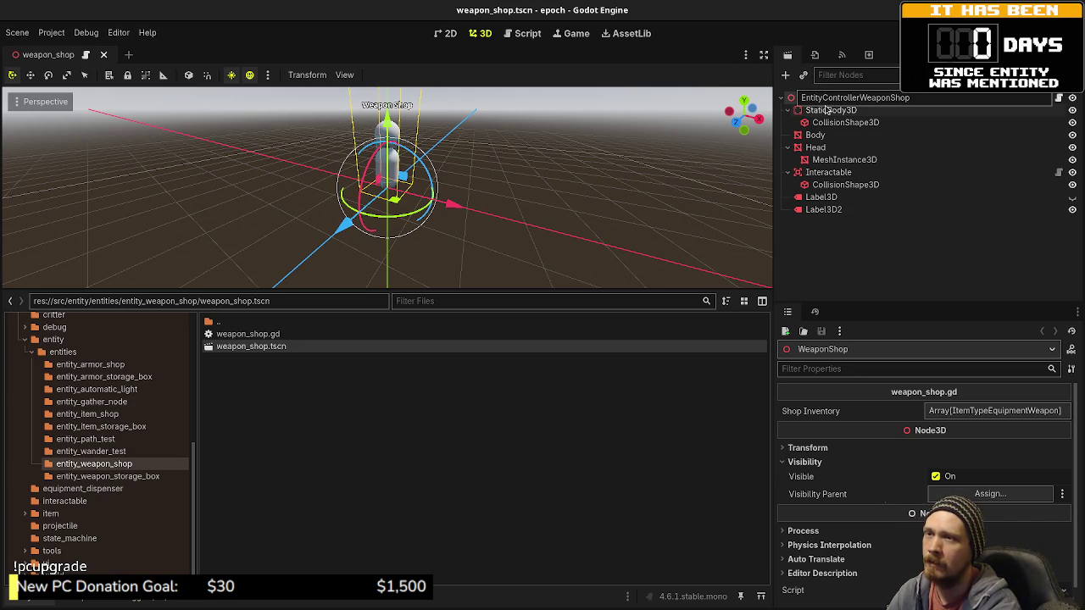
key(Return)
key(ctrl+s)
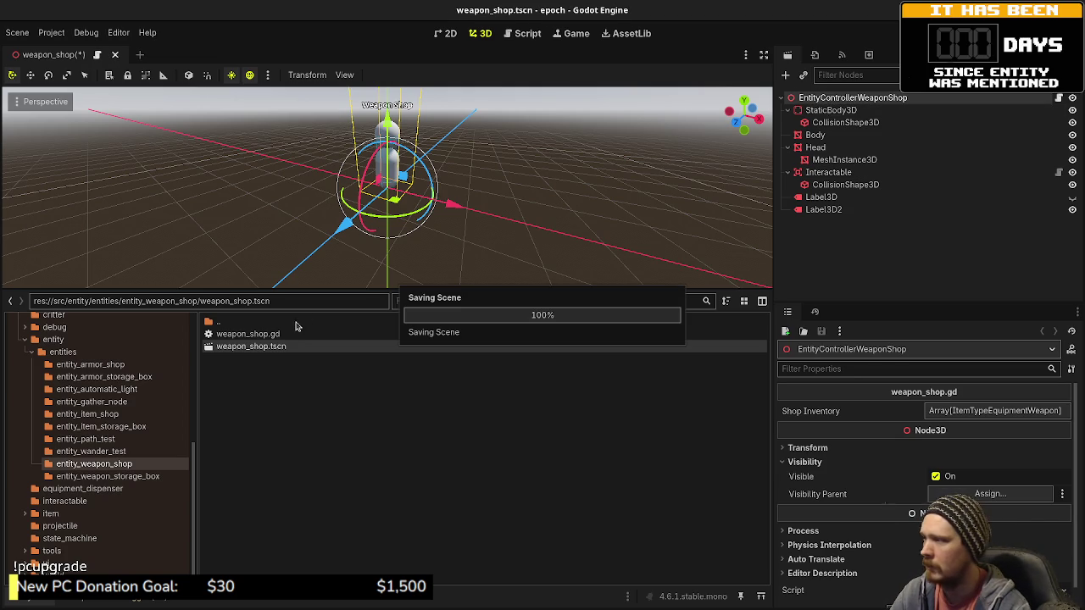
Step: Rename the scene and script files to entity_controller_weapon_shop.tscn and entity_controller_weapon_shop.gd
key(F2)
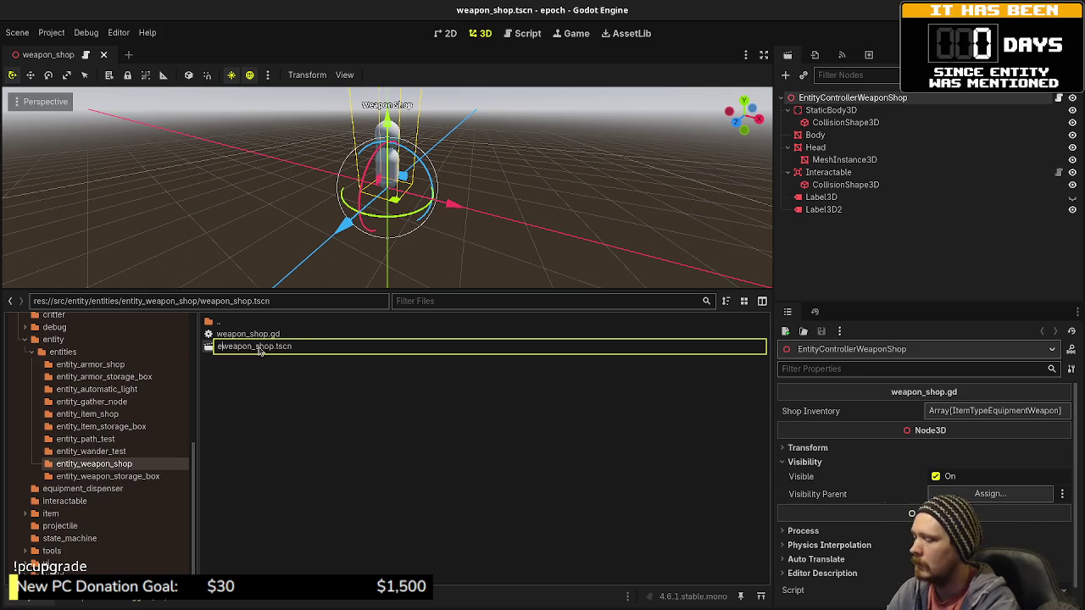
text(ntity_controller)
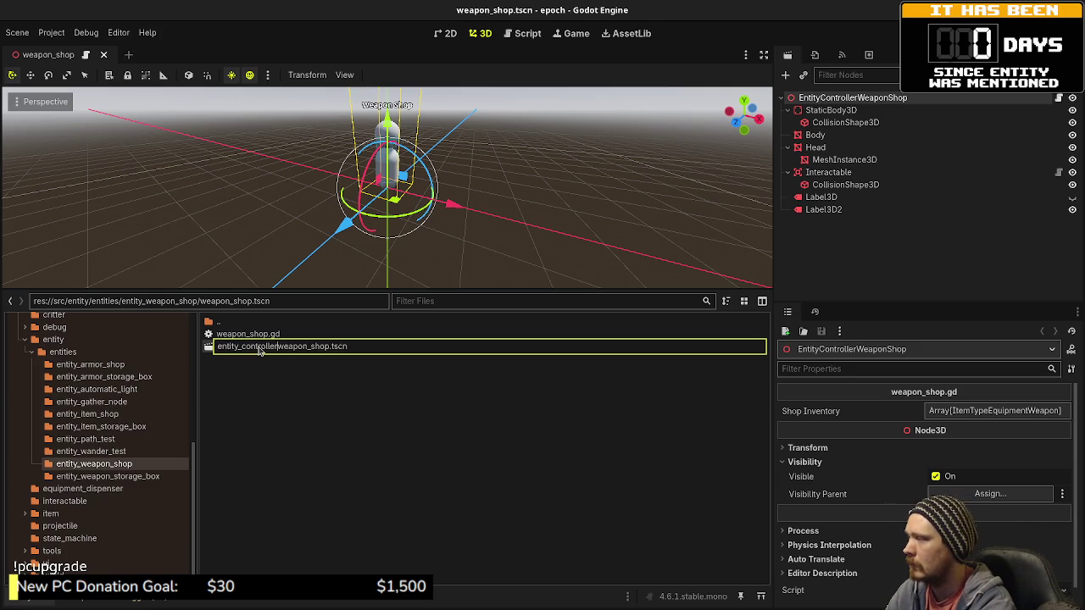
text(_)
key(Return)
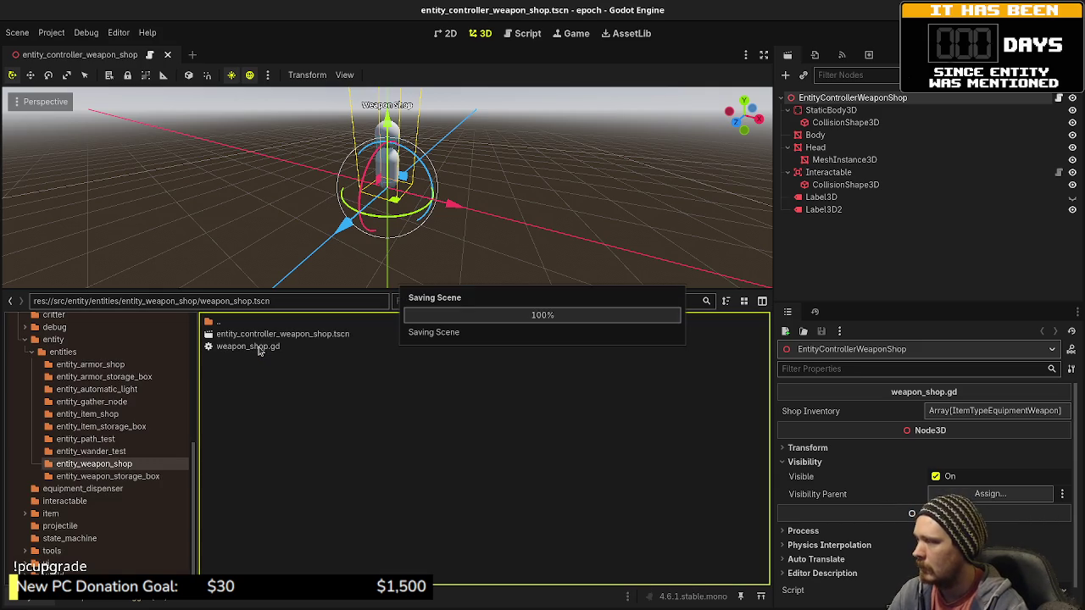
double_click(259, 349)
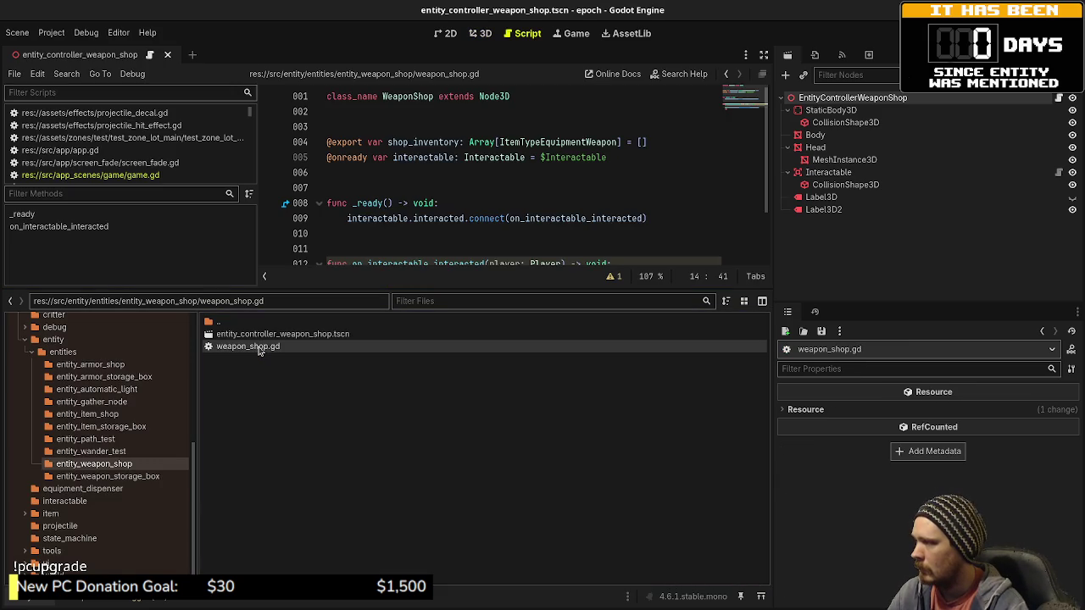
key(F2)
key(Home)
text(entity_co)
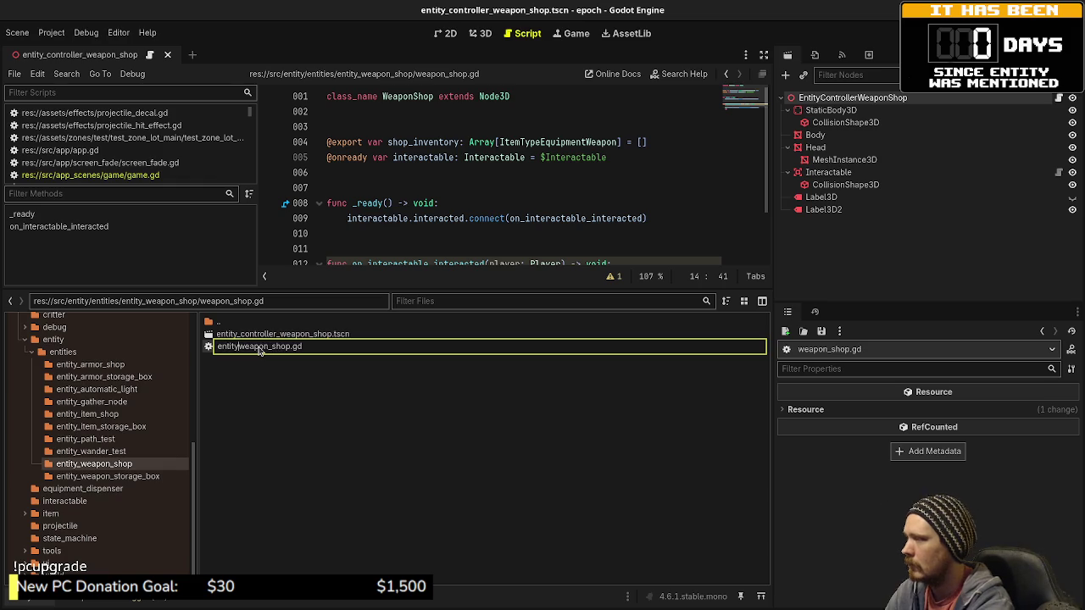
text(ntroller_)
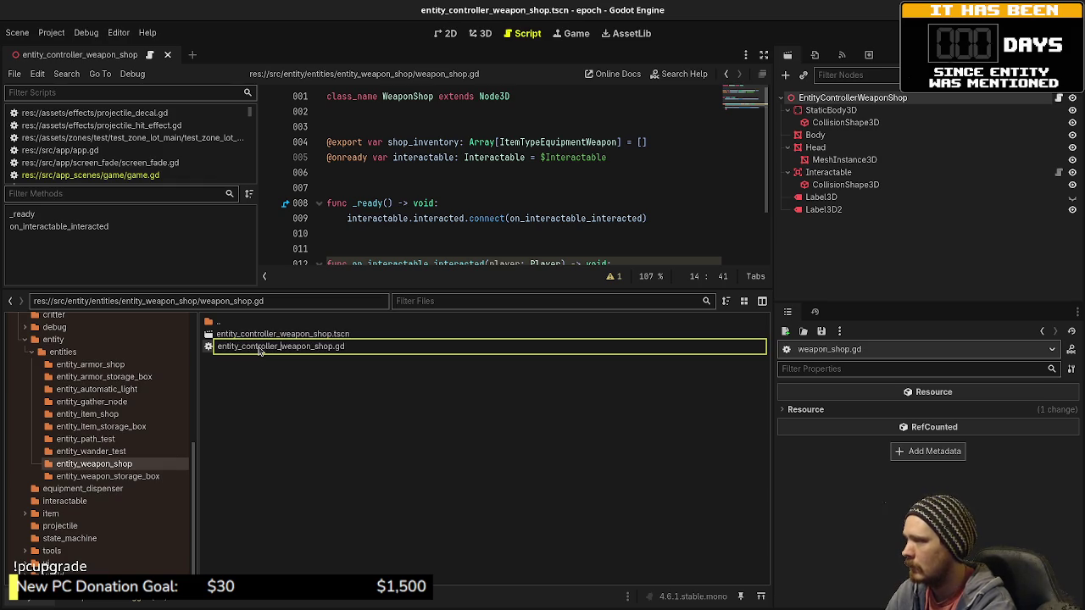
key(Return)
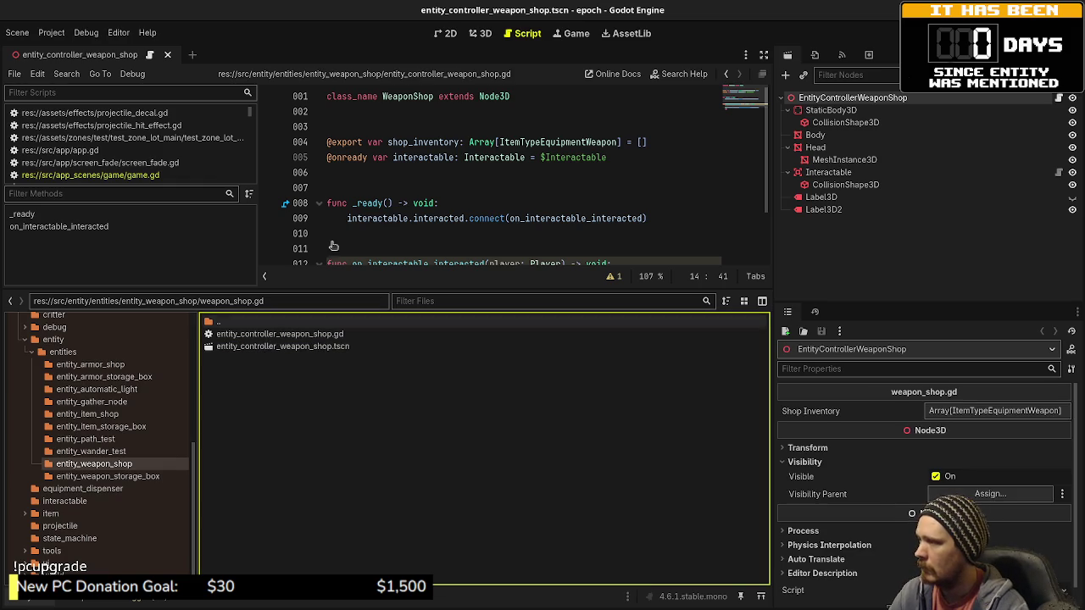
Step: Change the script's class_name to EntityControllerWeaponShop and save
click(382, 95)
text(EntityContro)
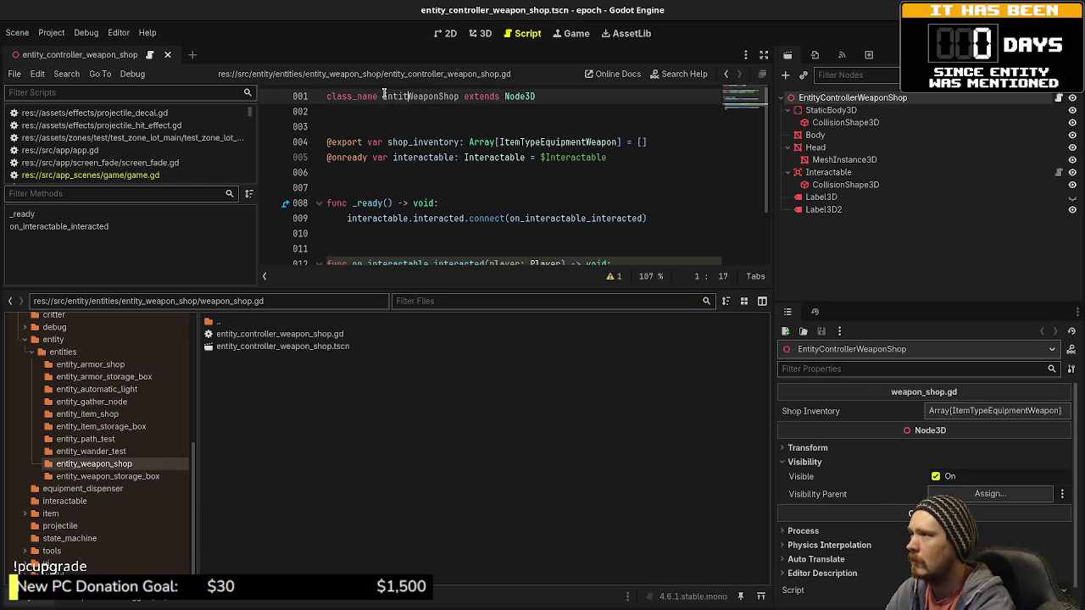
text(ller)
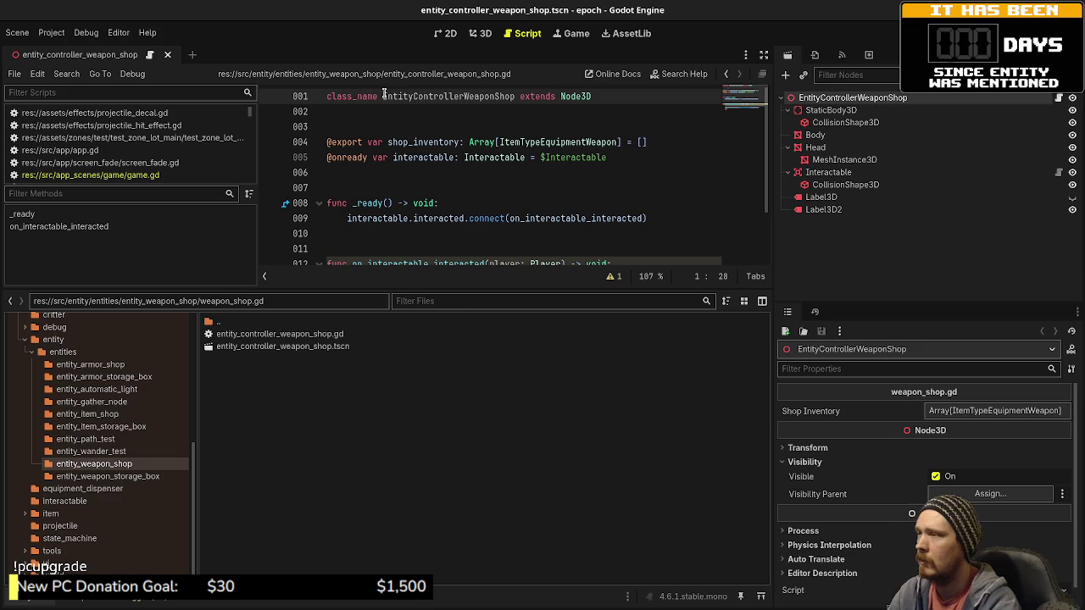
key(ctrl+s)
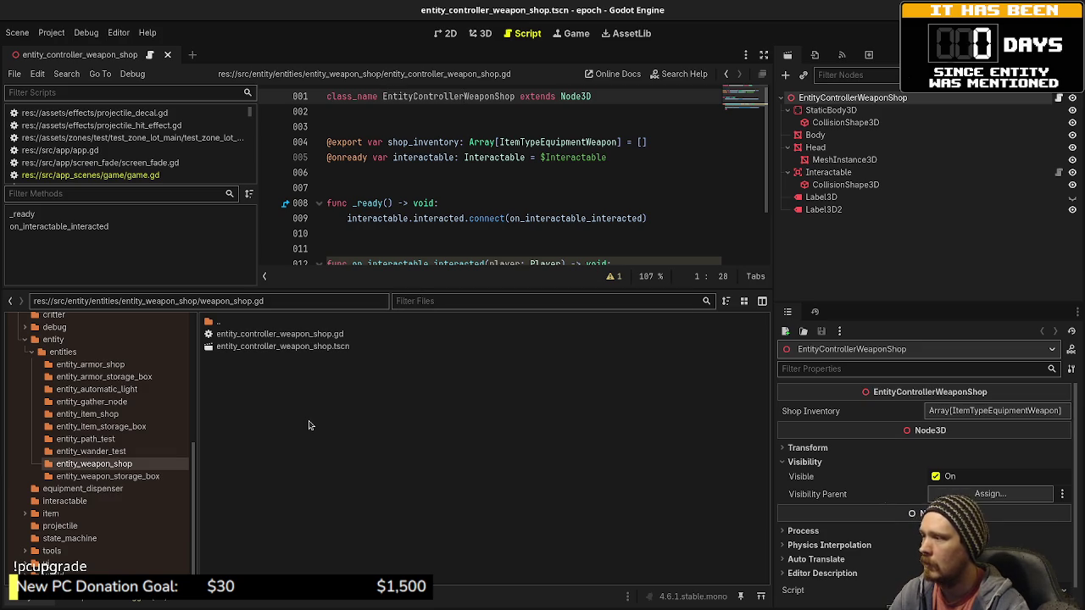
Step: Create two new scripts, entity_type_weapon_shop.gd and entity_weapon_shop.gd, in the weapon shop folder
right_click(310, 425)
click(370, 459)
text(entity_)
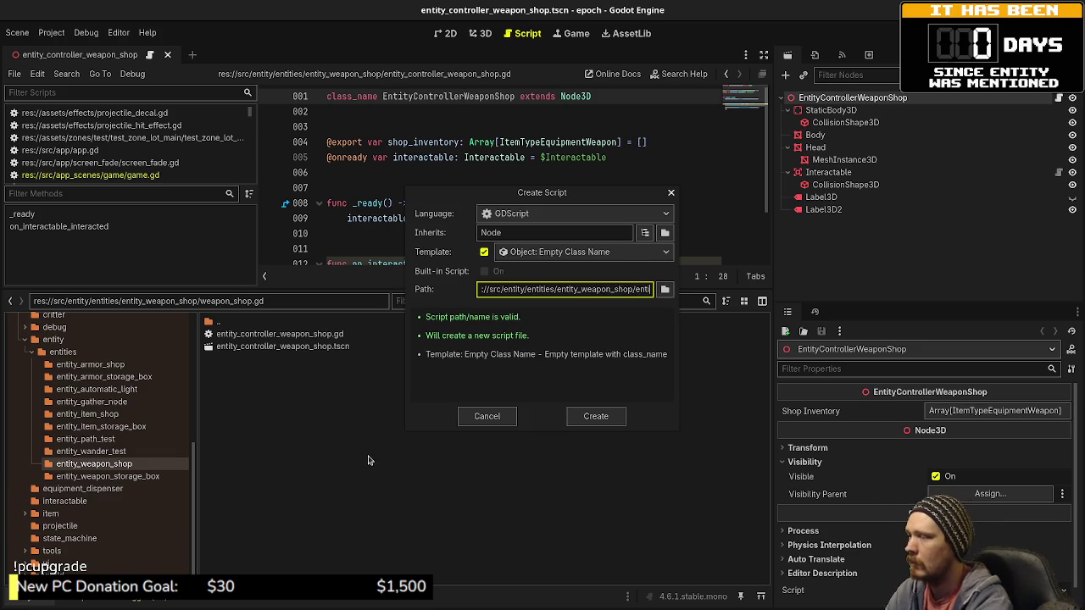
text(type_wea)
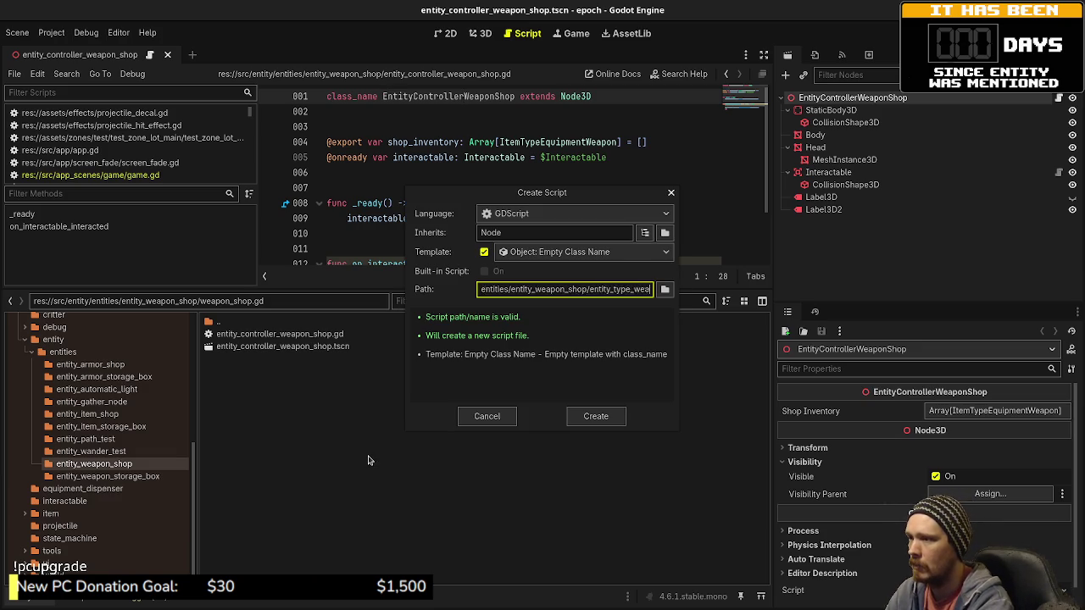
text(pon_shop)
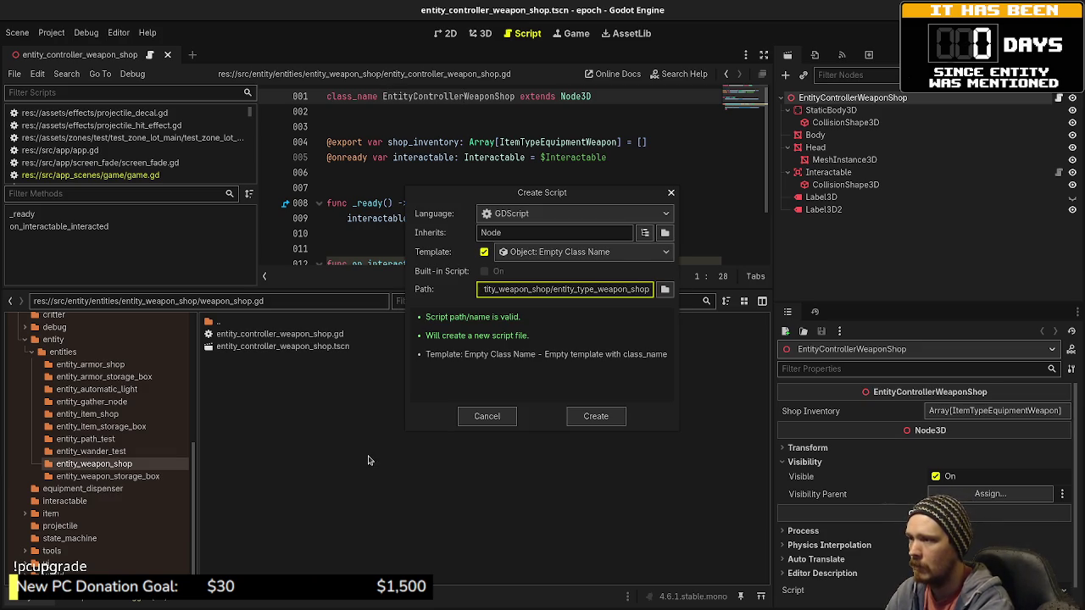
key(Return)
right_click(368, 460)
click(415, 492)
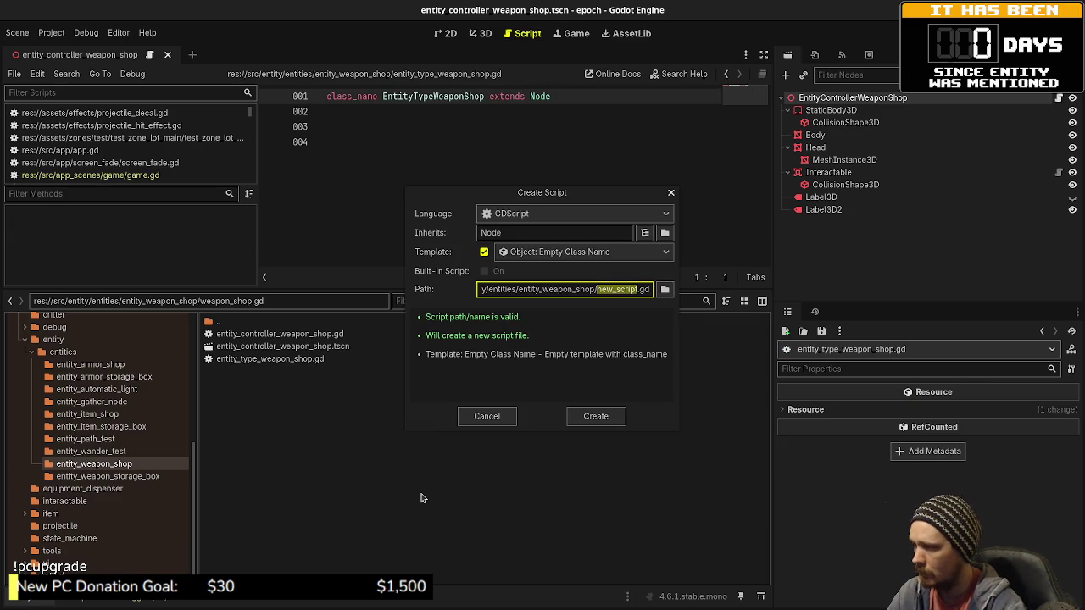
text(entity_weapon_sho)
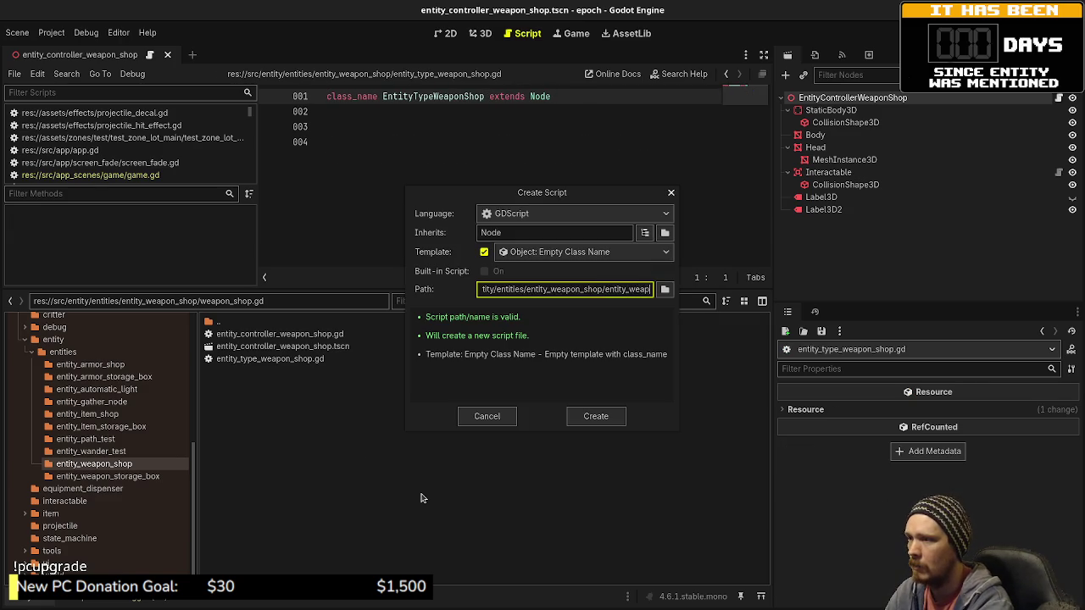
text(p)
key(Return)
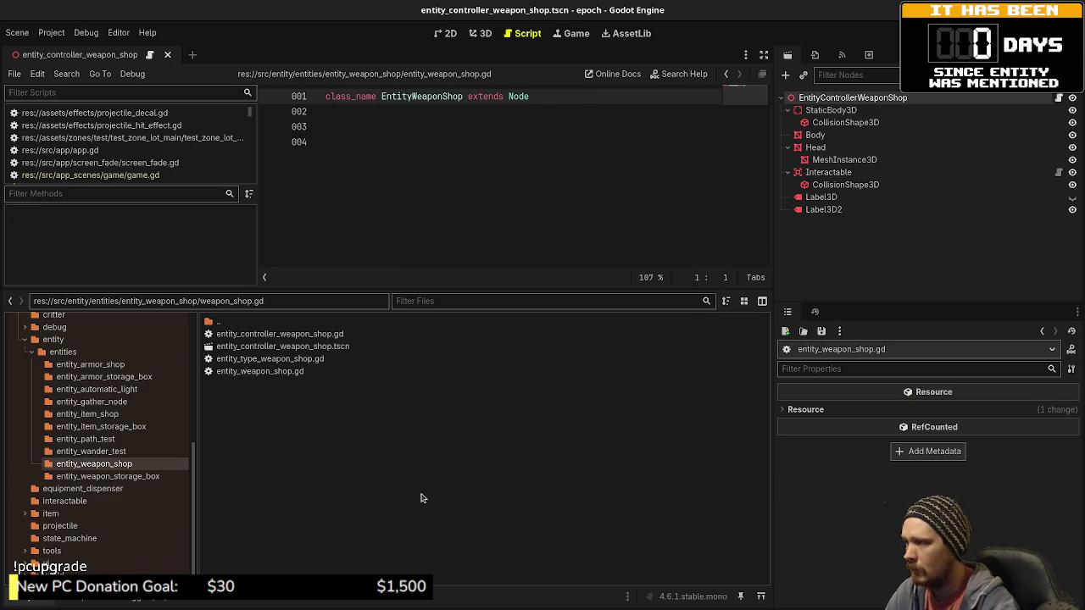
Step: Make entity_type_weapon_shop.gd extend EntityType, then select Node in entity_weapon_shop.gd
double_click(274, 359)
click(536, 96)
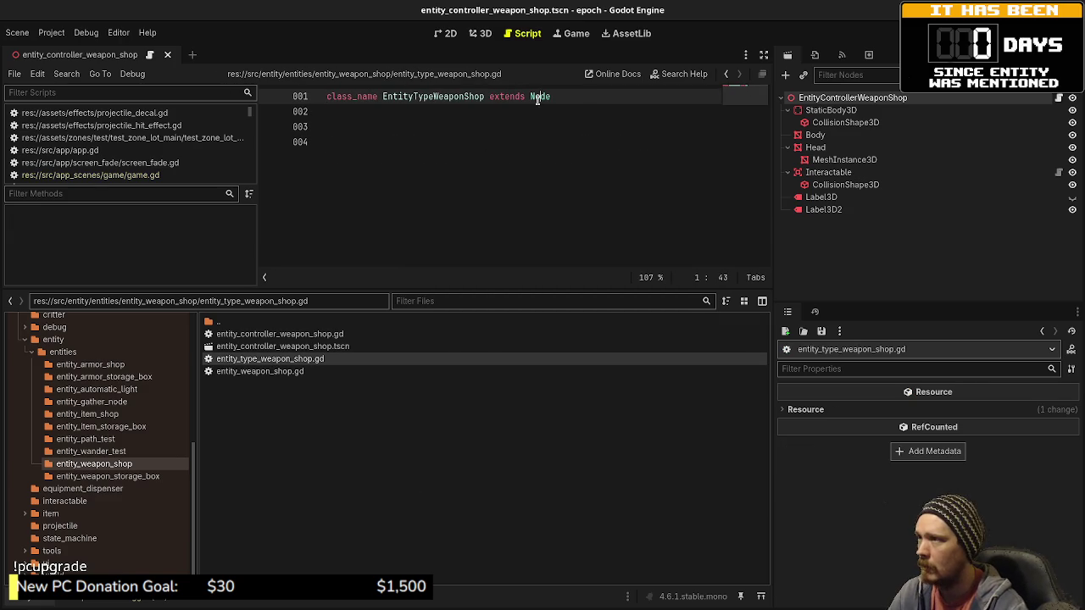
text(EntityType)
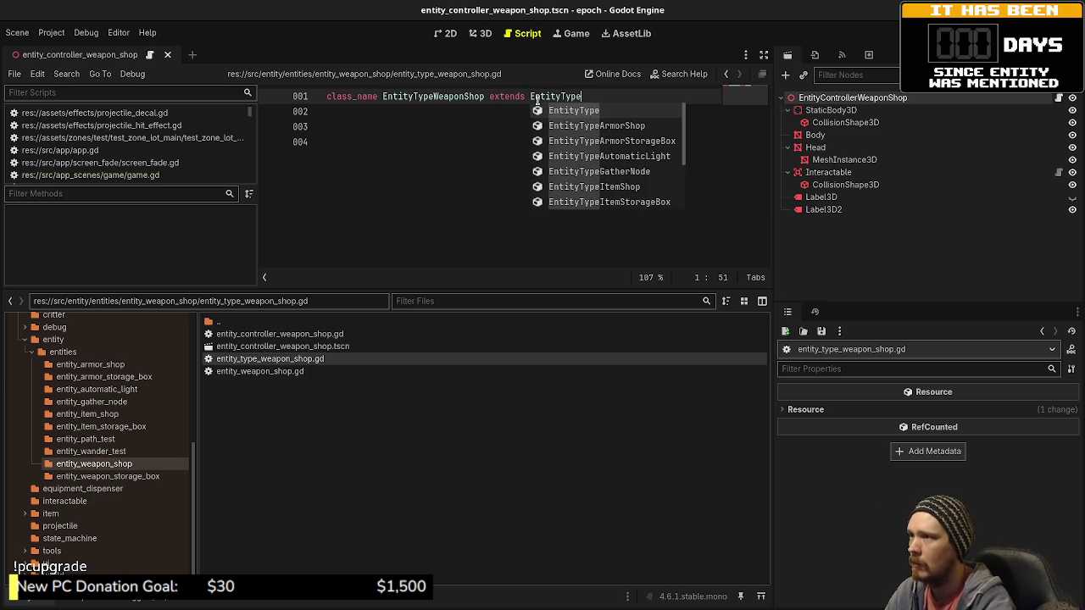
key(Escape)
double_click(302, 372)
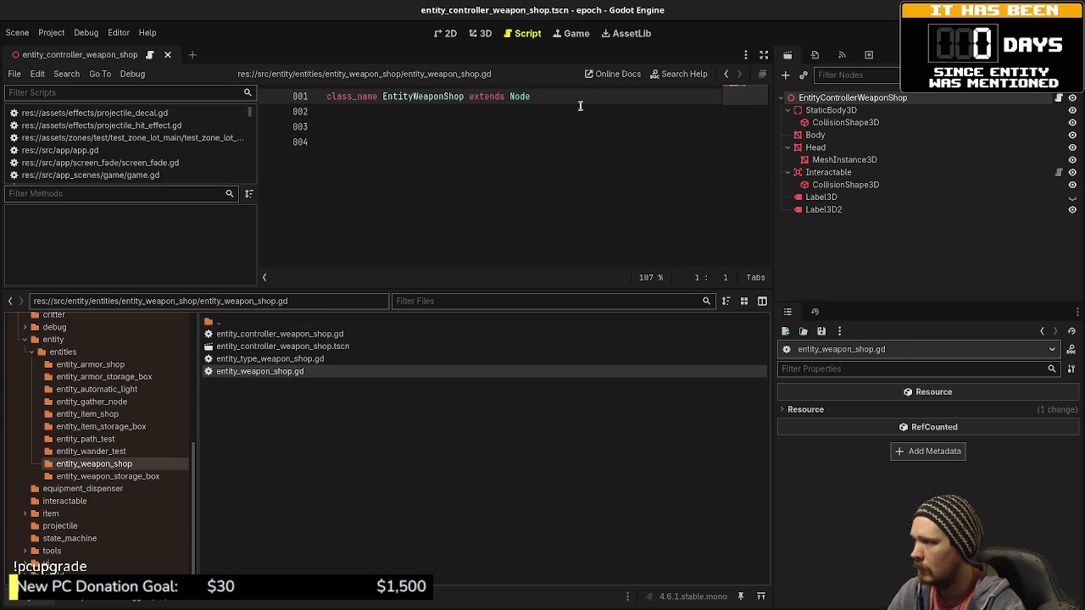
double_click(519, 97)
Step: Make entity_weapon_shop.gd extend Entity and save it
text(Entity)
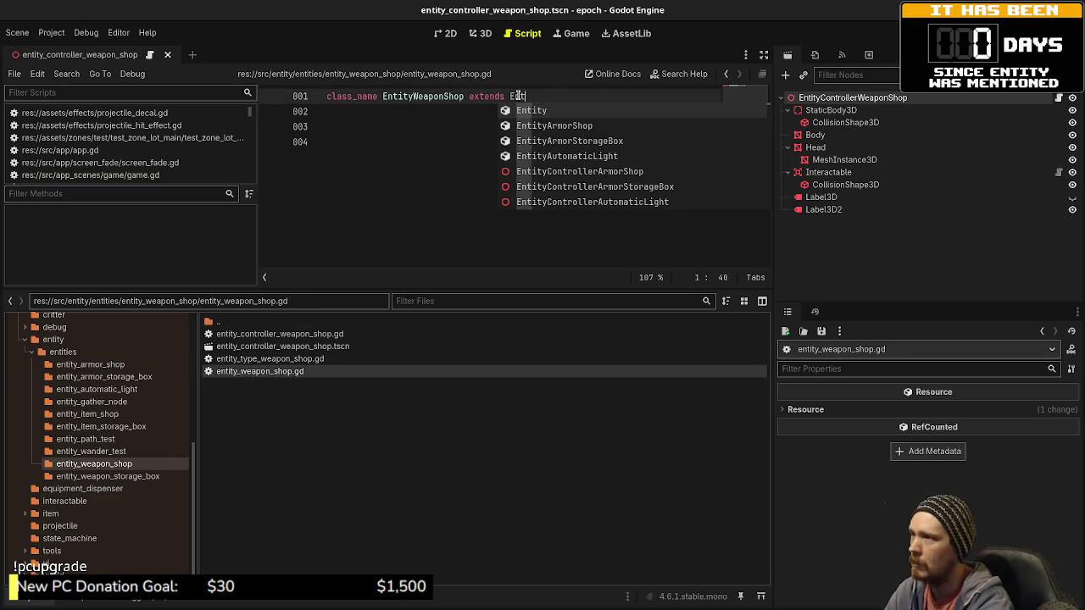
click(436, 146)
key(ctrl+s)
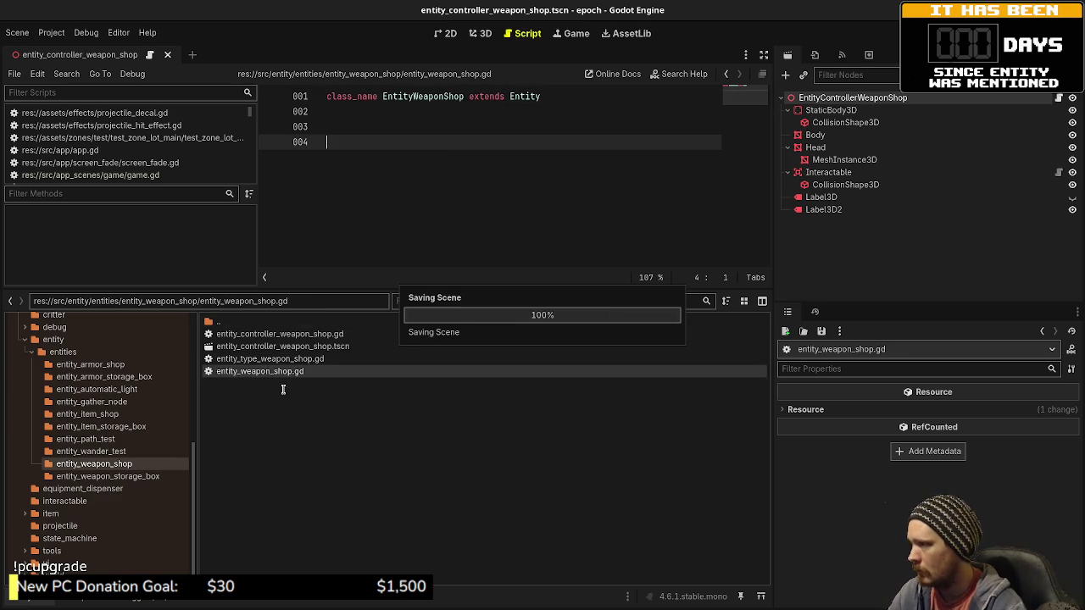
Step: Add var entity: EntityWeaponShop to the weapon shop controller script
double_click(297, 334)
click(443, 130)
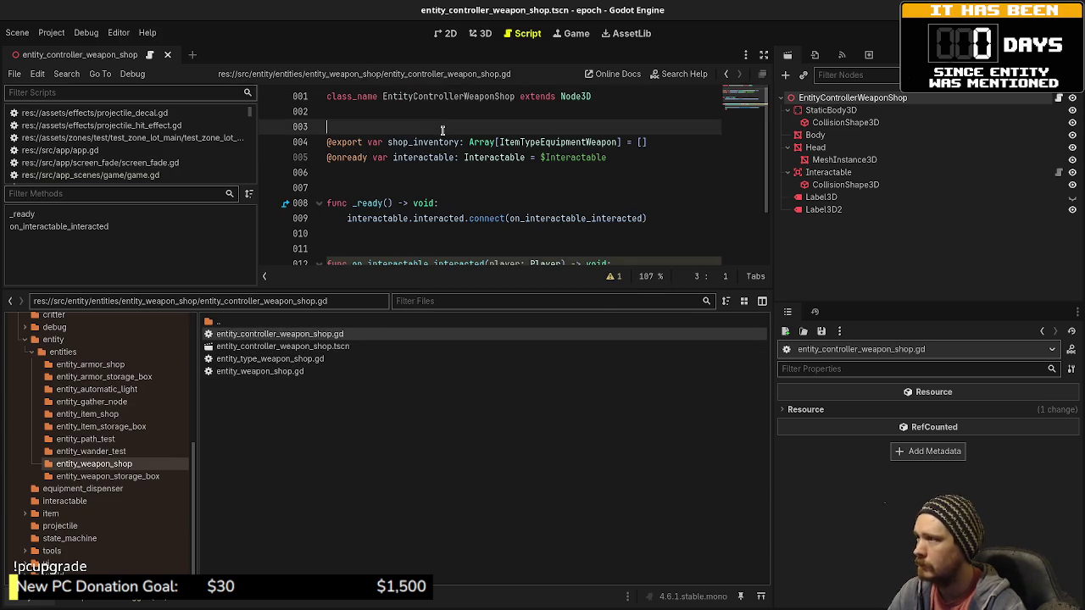
key(Return)
text(var entity: )
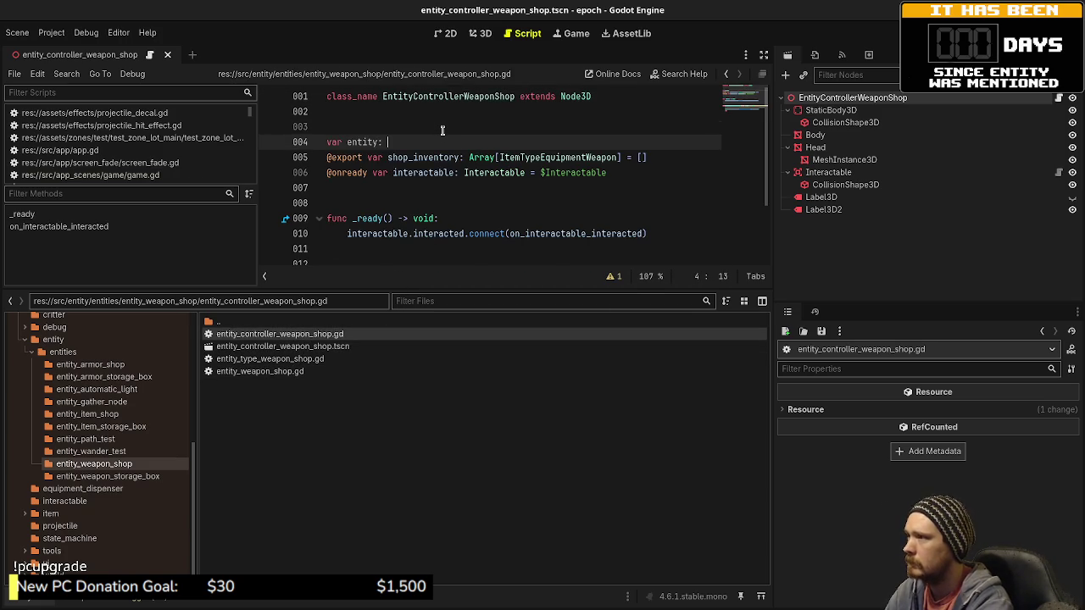
text(EntityWeaponS)
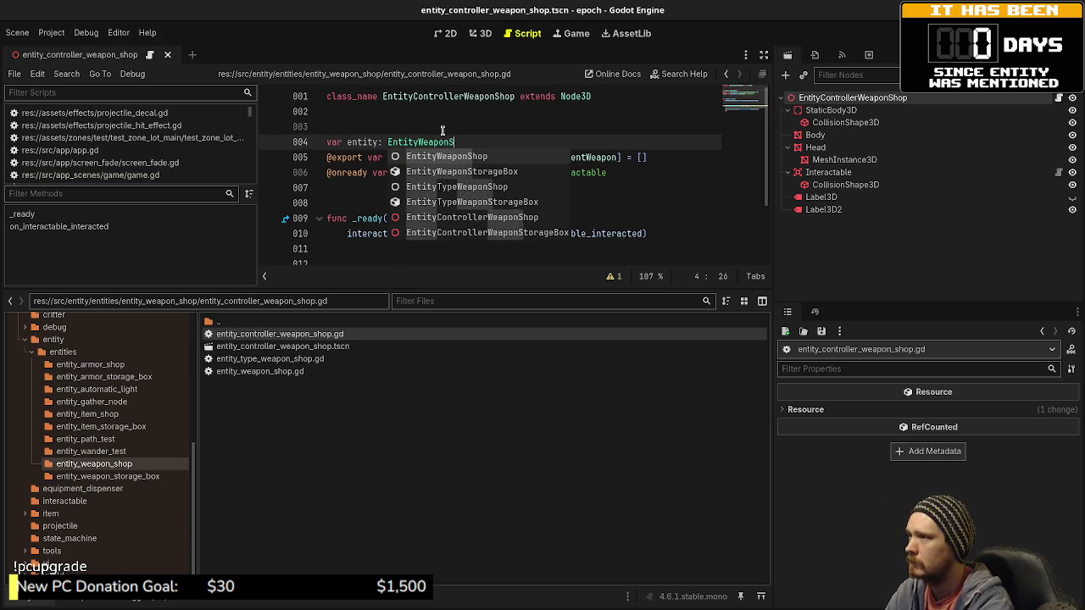
text(hop)
key(Escape)
Step: Change the UI call argument to entity.shop_inventory and copy the shop_inventory declaration
shift+click(658, 157)
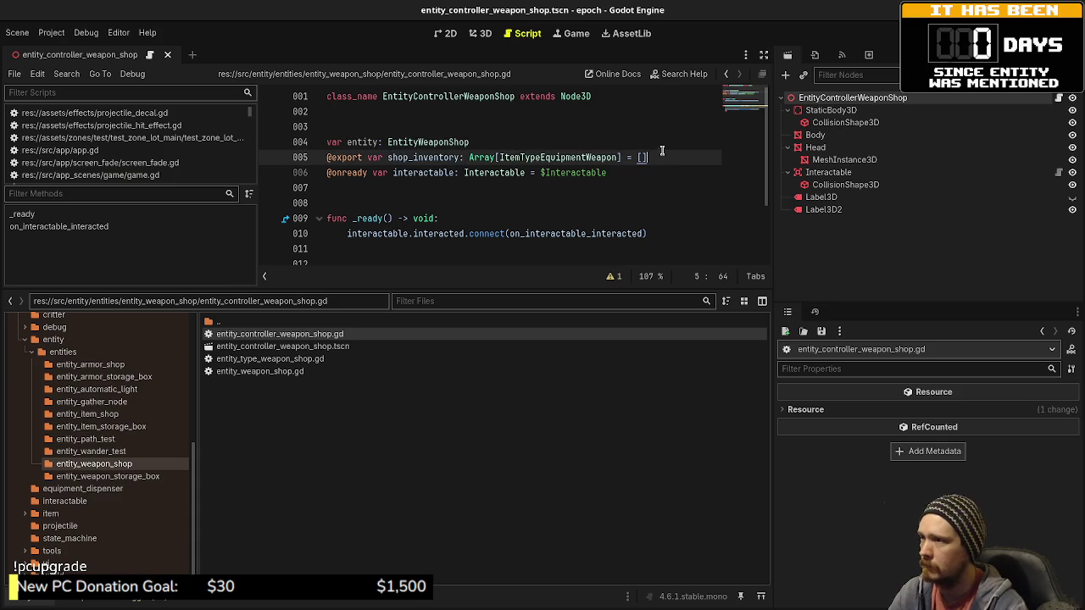
key(Delete)
scroll(505, 246, down, 2)
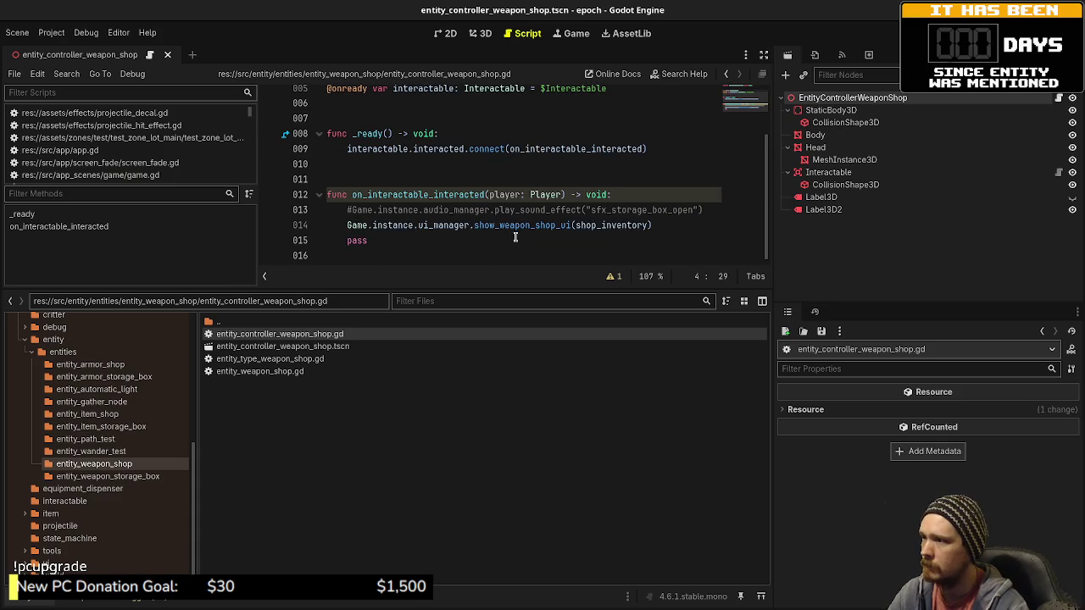
click(575, 233)
text(ntity.)
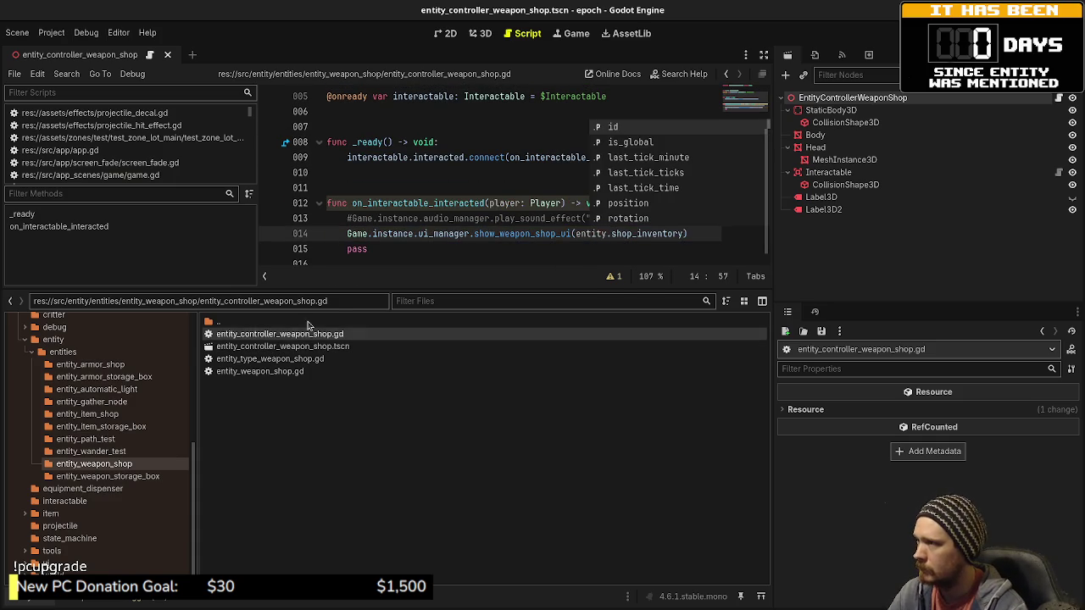
scroll(494, 170, up, 3)
click(494, 172)
scroll(497, 152, down, 1)
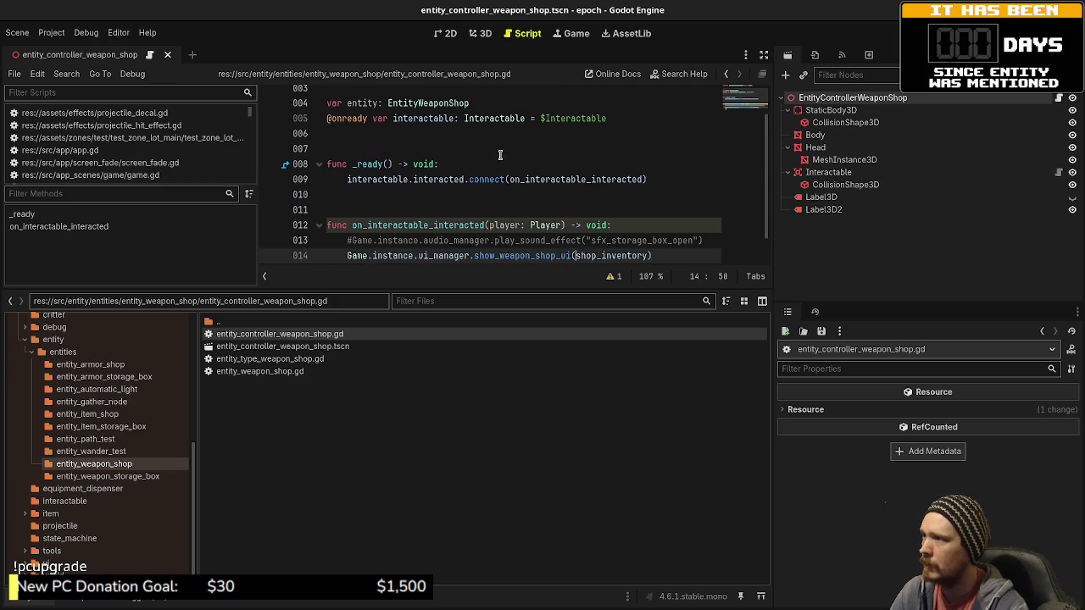
text(@export var shop_inventory: Array[ItemTypeEquipmentWeapon] = [])
drag(664, 116, 367, 115)
key(ctrl+c)
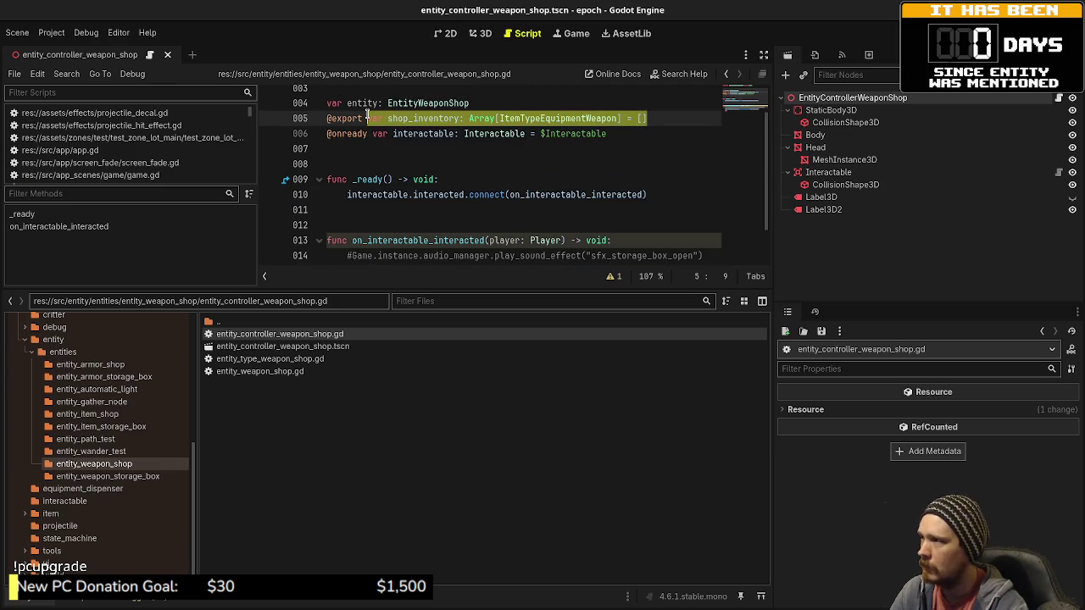
Step: Paste the shop_inventory weapon array into entity_weapon_shop.gd and save
double_click(254, 371)
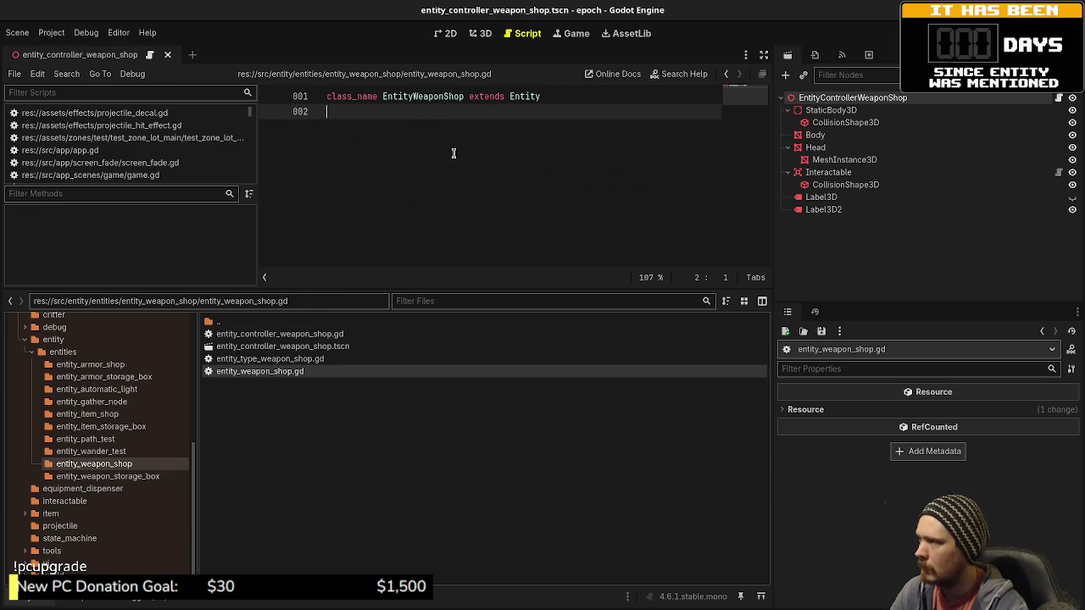
key(Return)
key(Return)
key(ctrl+v)
key(ctrl+s)
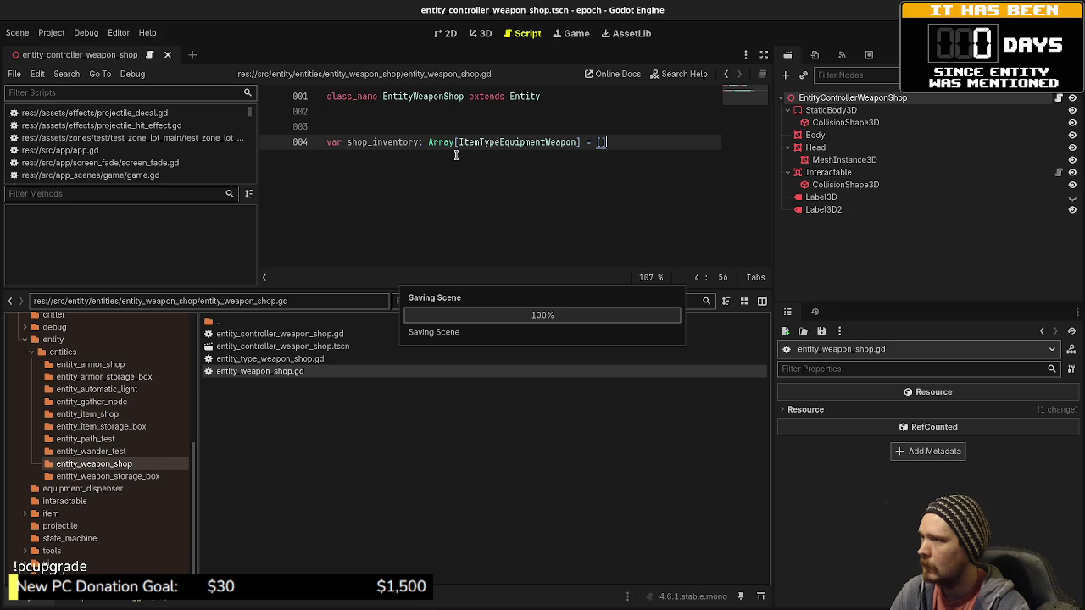
Step: Restore the controller's entity variable and entity.shop_inventory edits and save
double_click(286, 335)
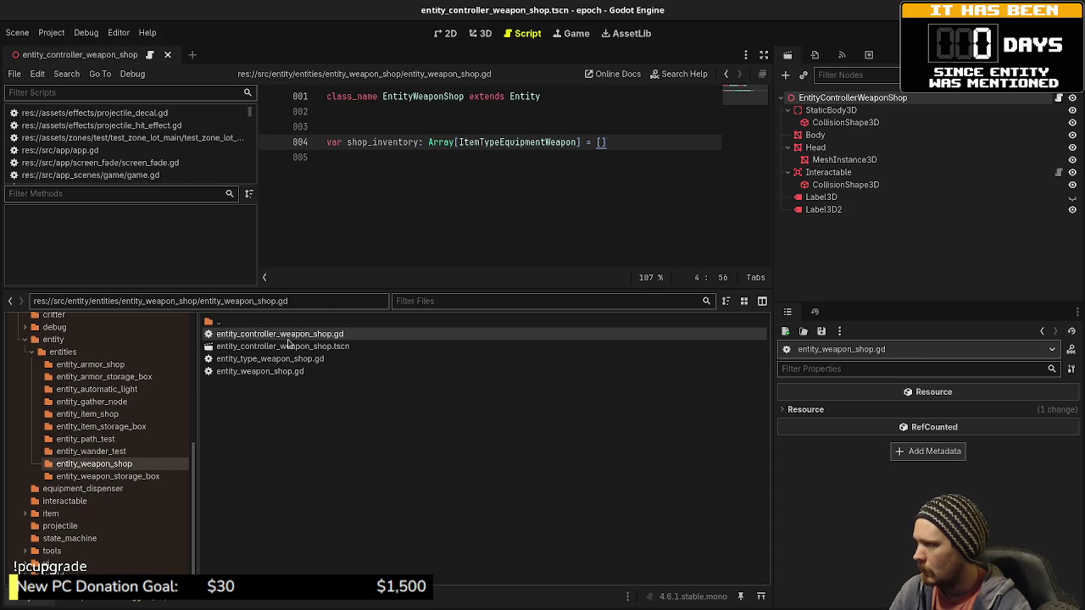
key(ctrl+z)
key(ctrl+z)
key(ctrl+z)
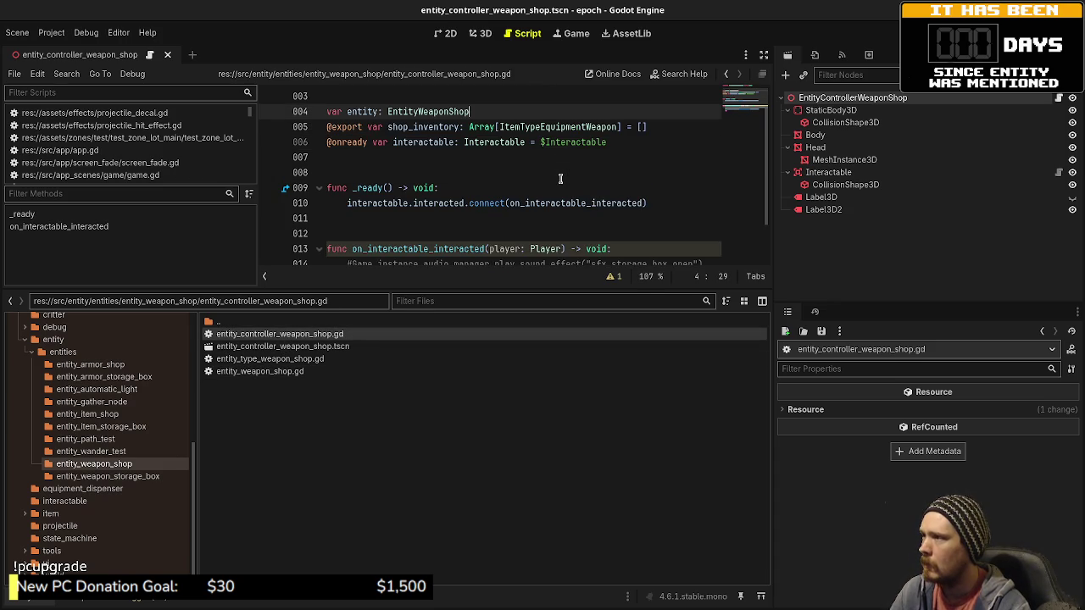
key(ctrl+s)
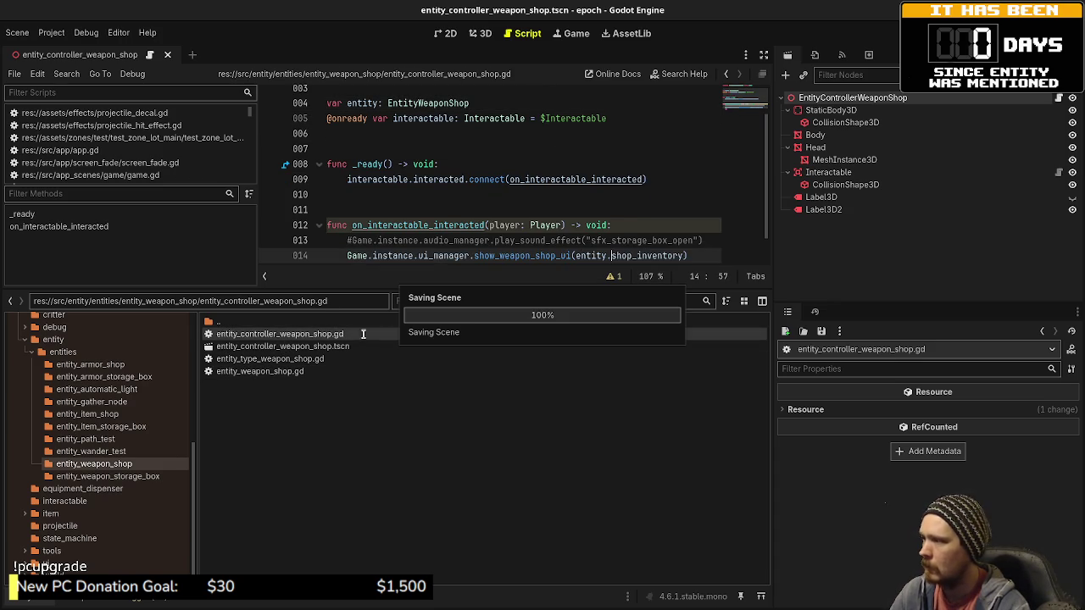
double_click(259, 371)
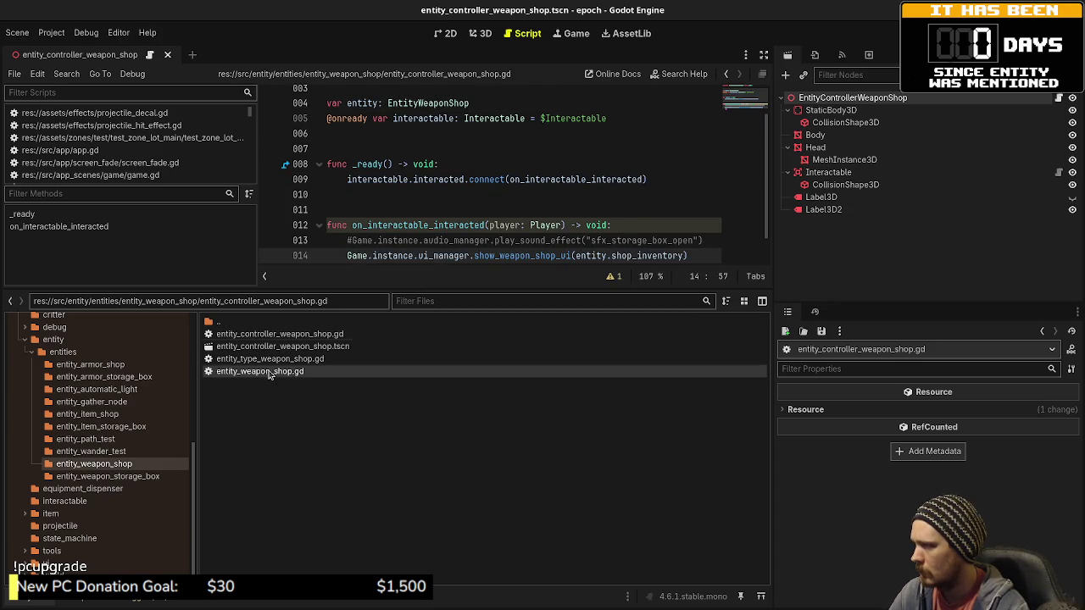
Step: Copy create_entity from the armor shop's entity type script into the weapon shop's
click(88, 365)
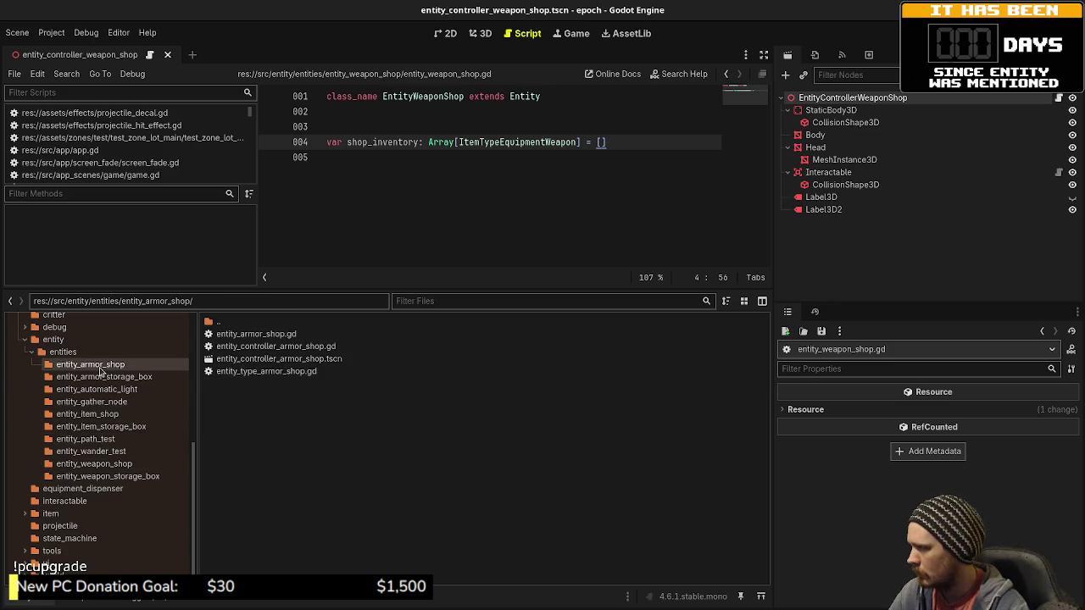
double_click(286, 377)
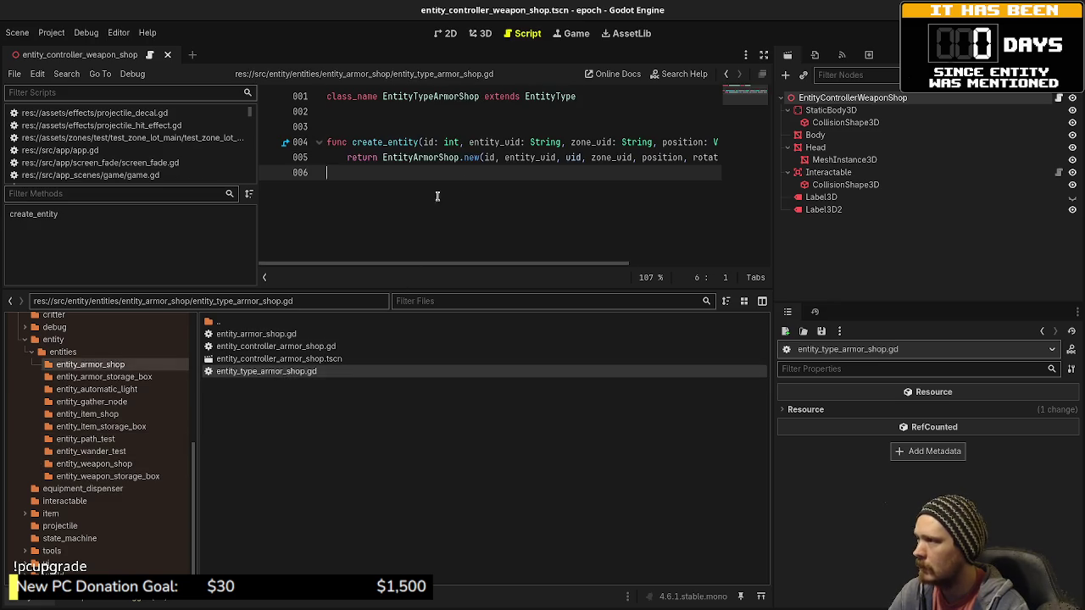
mouse_move(459, 178)
mouse_down()
mouse_move(265, 132)
mouse_move(274, 144)
mouse_up()
key(ctrl+c)
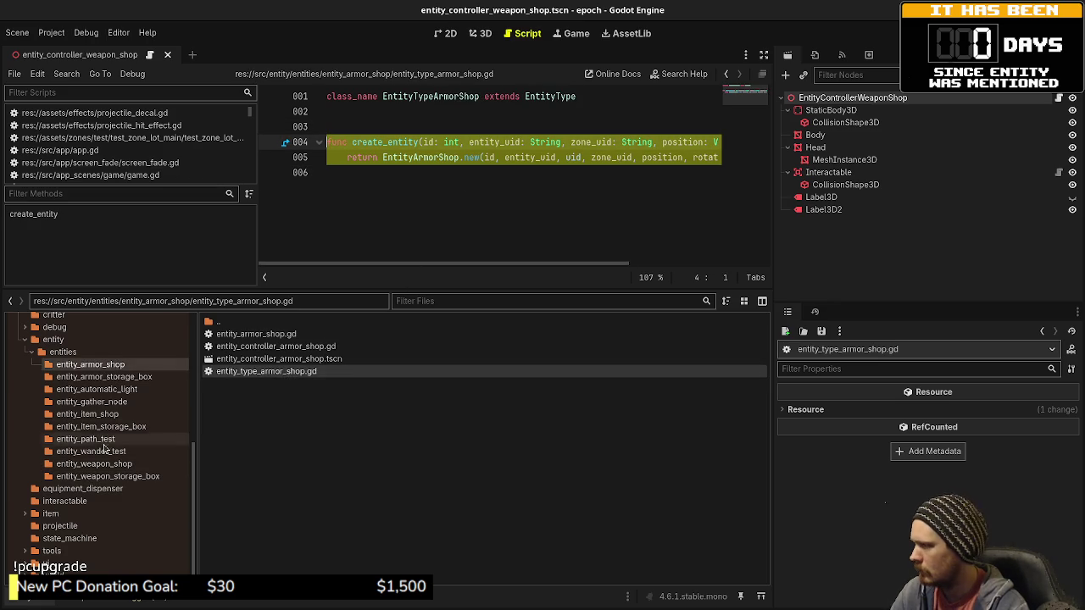
click(94, 464)
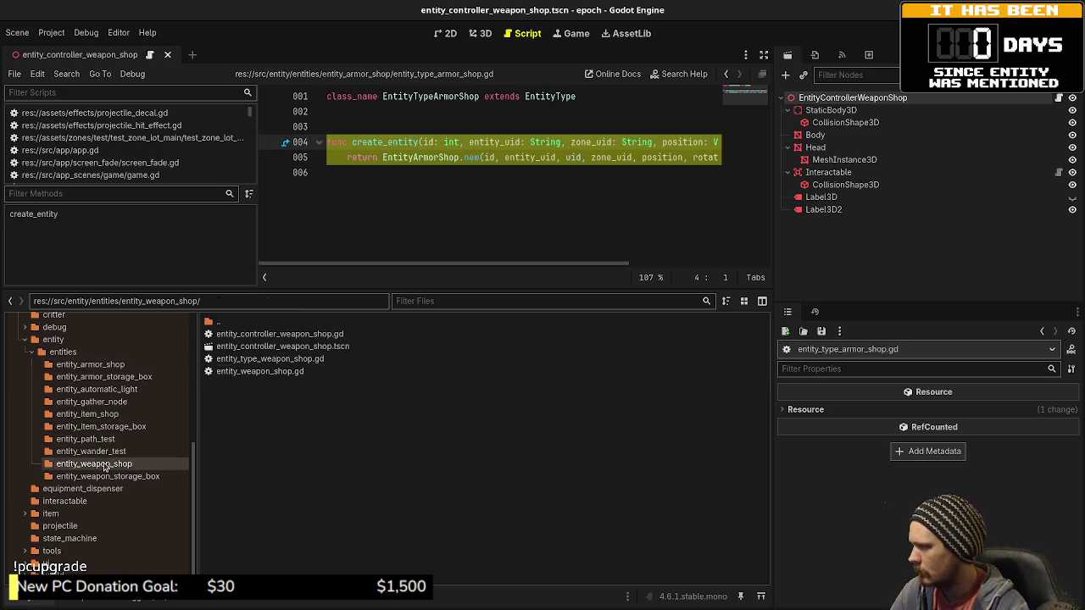
double_click(270, 359)
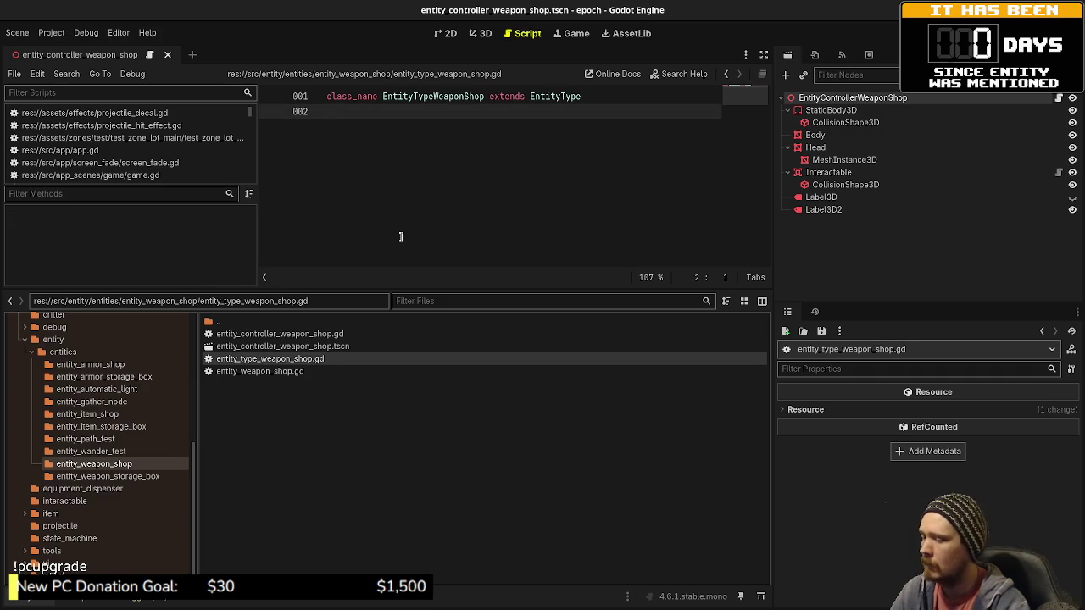
key(ctrl+v)
key(ctrl+s)
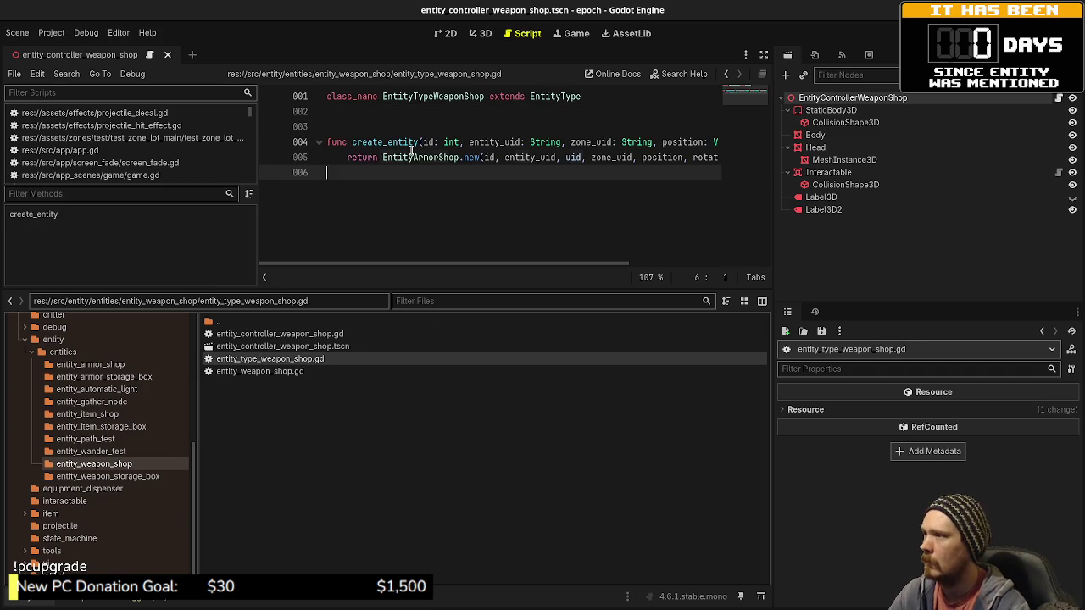
Step: Change the returned class from Armor to Weapon in create_entity and save
drag(413, 158, 433, 158)
text(Weapon)
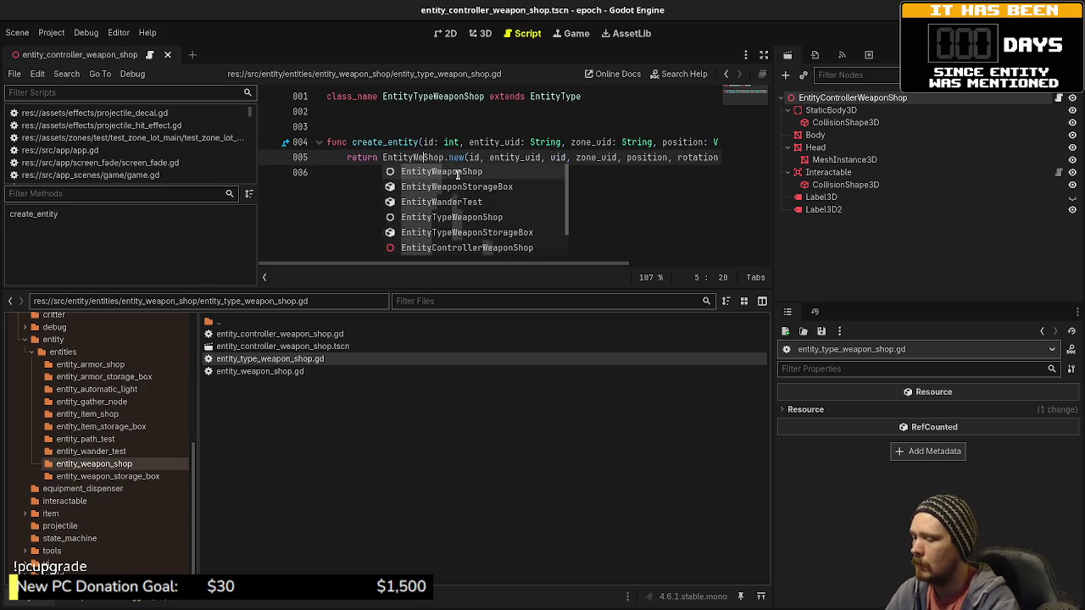
click(592, 178)
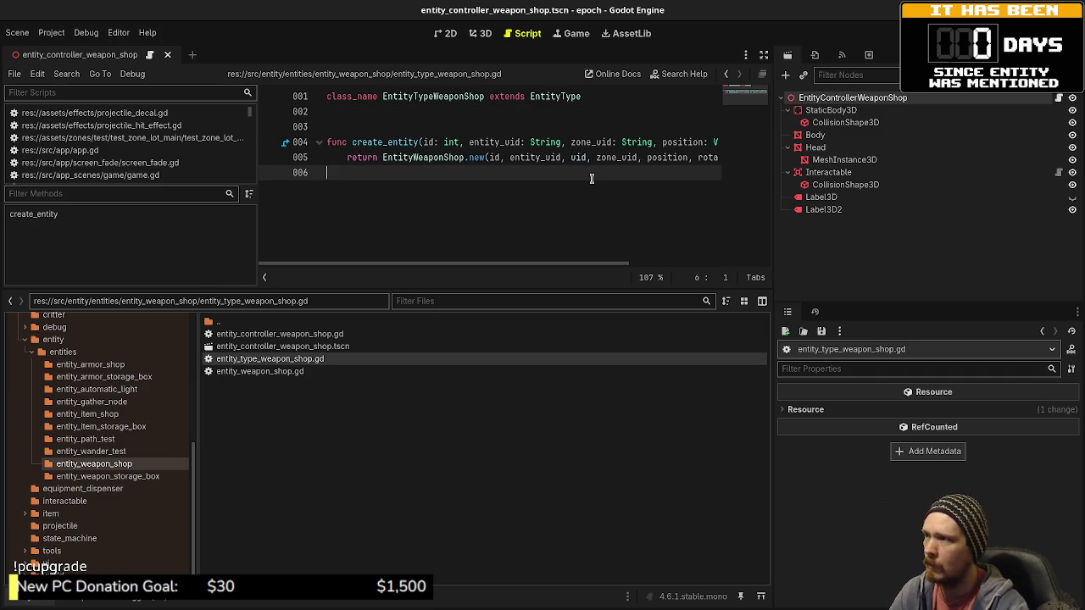
key(ctrl+s)
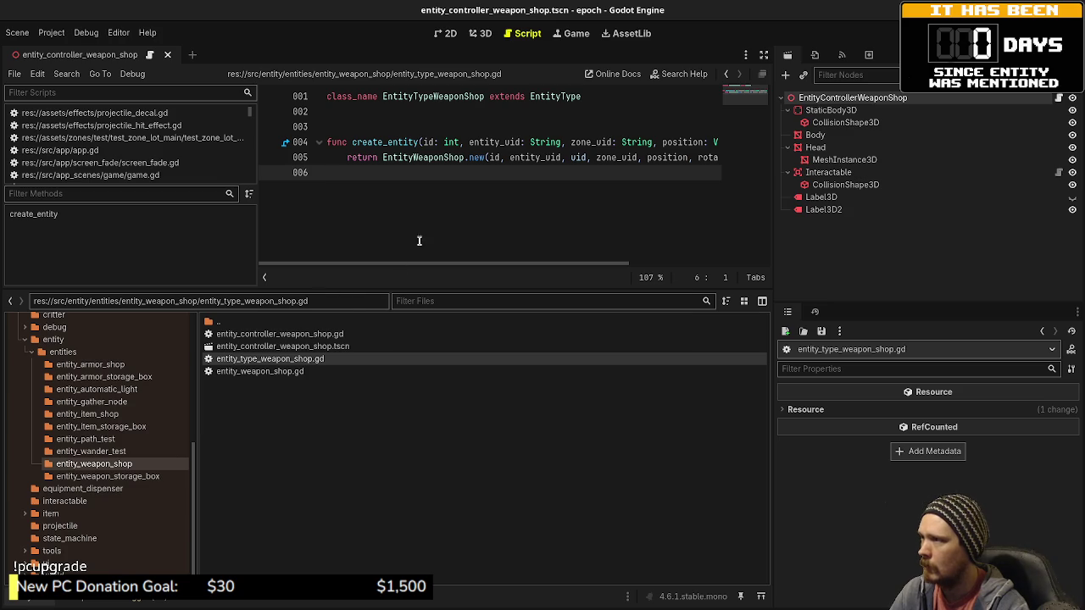
Step: Copy the _init, setup and tick functions from the armor shop entity script
click(91, 363)
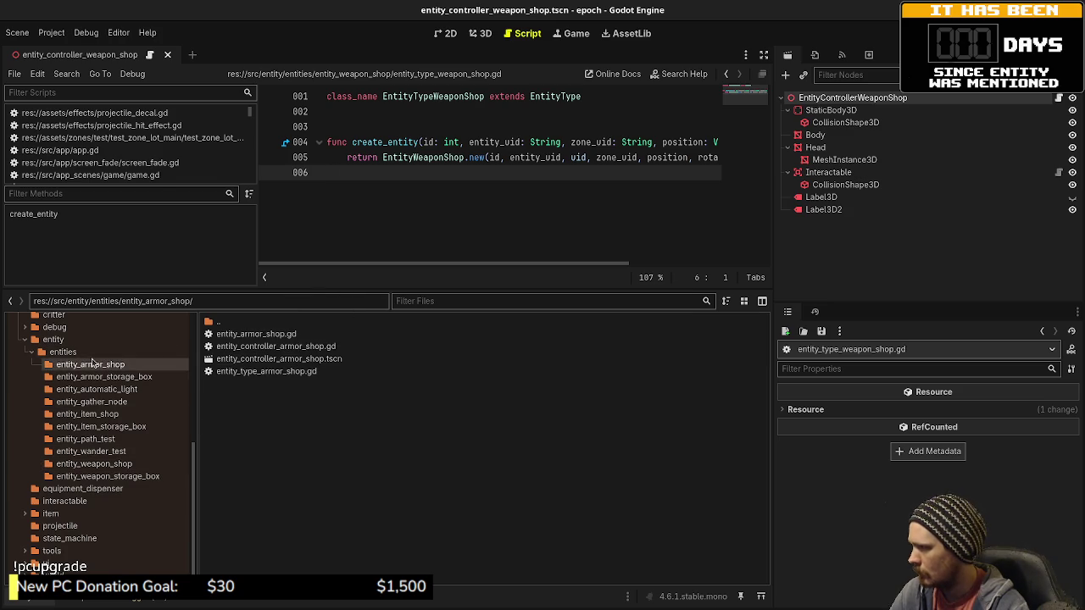
double_click(255, 335)
mouse_move(330, 203)
mouse_down()
mouse_move(356, 259)
mouse_move(360, 188)
mouse_move(318, 183)
mouse_up()
key(ctrl+c)
click(498, 218)
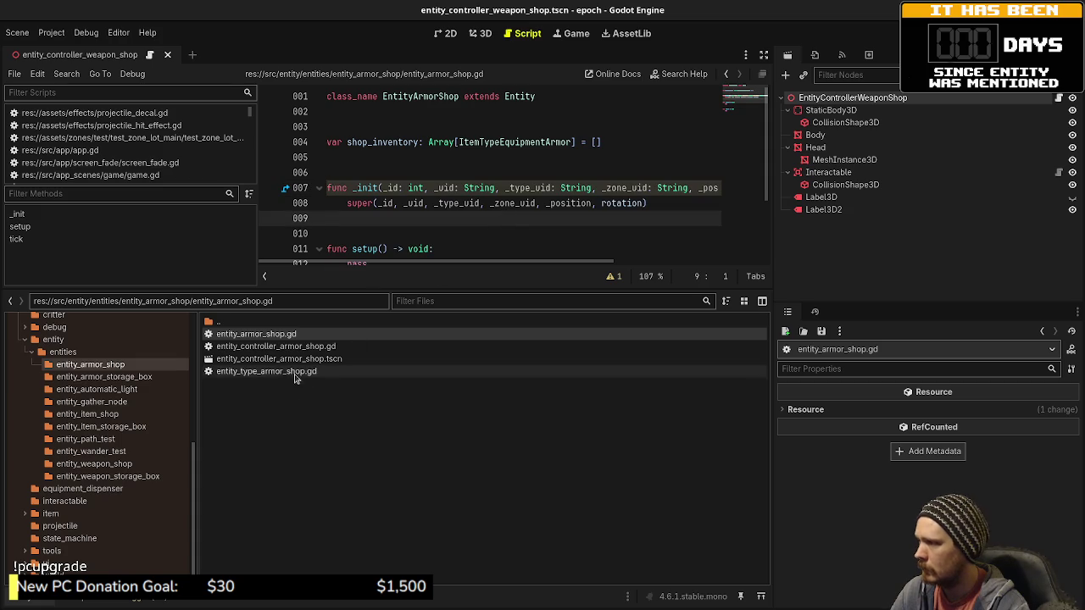
Step: Paste those functions below shop_inventory in entity_weapon_shop.gd and save
click(93, 463)
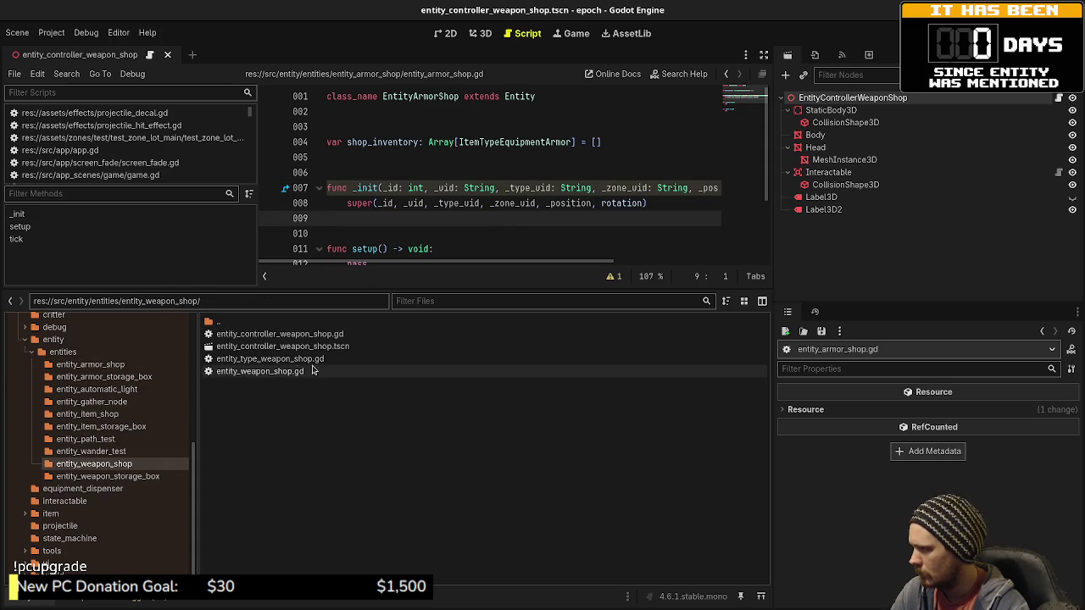
double_click(280, 371)
key(Return)
key(Return)
key(Return)
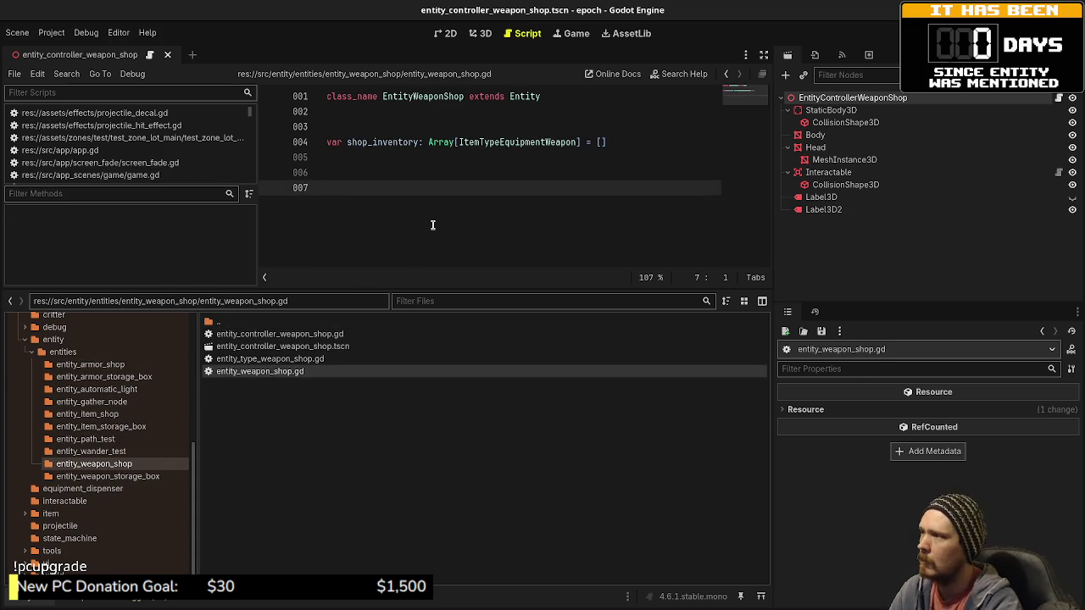
key(ctrl+v)
key(ctrl+s)
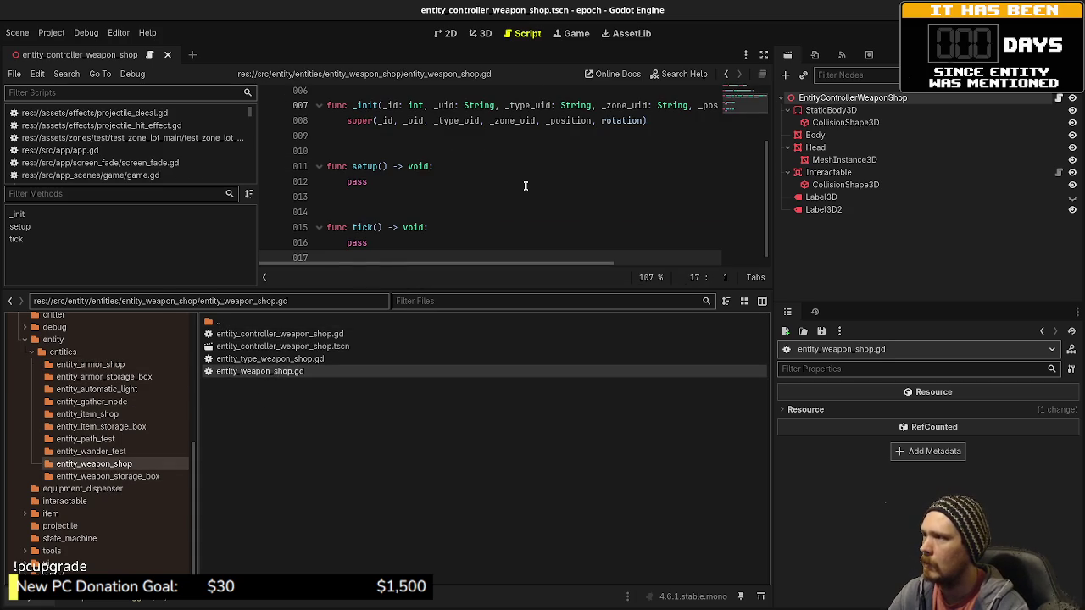
scroll(526, 187, up, 2)
scroll(521, 183, down, 2)
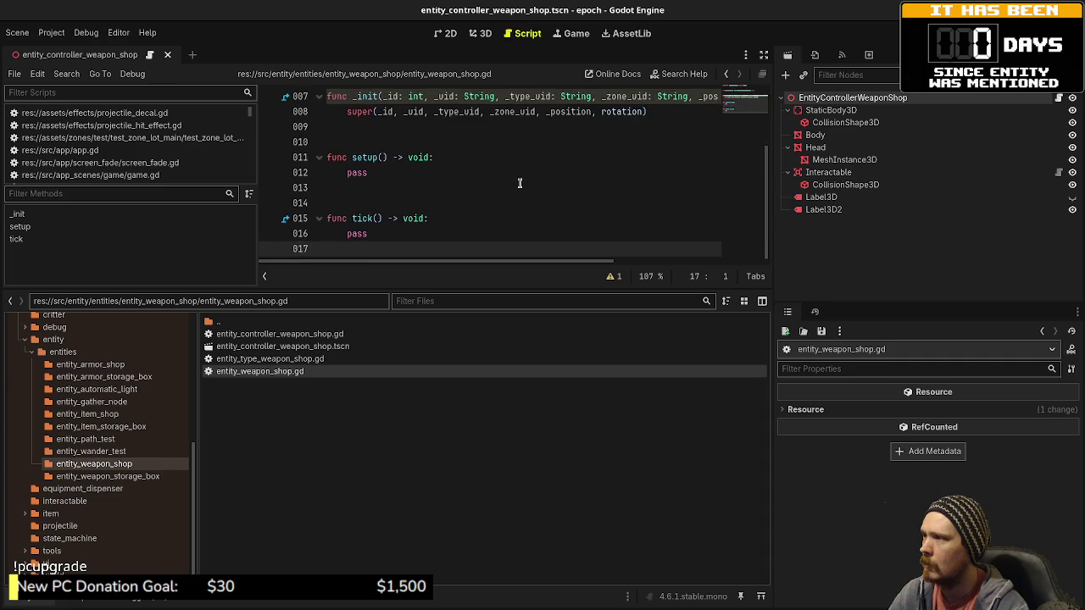
scroll(517, 180, up, 2)
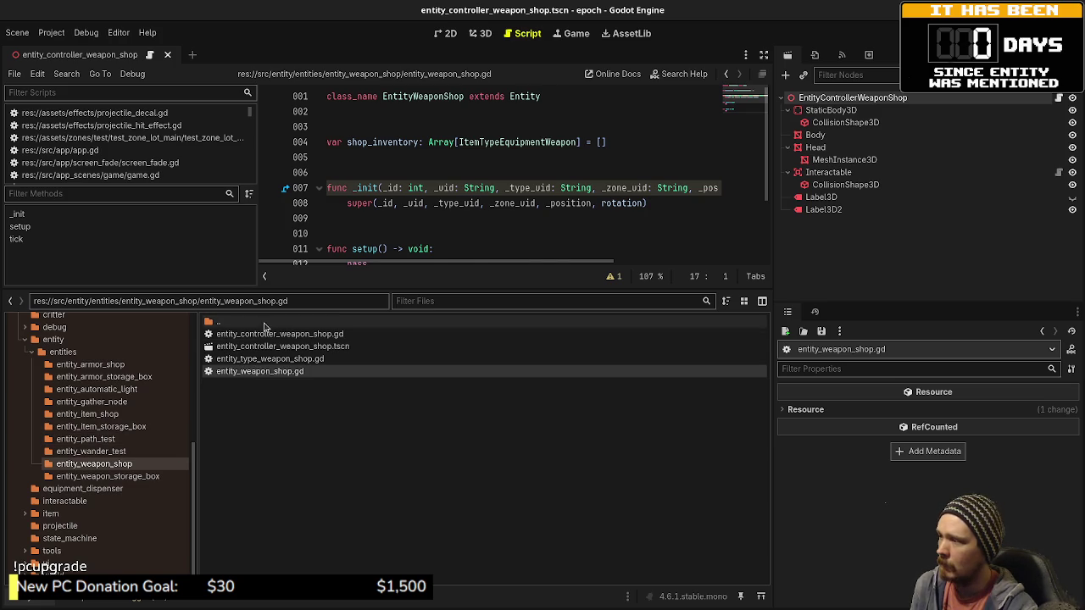
Step: Delete the pass line and commented play_sound_effect line from on_interactable_interacted, then save
double_click(265, 335)
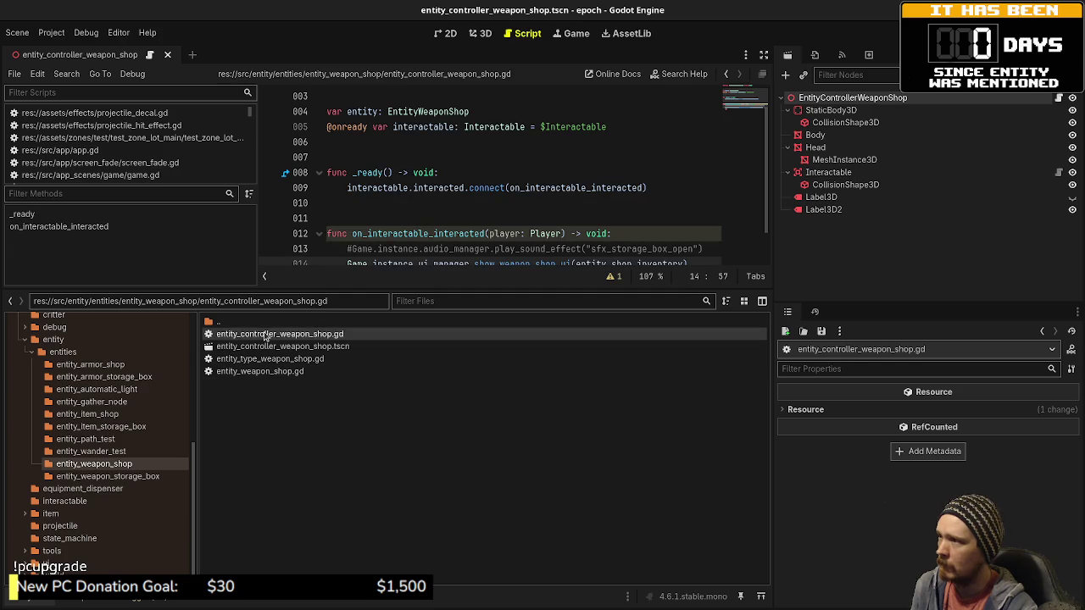
scroll(559, 239, down, 1)
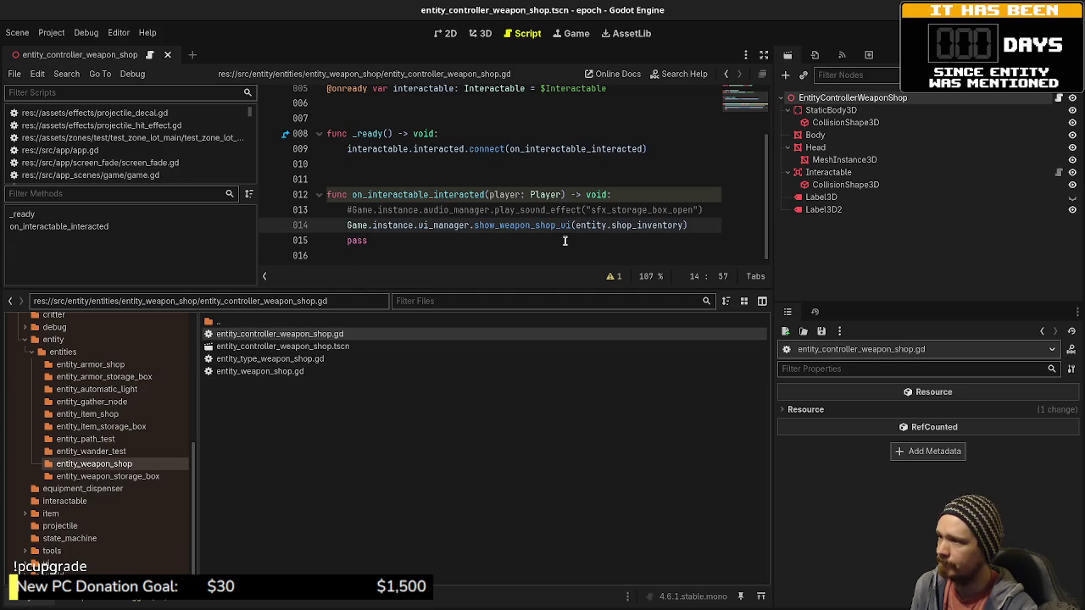
click(511, 240)
click(691, 225)
key(shift+Down)
key(Delete)
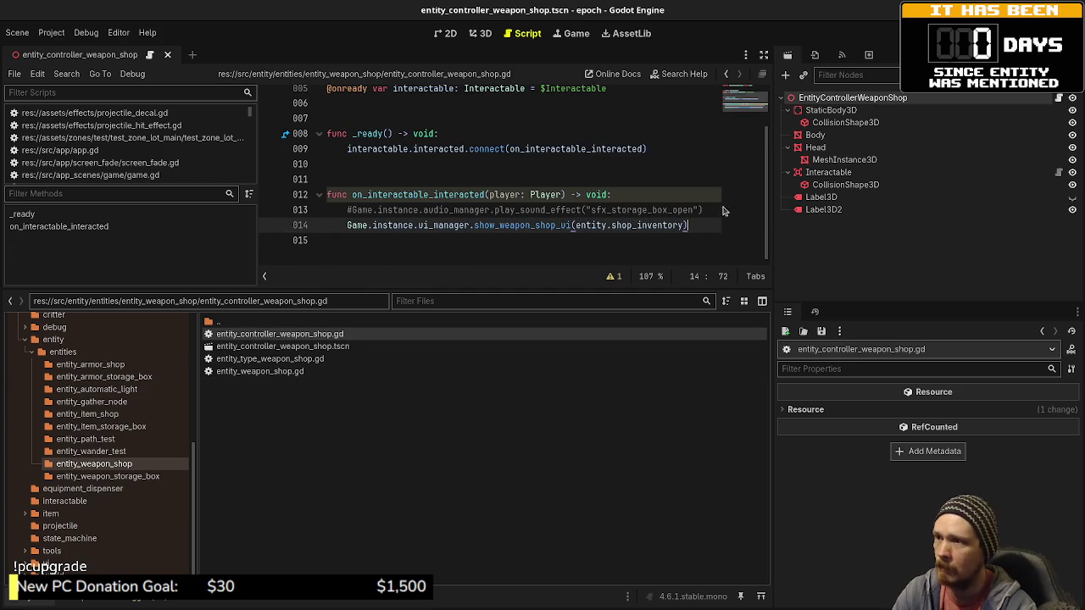
drag(708, 209, 712, 198)
key(BackSpace)
key(ctrl+s)
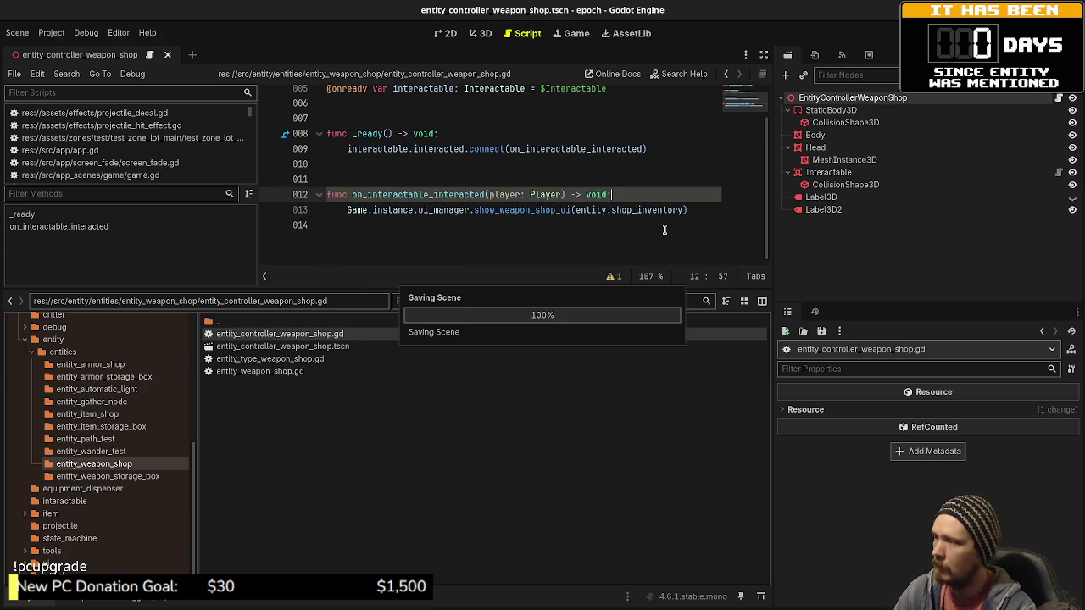
Step: Review entity_type_weapon_shop.gd and entity_weapon_shop.gd
double_click(276, 361)
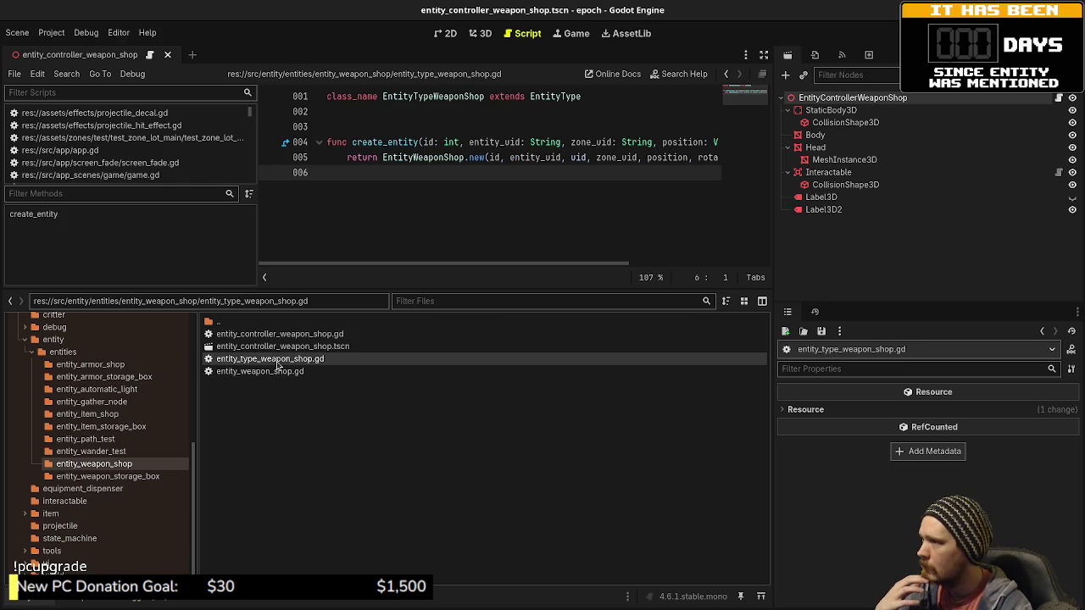
double_click(267, 372)
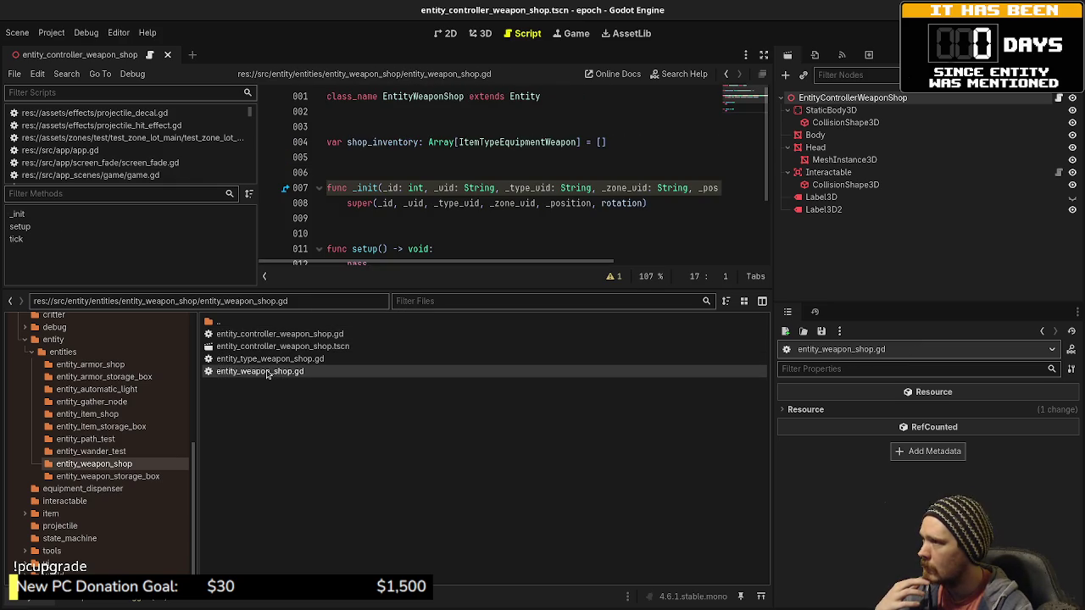
scroll(535, 218, down, 3)
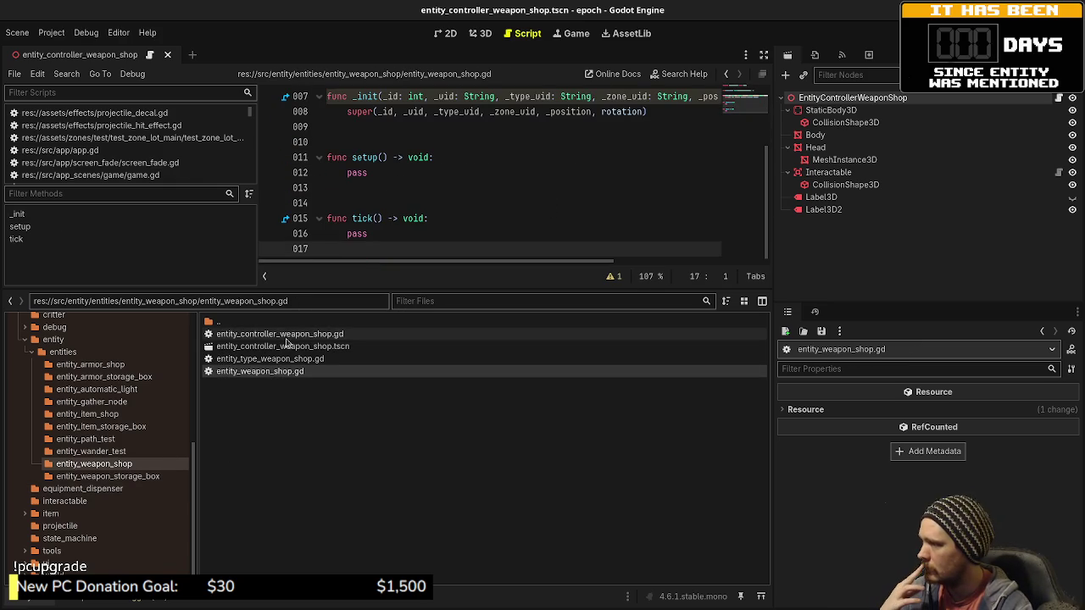
scroll(74, 398, up, 10)
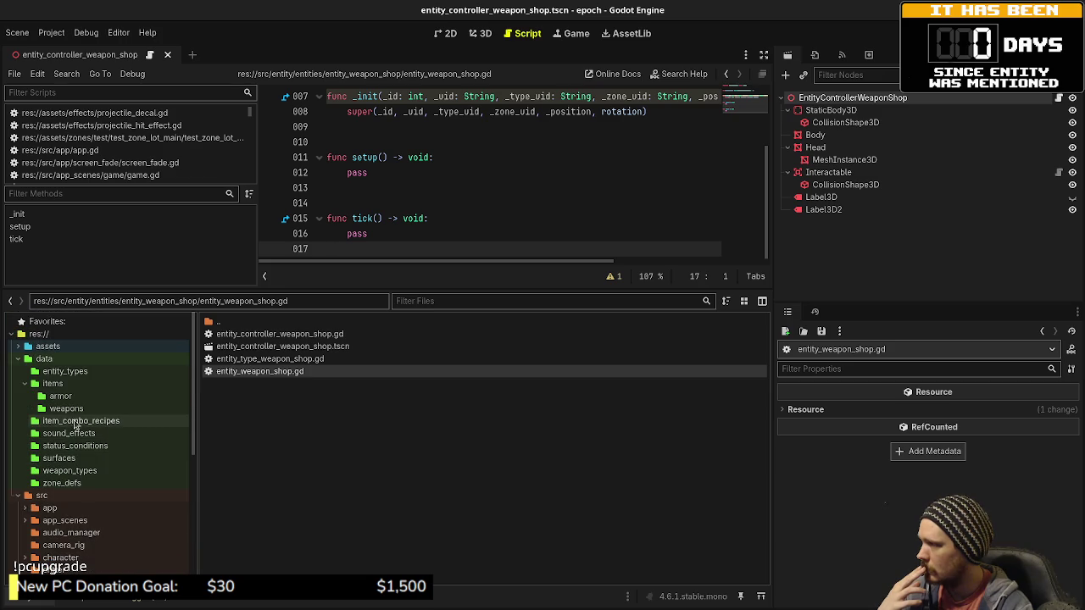
Step: Try saving a new resource as entity_type_armor_shop in entity_types, declining the overwrite
click(68, 371)
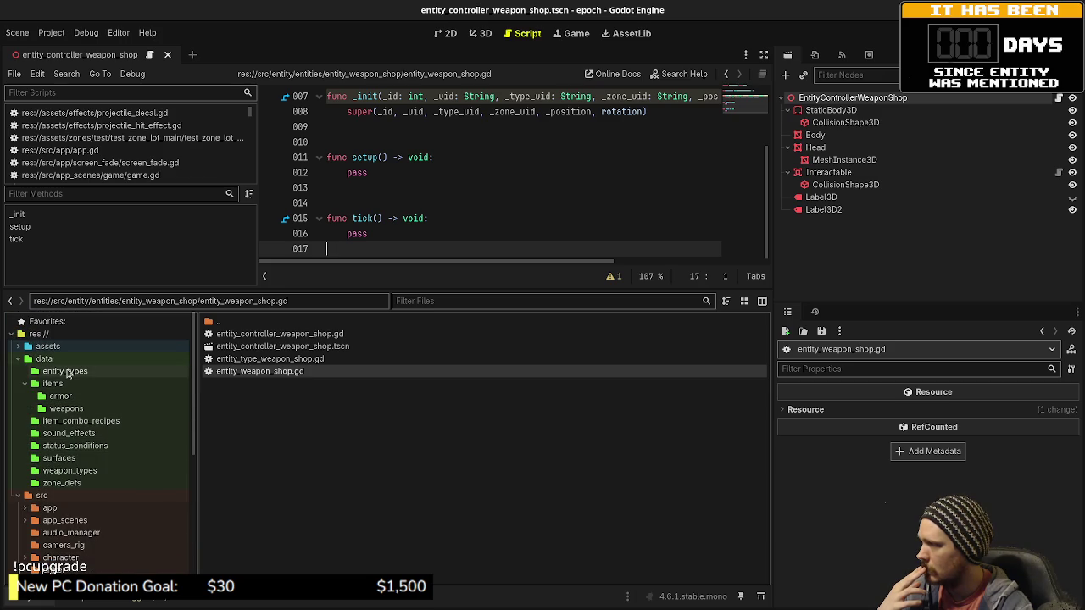
right_click(243, 530)
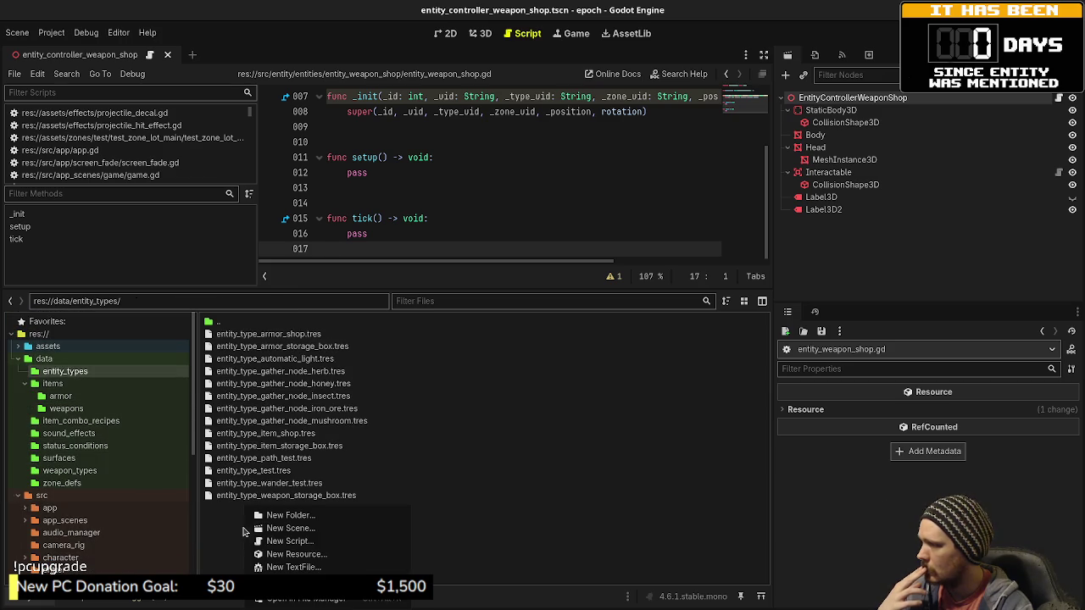
click(313, 554)
text(entitytype)
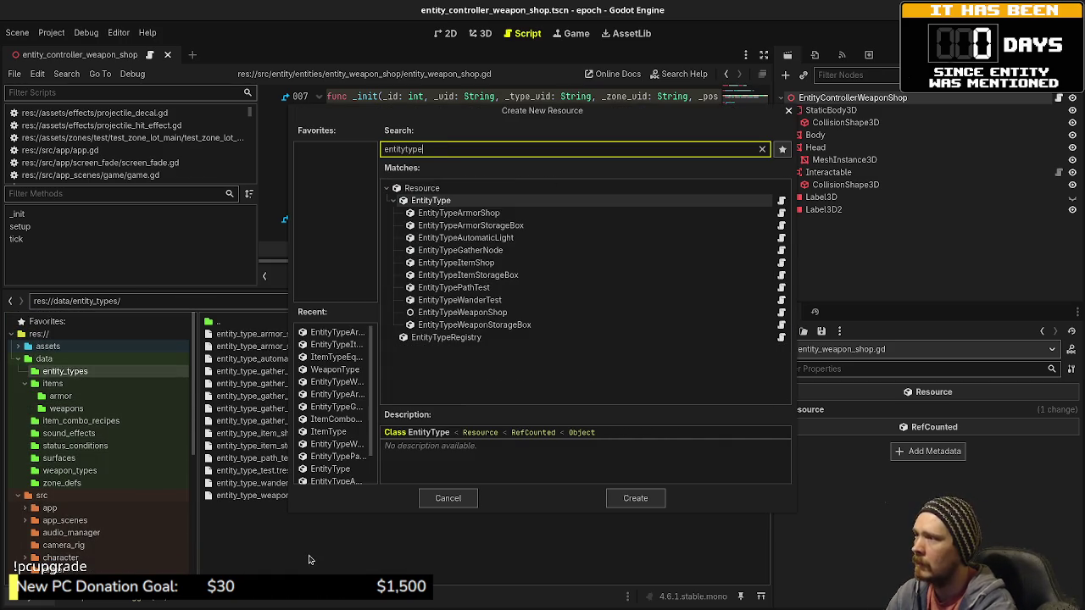
text(weapon)
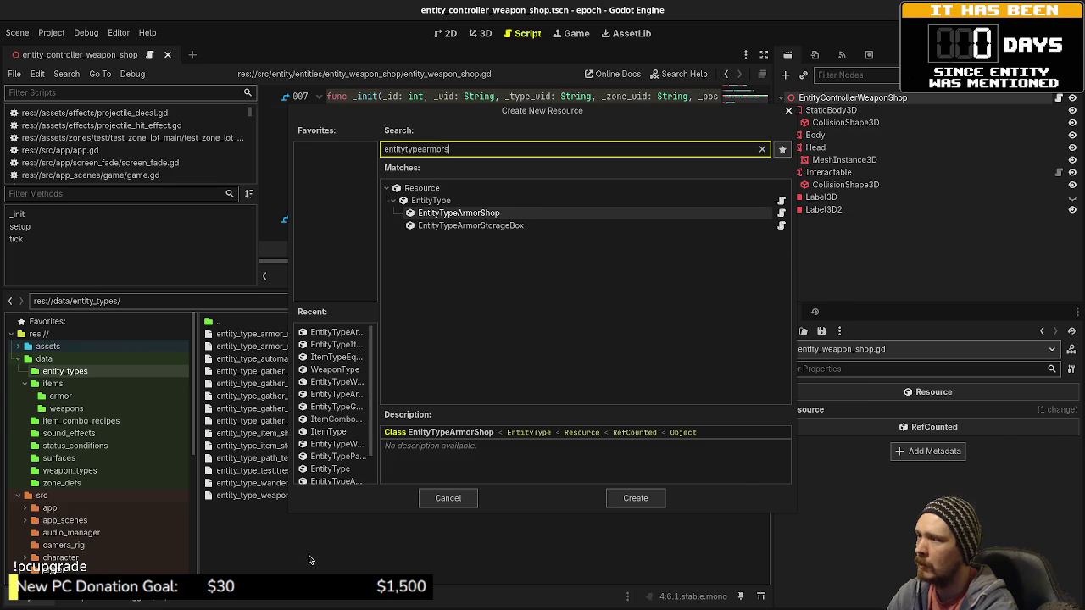
key(Return)
text(entity_type_armor_)
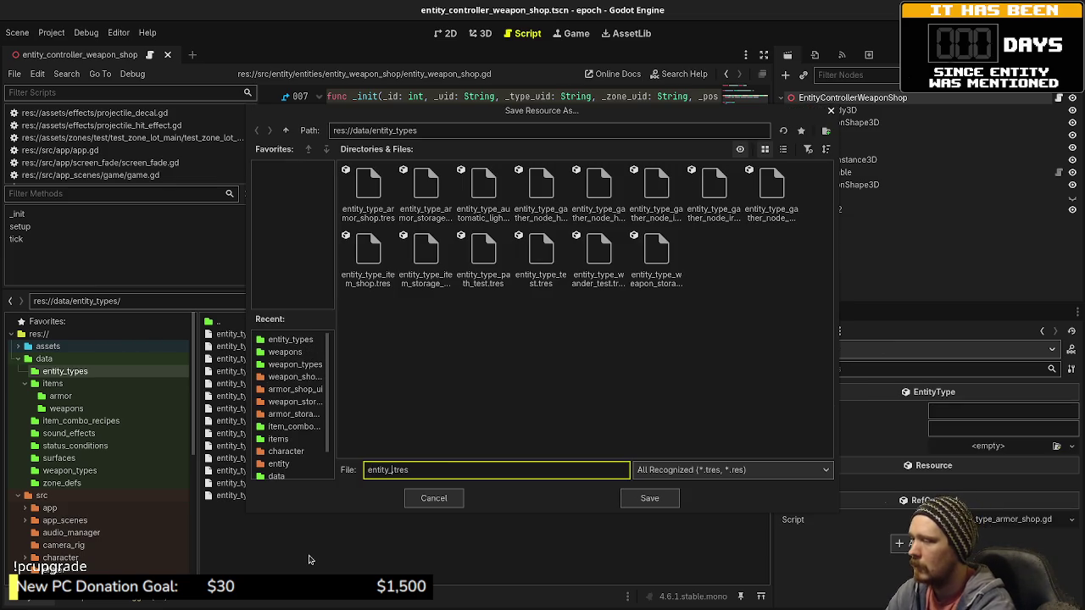
text(shop)
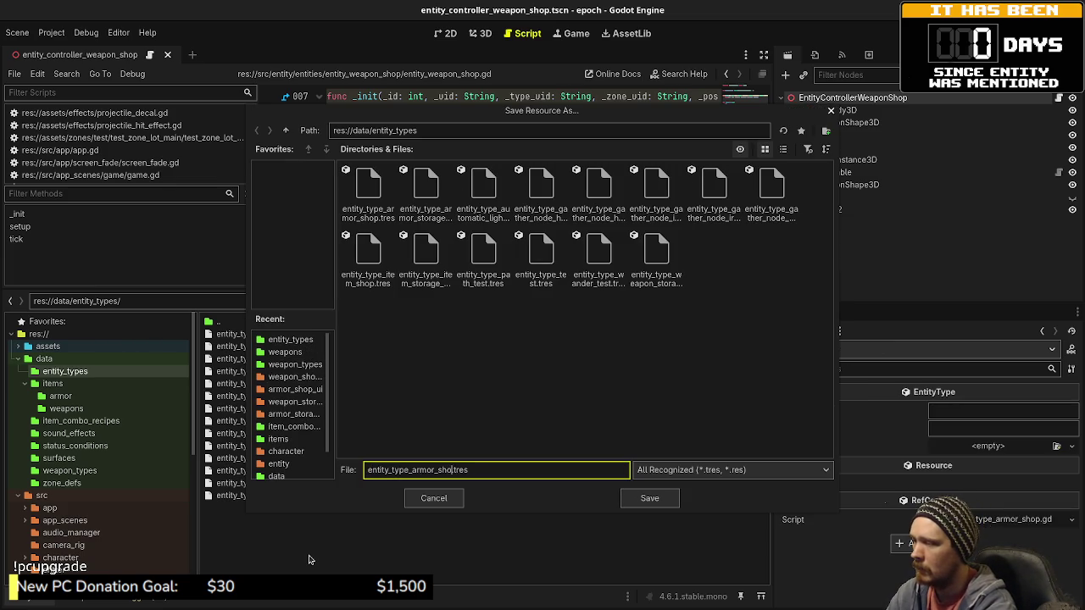
key(Return)
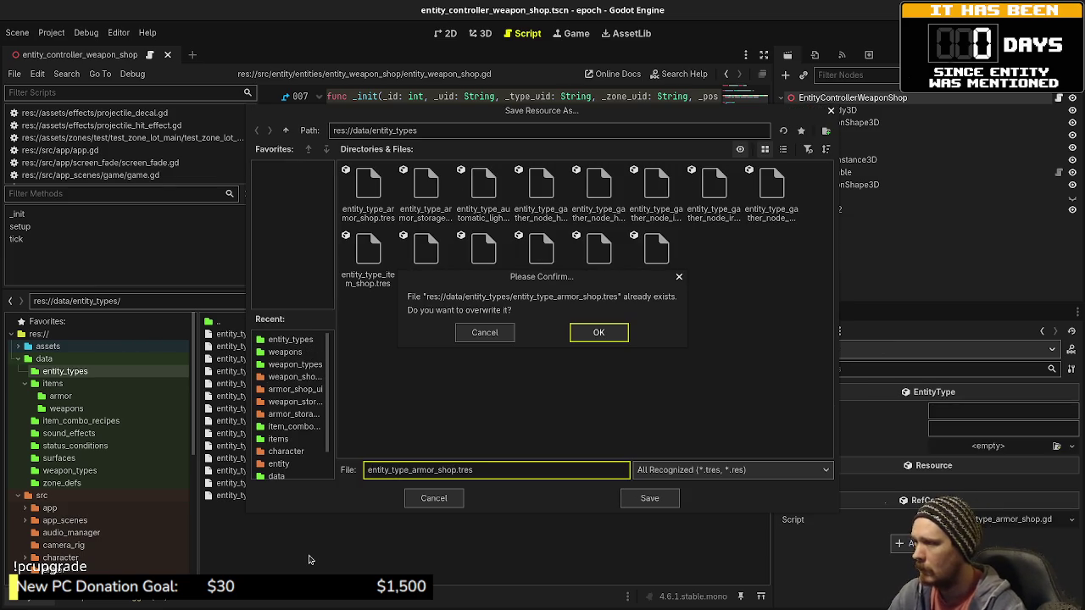
key(Return)
Step: Start another new resource named entity_type_weapon, then cancel it
right_click(310, 559)
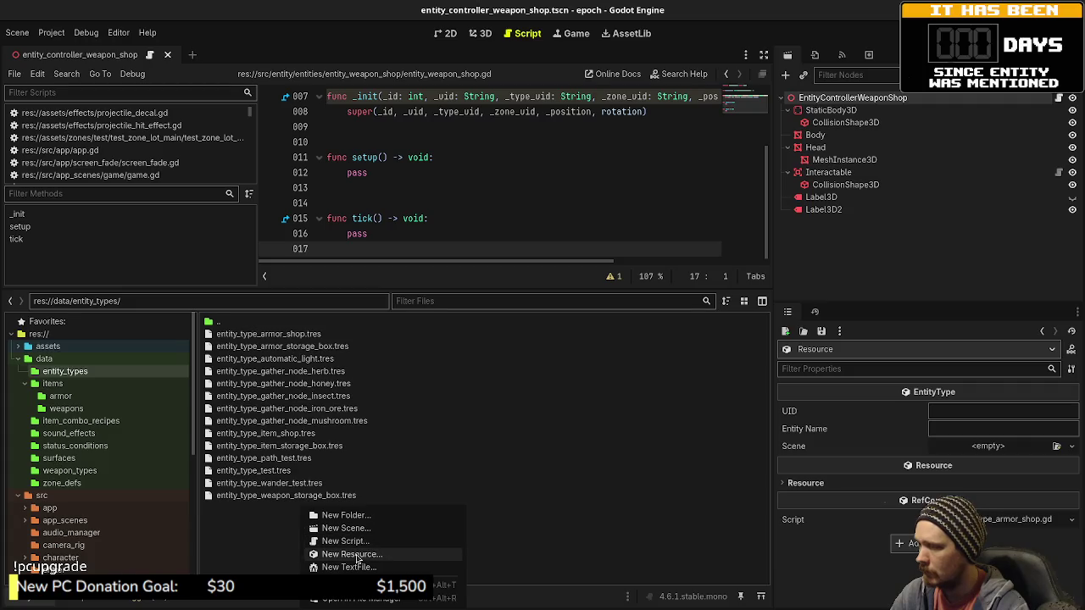
click(357, 557)
text(entity)
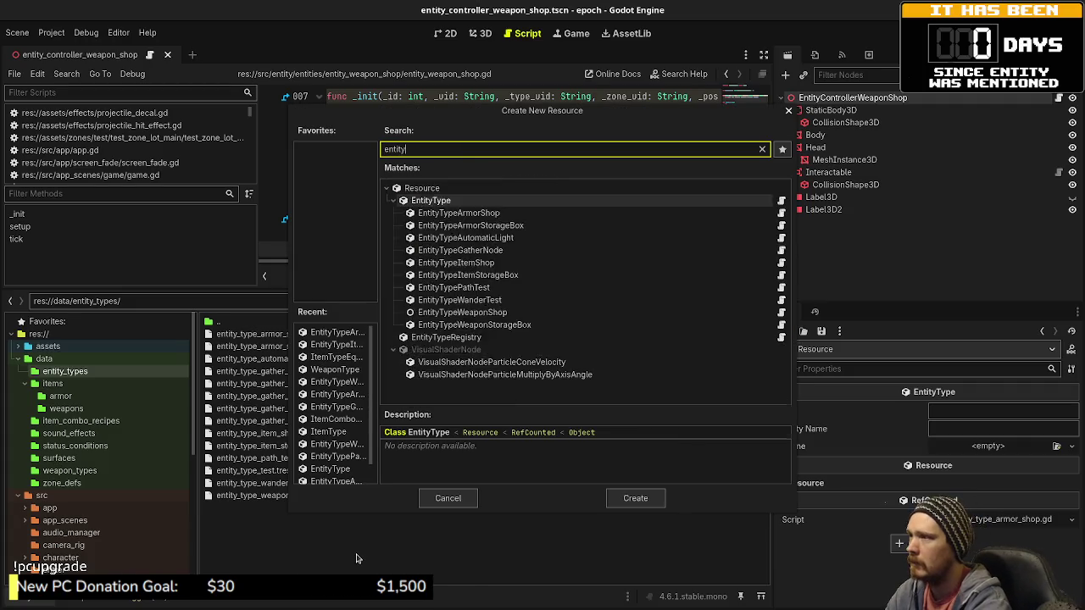
text(_type_weapon_)
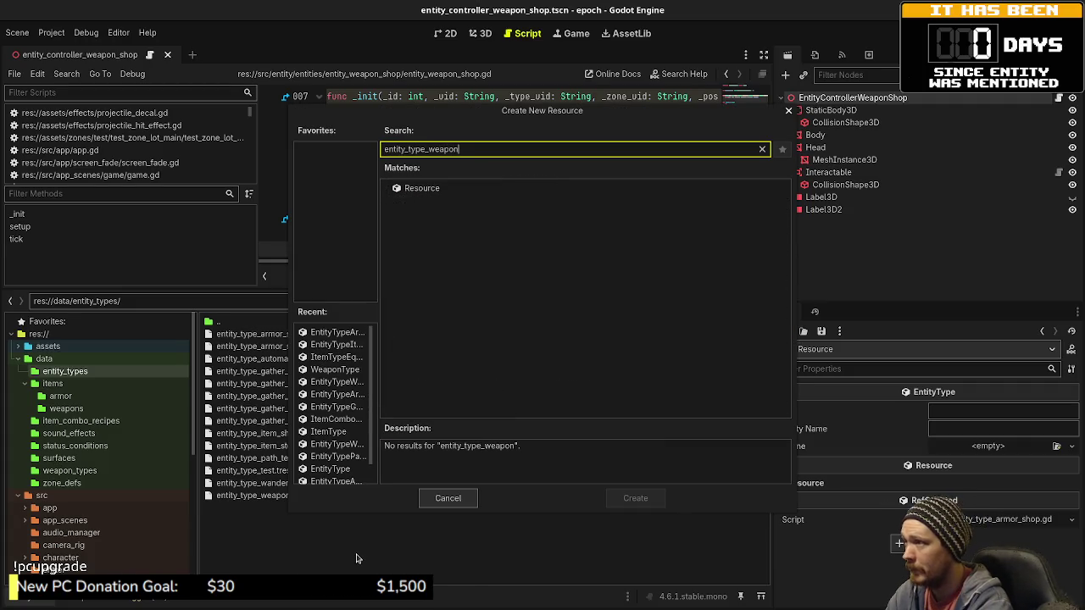
click(447, 498)
Step: Open entity_type_weapon_shop.gd from the entity_weapon_shop folder
scroll(87, 474, down, 5)
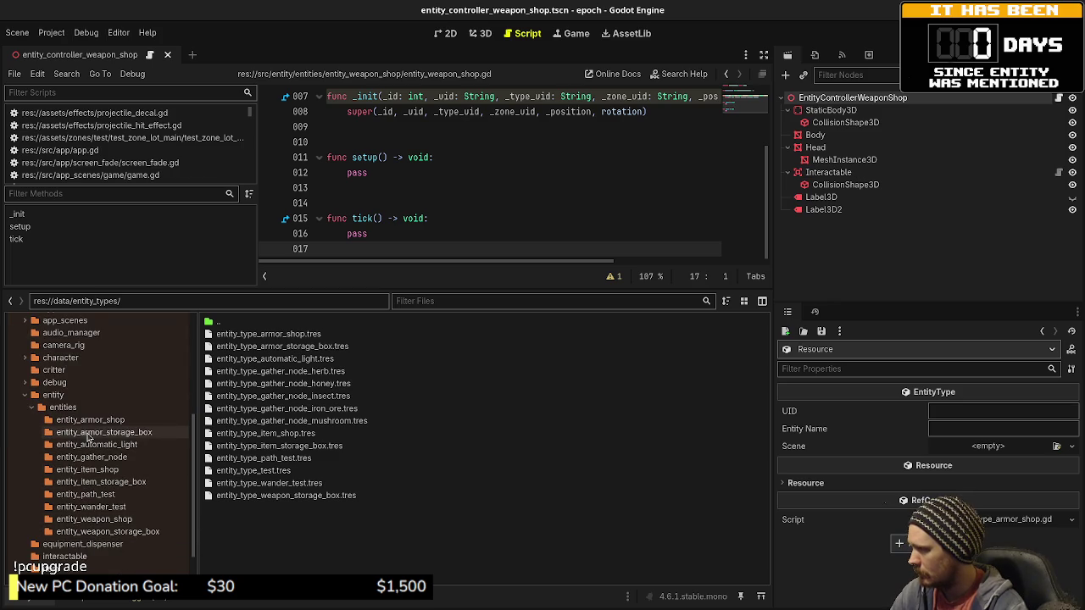
click(94, 518)
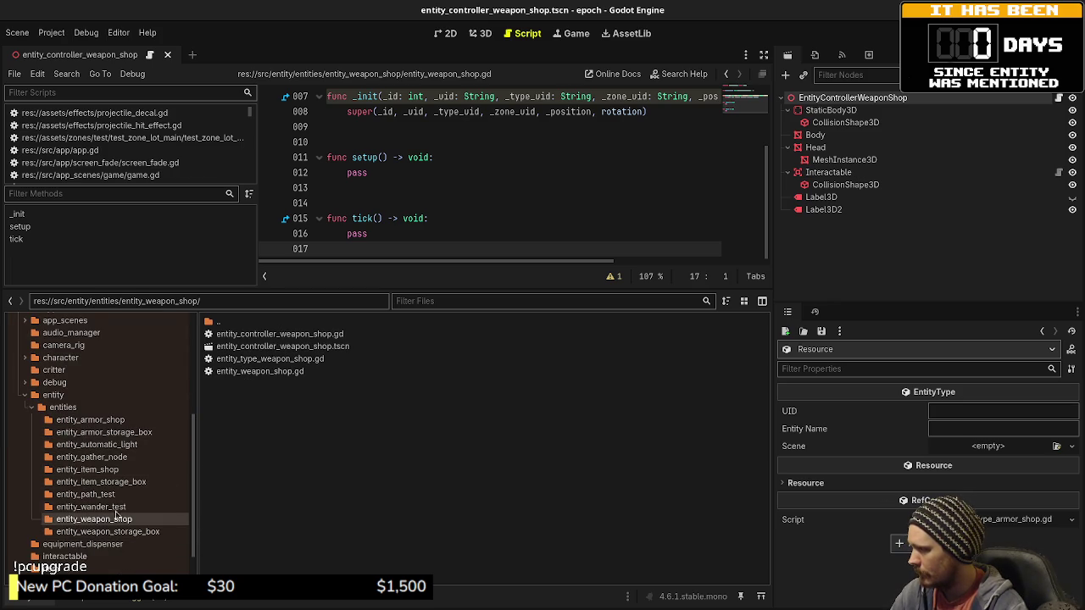
click(260, 371)
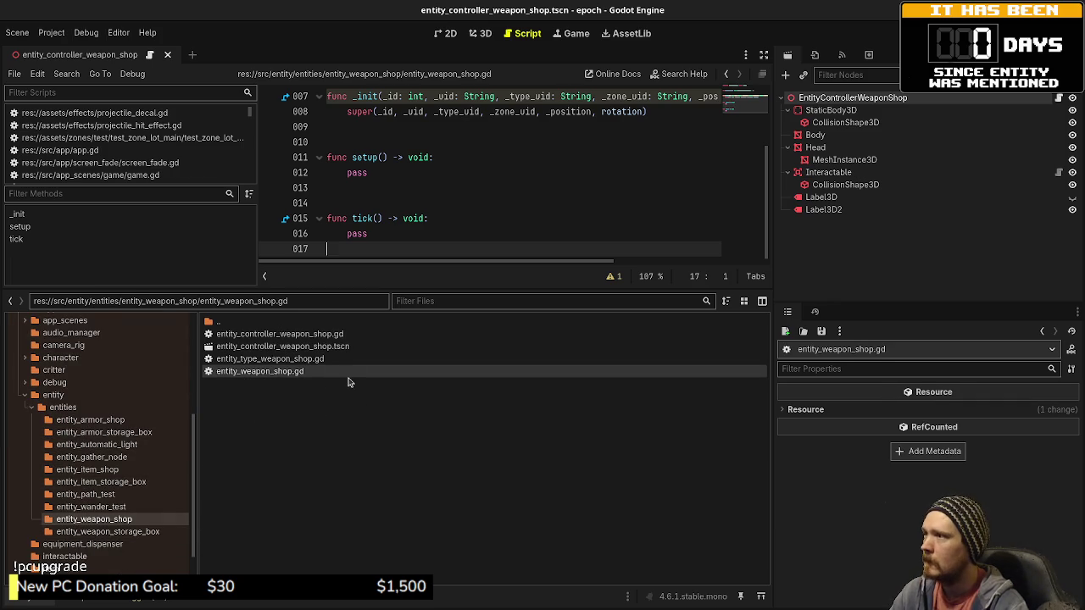
double_click(269, 358)
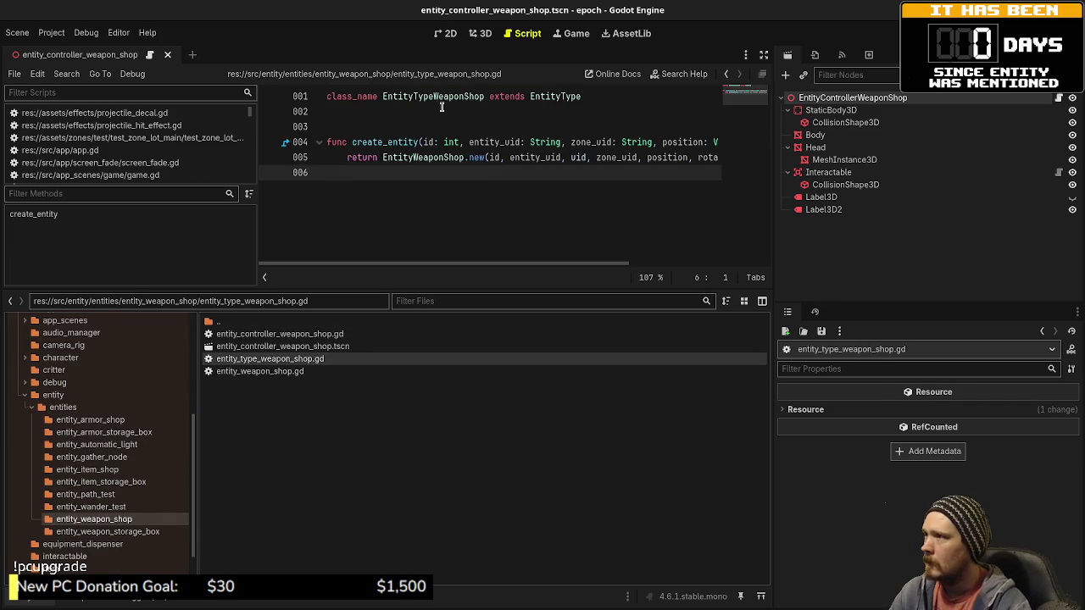
Step: Save entity_type_weapon_shop.gd with EntityTypeWeaponShop extending EntityType and returning EntityWeaponShop
click(534, 126)
key(ctrl+s)
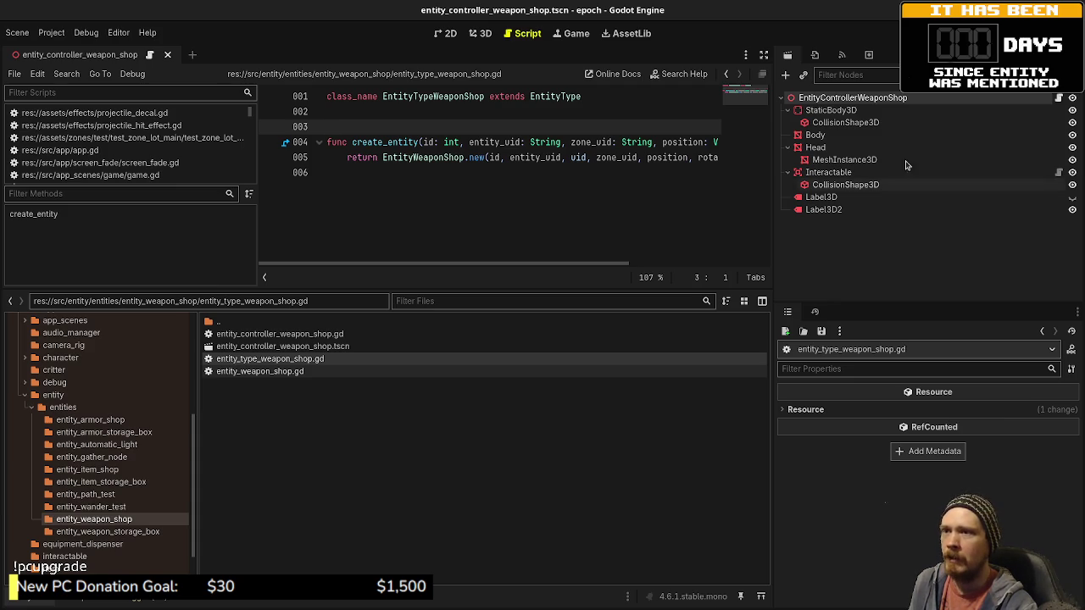
Step: Add a New Resource of type EntityTypeWeaponShop in data/entity_types named entity_type_weapon_shop.tres
scroll(80, 385, up, 5)
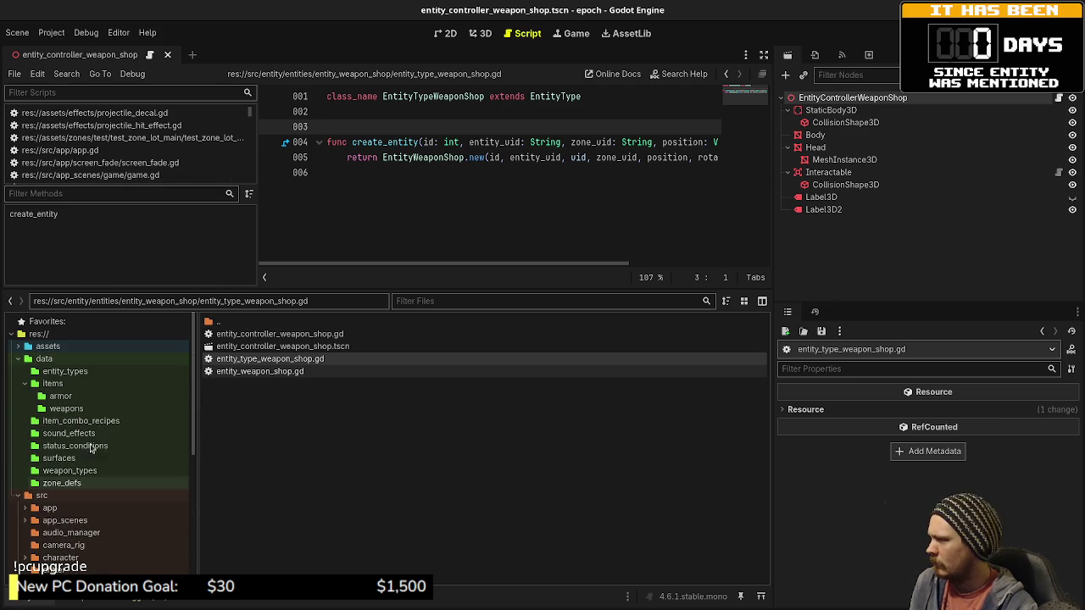
click(81, 384)
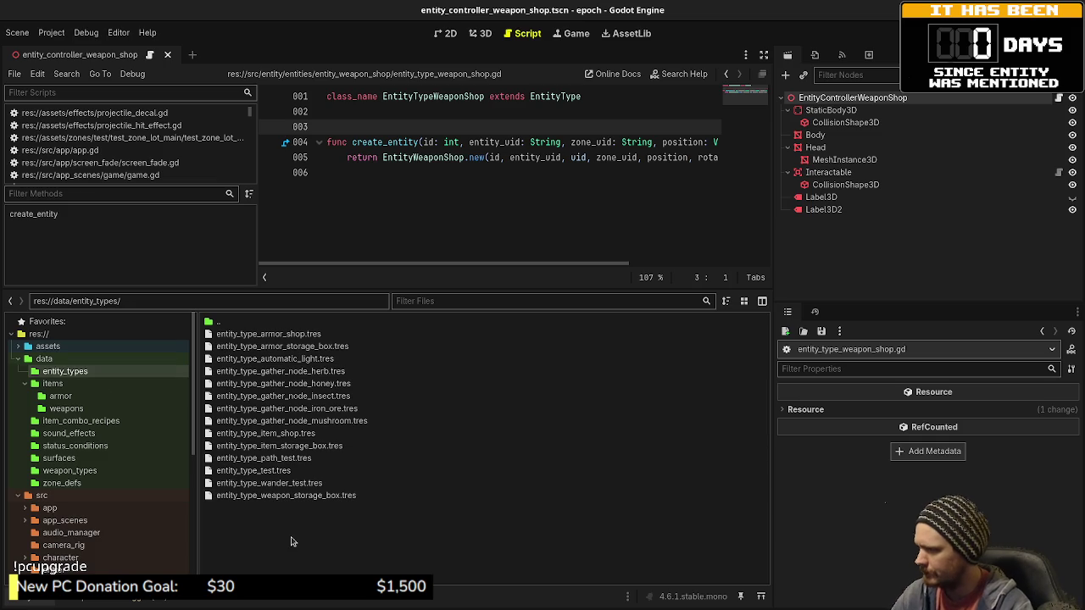
right_click(290, 539)
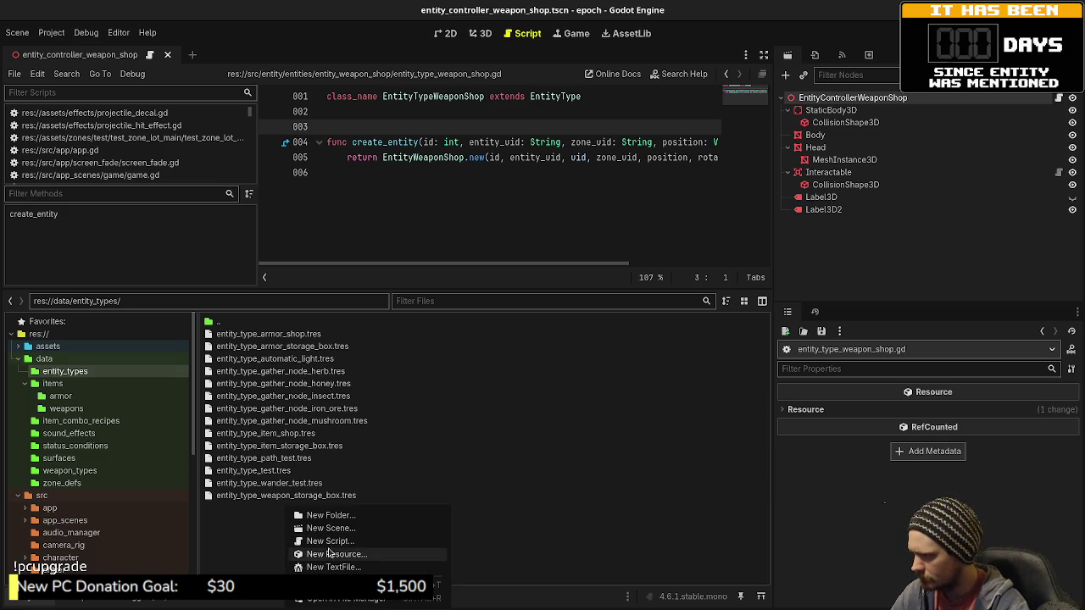
click(337, 562)
text(entitytypewea)
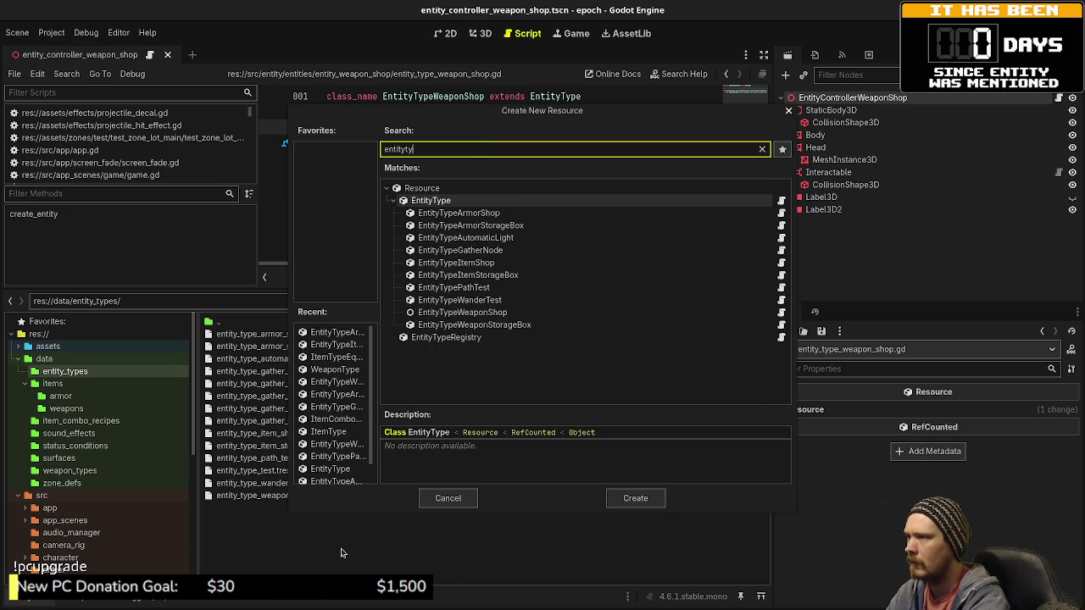
key(Return)
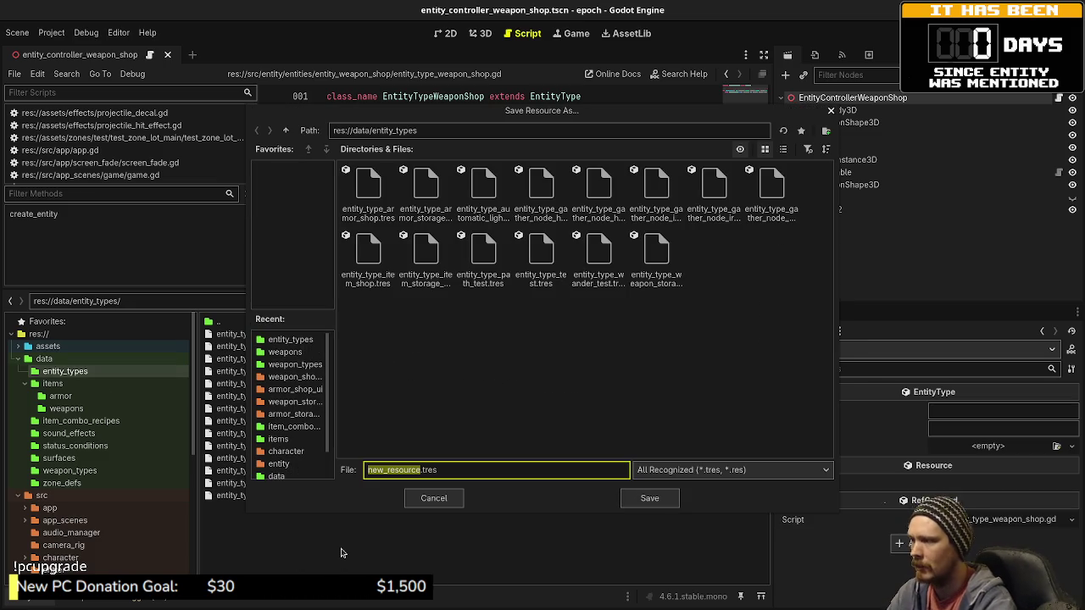
text(entity_)
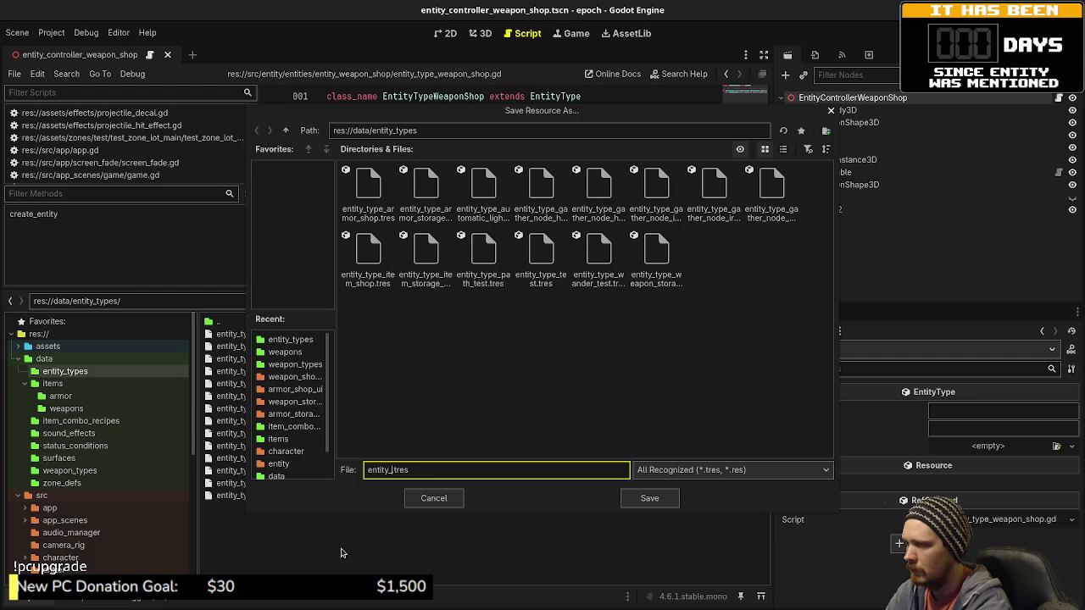
text(type_weapo)
text(n_shop)
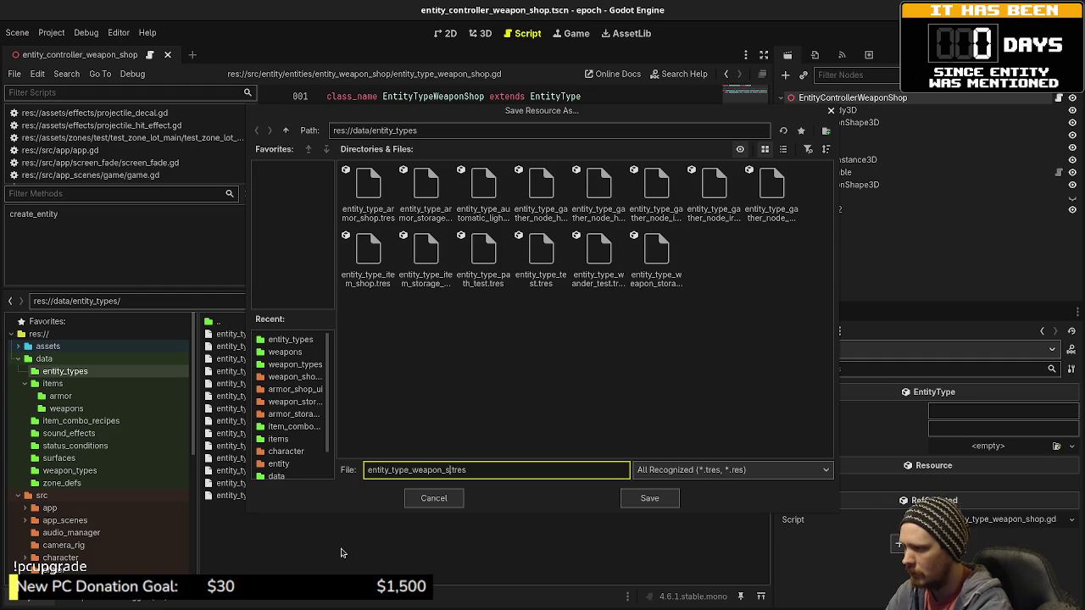
key(Return)
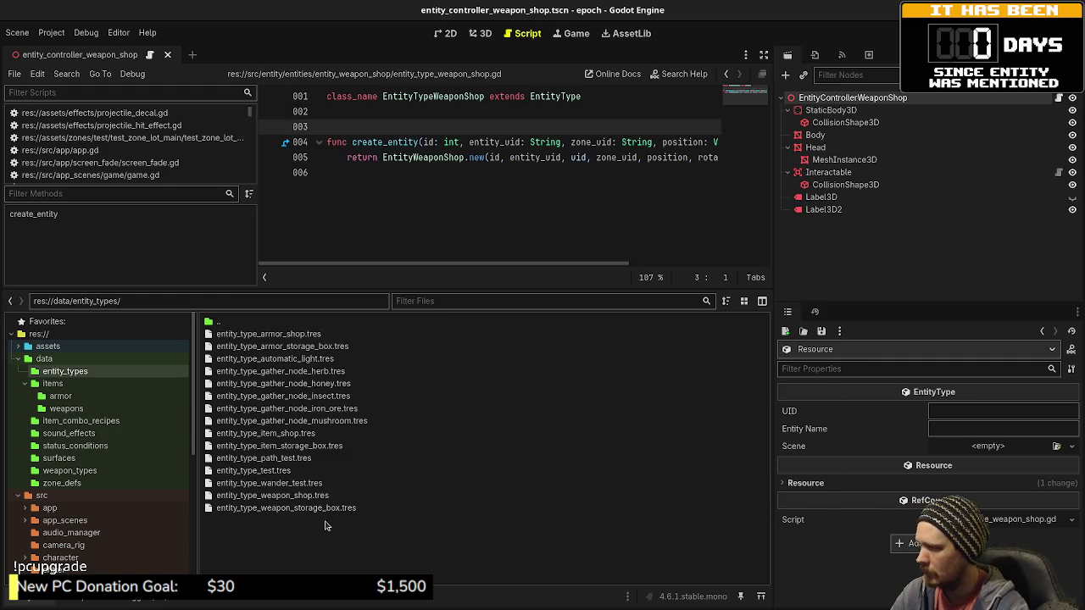
Step: Set the entity type's UID to entity_type_weapon_shop and its Entity Name to Weapon Shop
click(957, 411)
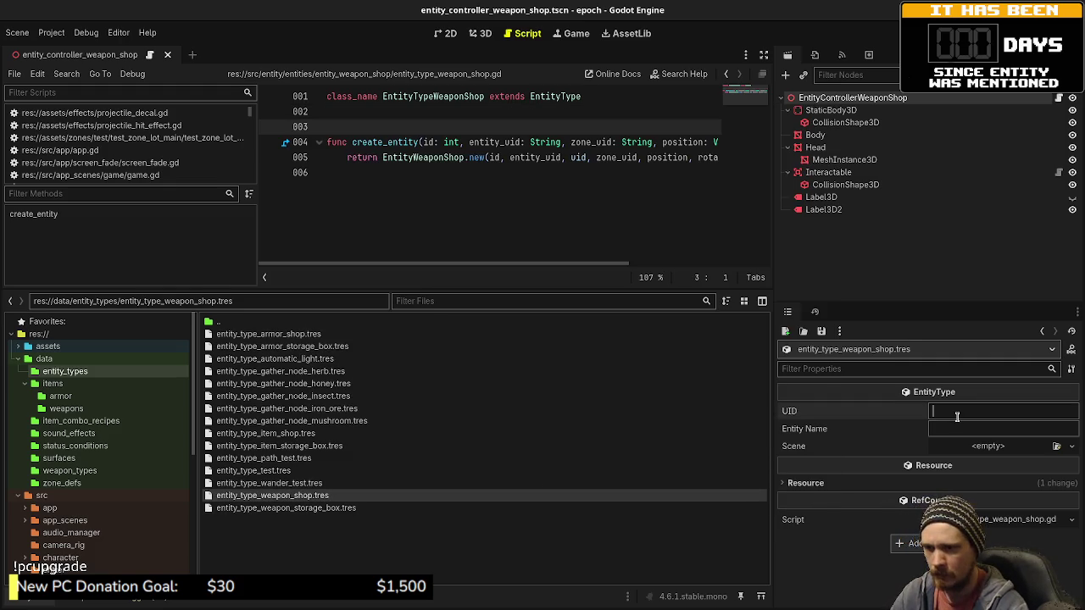
text(entity_type_weapon_shop)
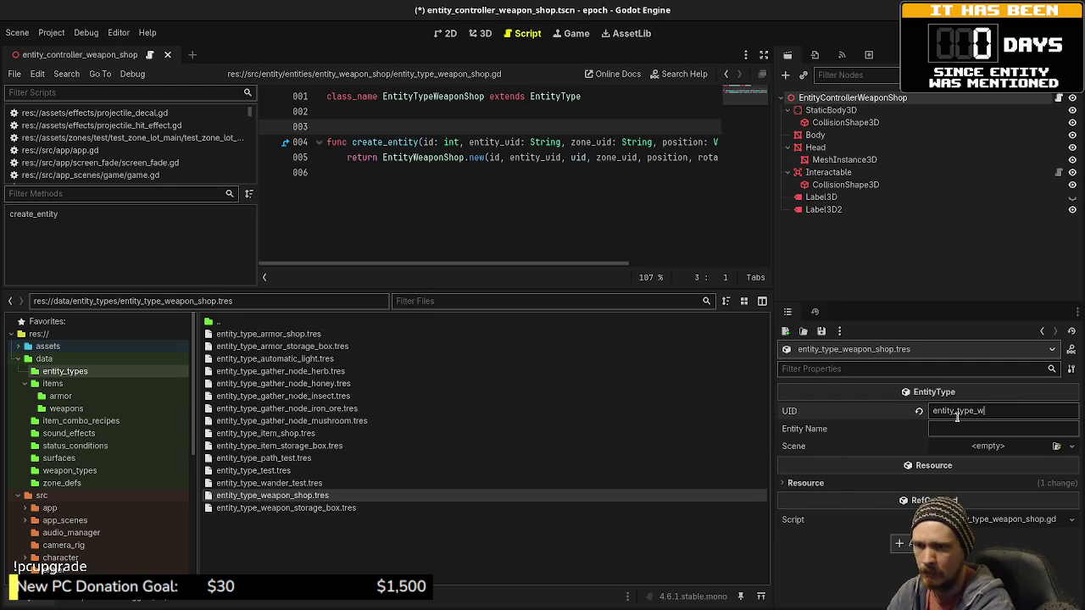
key(Tab)
text(We)
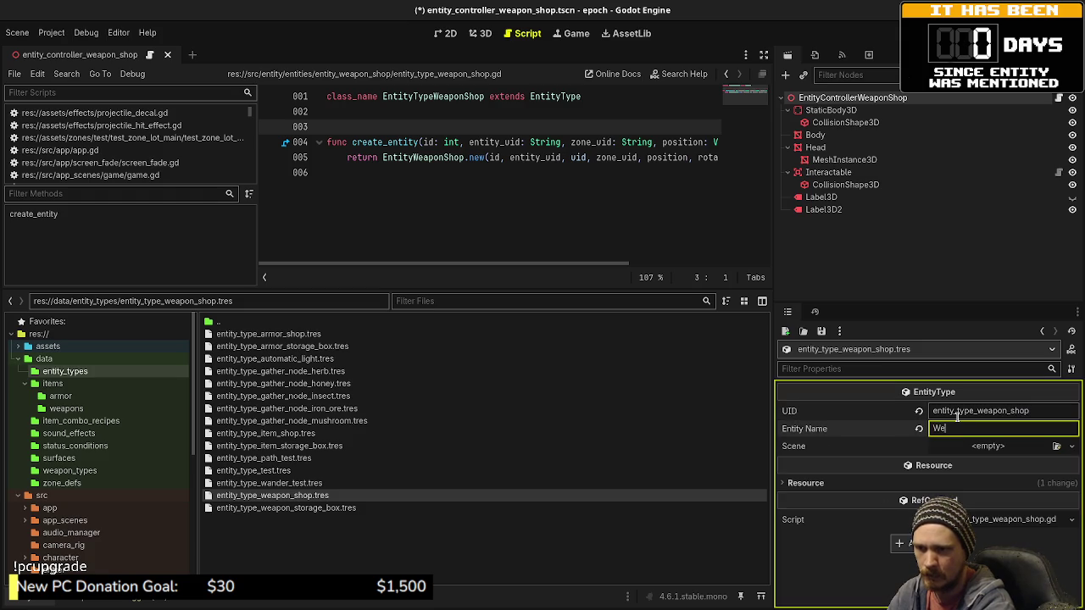
text(apon Shop)
key(Tab)
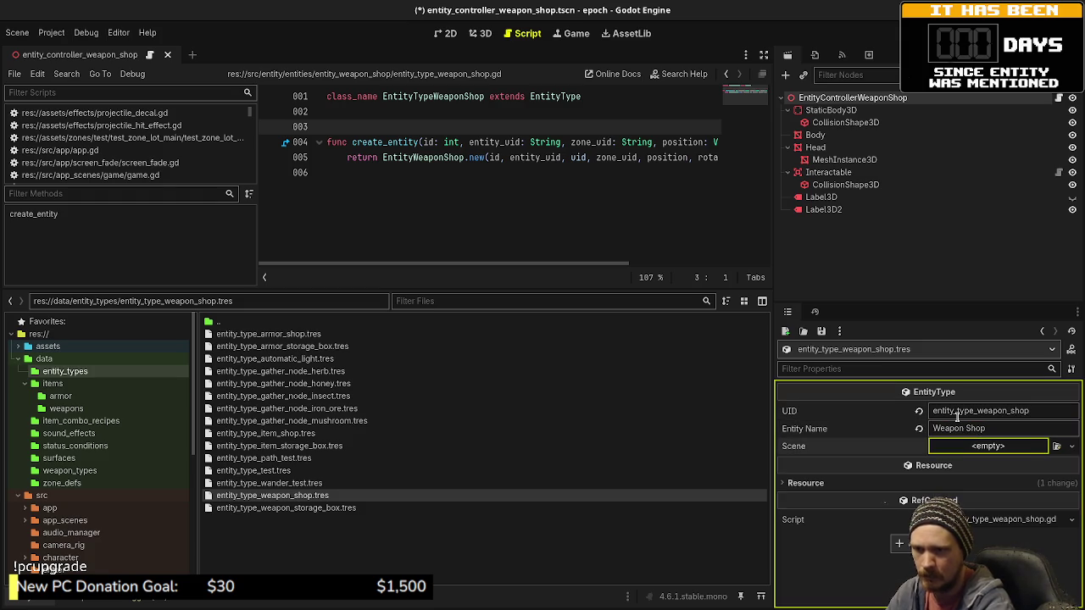
Step: Assign entity_controller_weapon_shop.tscn as the Scene and save the resource
click(1055, 446)
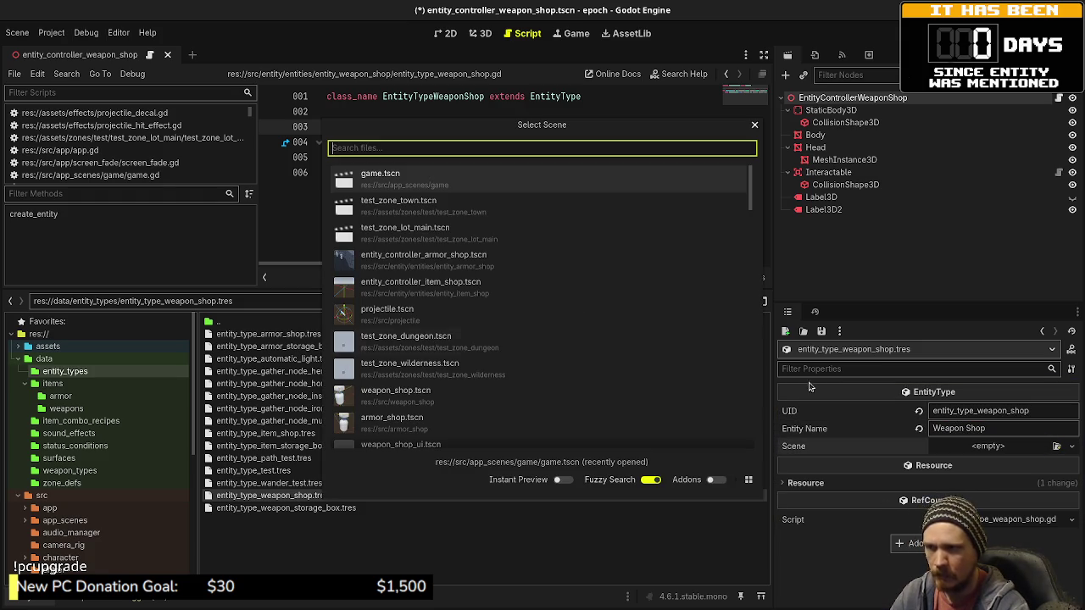
text(entityc)
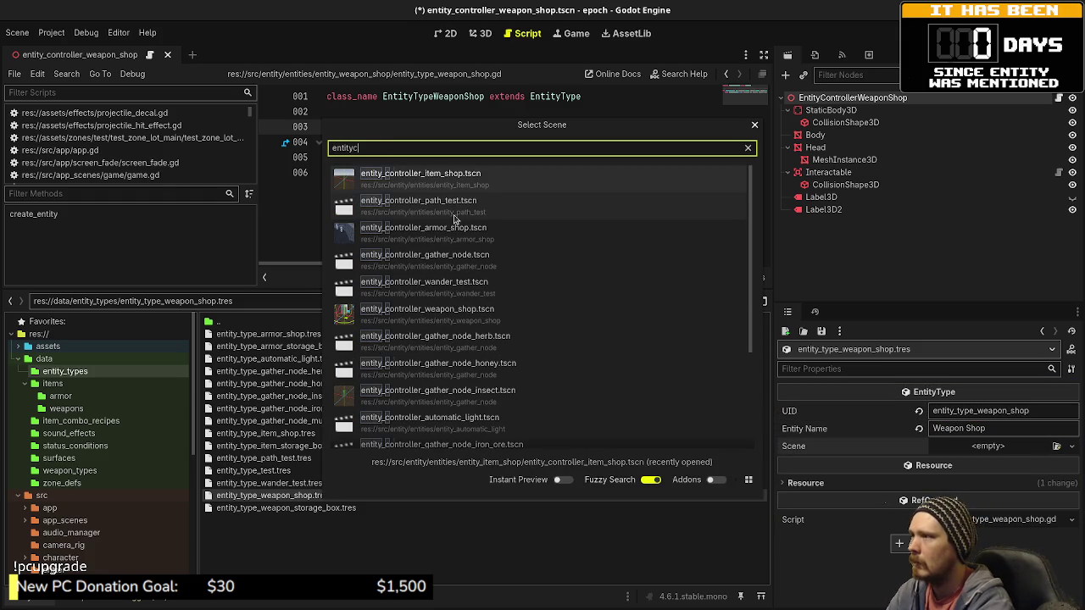
text(ontrollweapon)
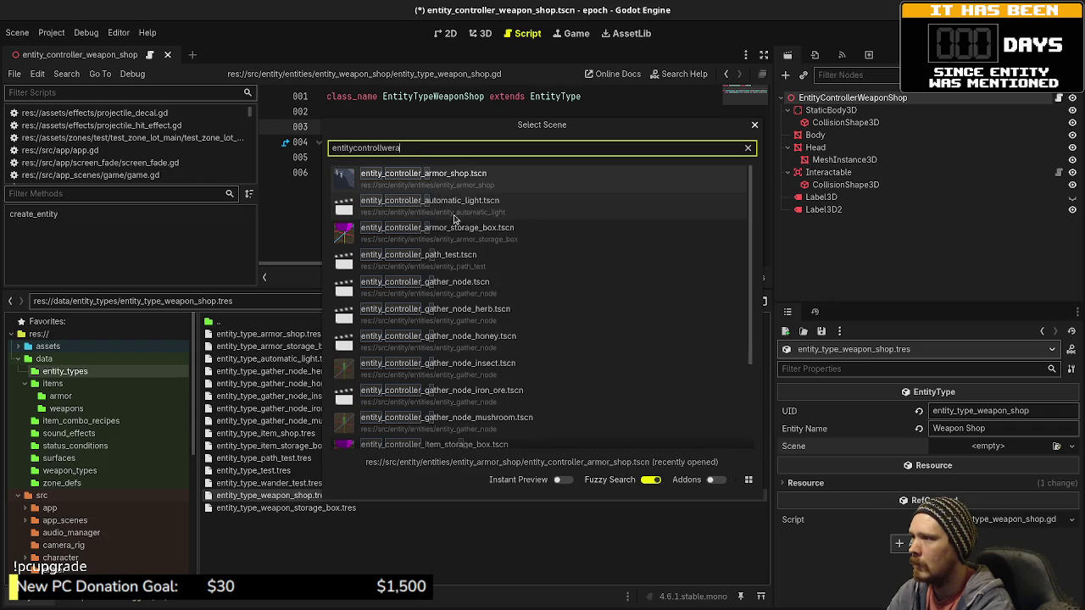
key(Return)
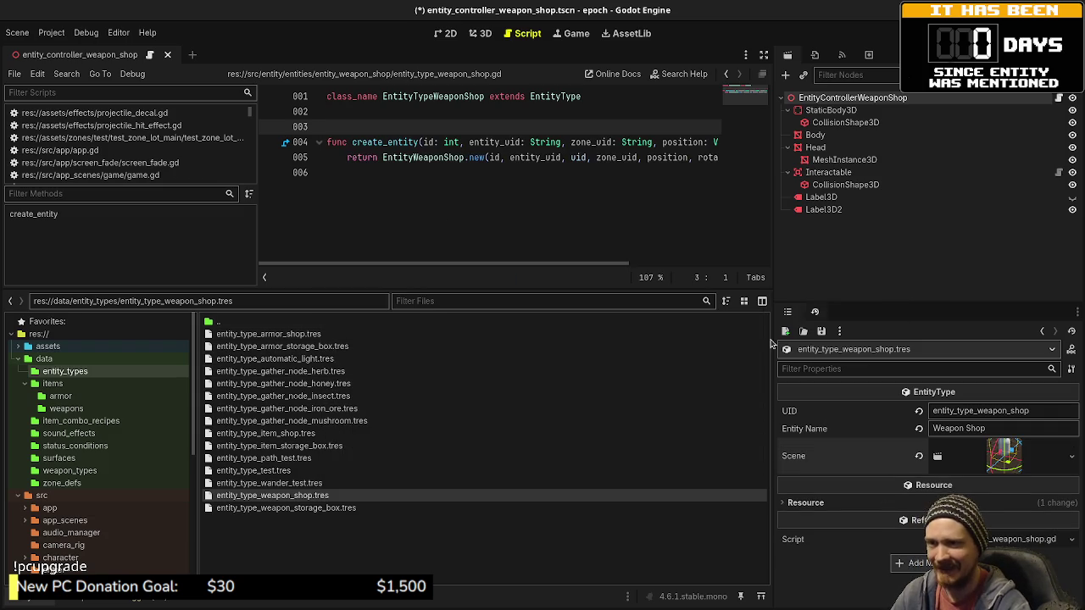
key(ctrl+s)
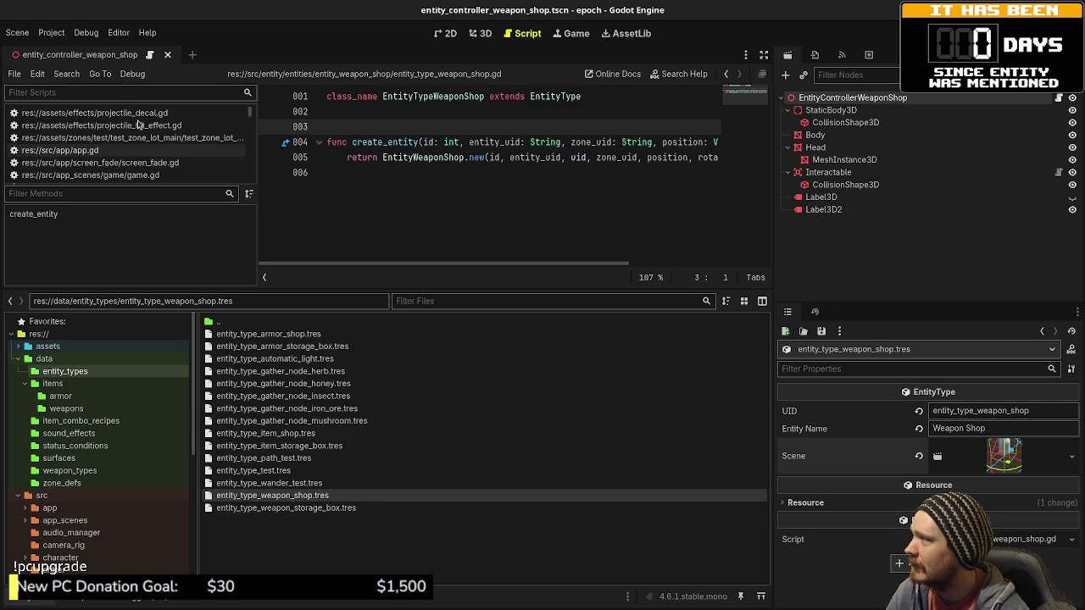
Step: Close the weapon shop controller scene and open game.tscn
click(168, 55)
key(ctrl+shift+o)
text(game)
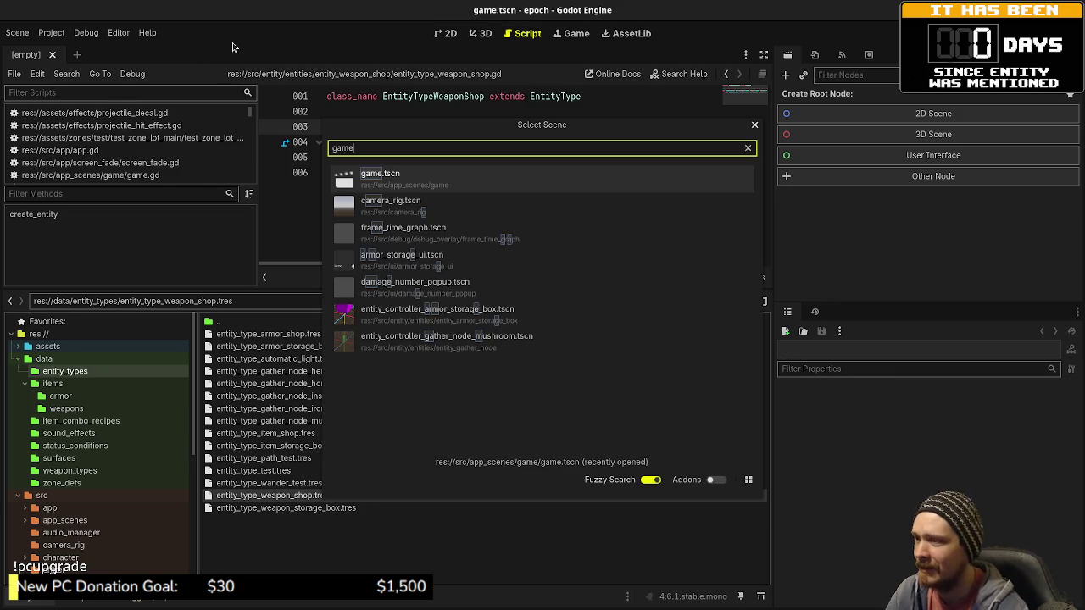
key(Return)
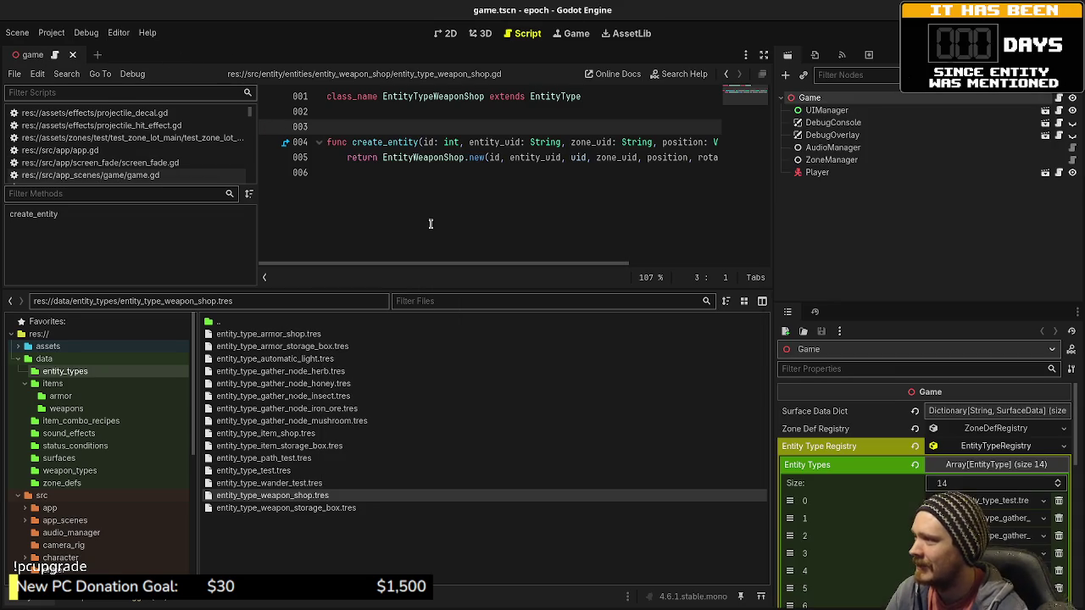
Step: Add entity_type_weapon_shop.tres as element 14 of Entity Types and save game.tscn
scroll(974, 475, down, 5)
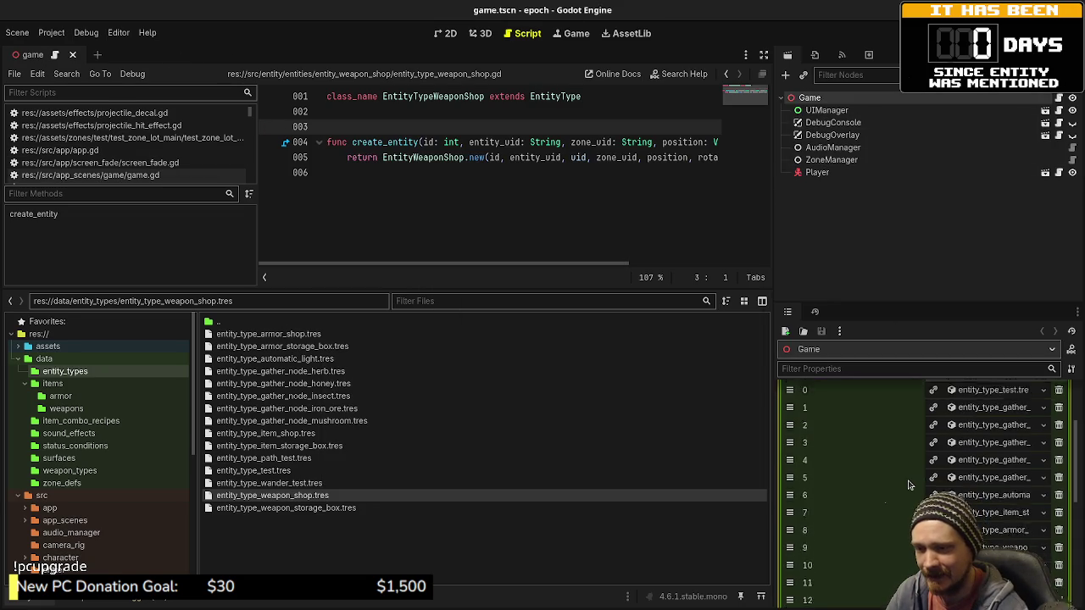
click(917, 498)
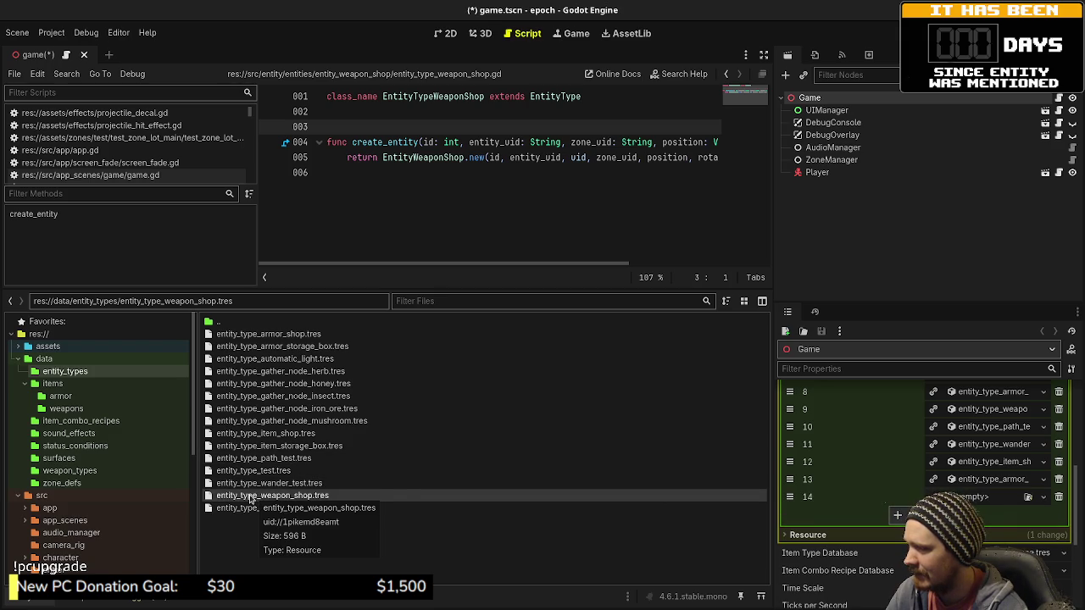
drag(254, 498, 991, 498)
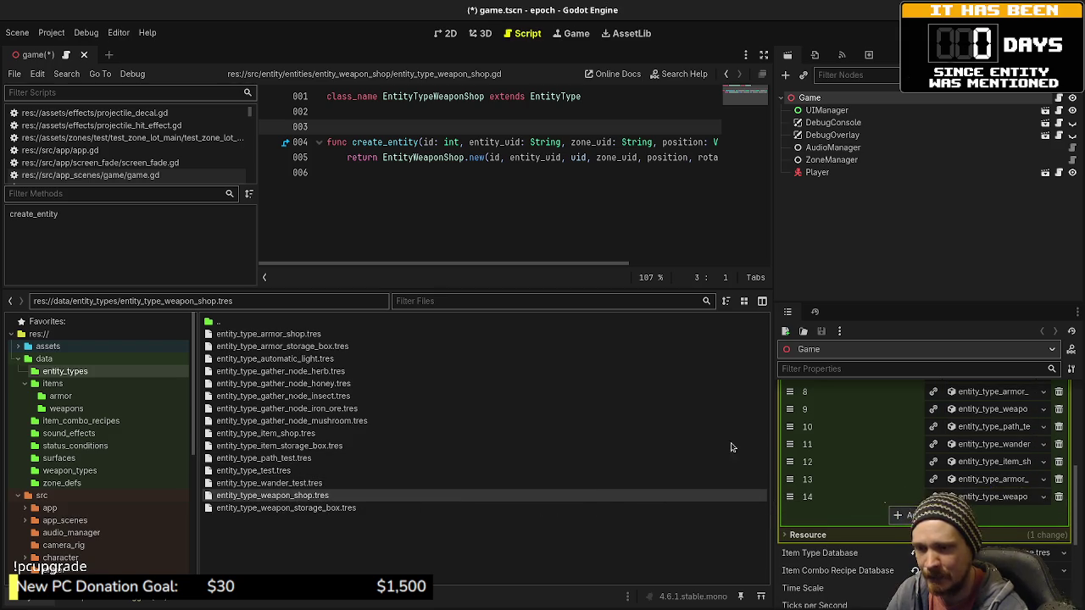
key(ctrl+s)
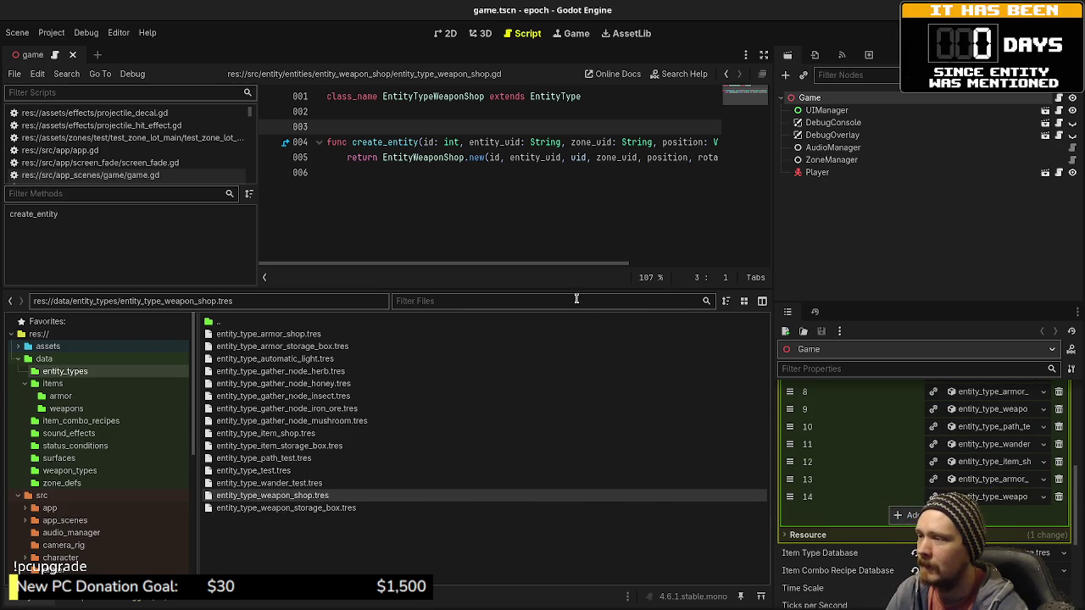
drag(575, 289, 576, 445)
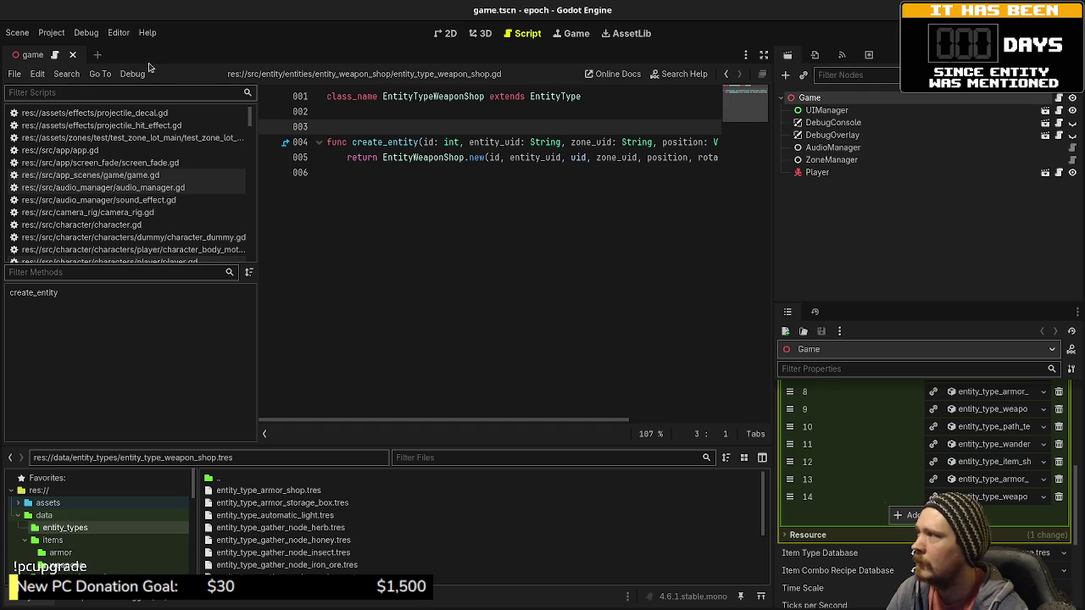
Step: Open the test_zone_lot_main scene and check the WeaponShop node's transform values
key(ctrl+shift+o)
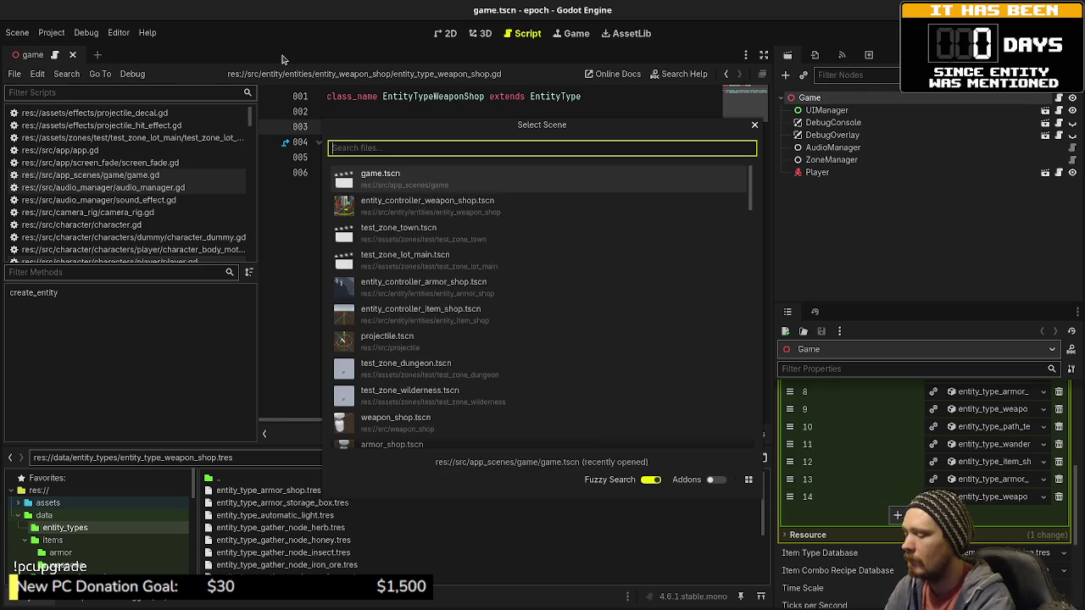
text(lot)
key(Return)
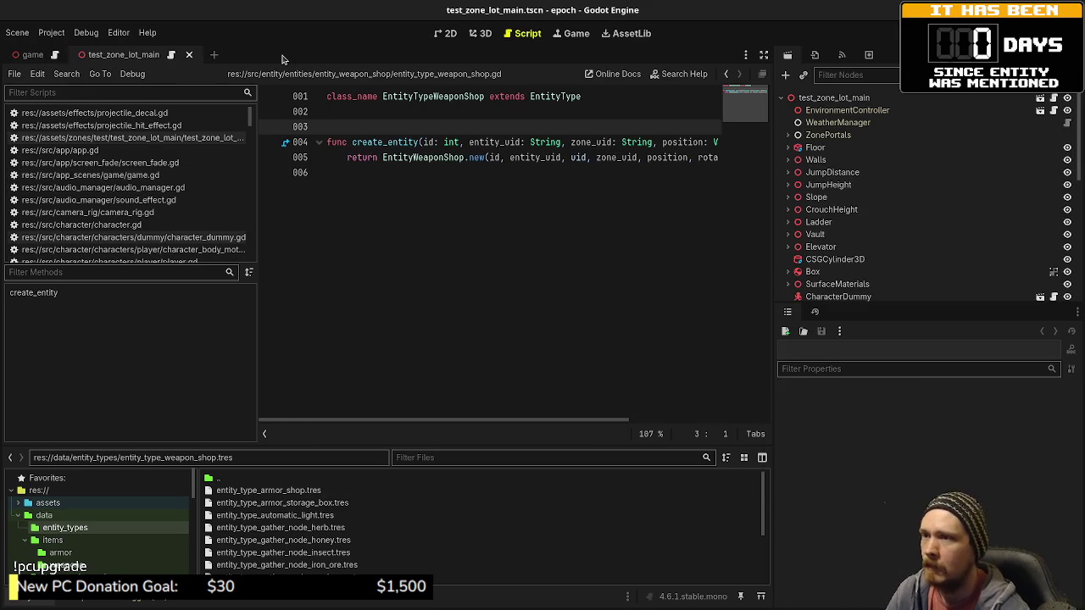
scroll(873, 239, down, 5)
scroll(873, 239, down, 3)
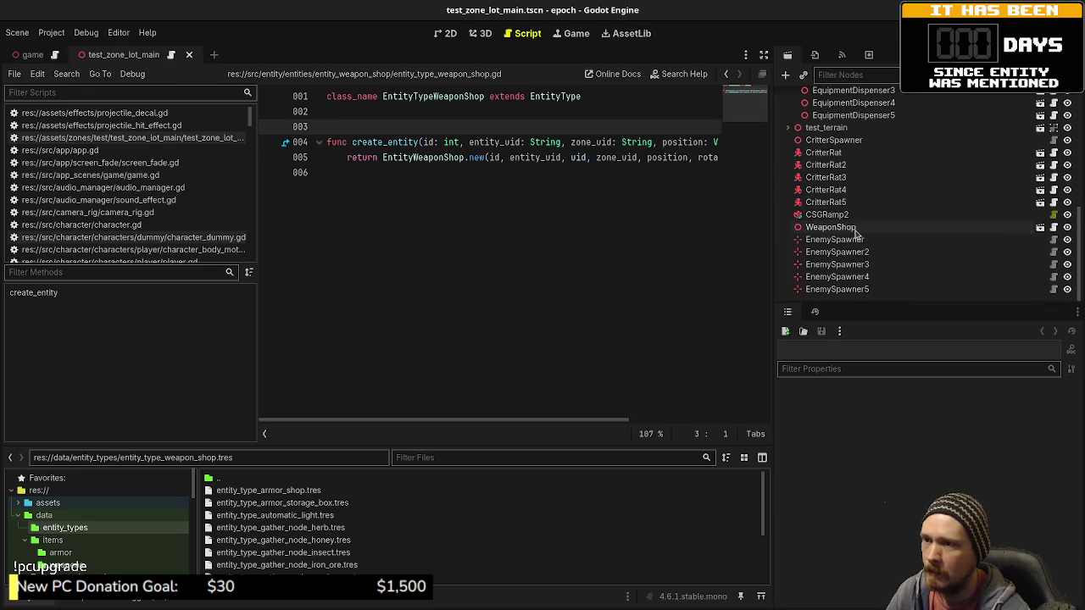
click(854, 228)
click(807, 410)
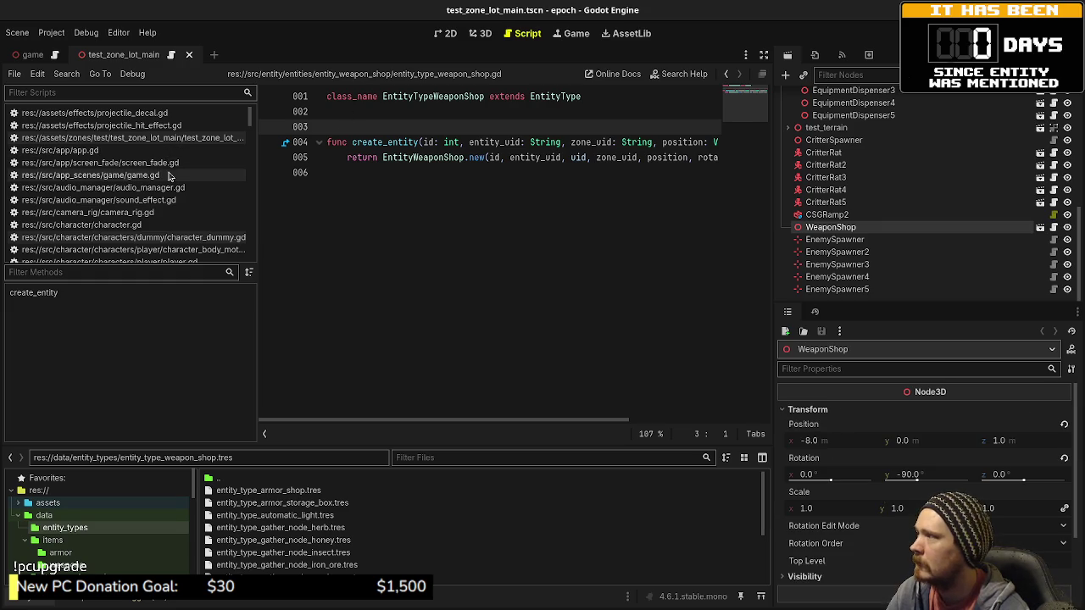
Step: In game.gd, select the entity_armor_shop spawning block on lines 104–115
click(119, 174)
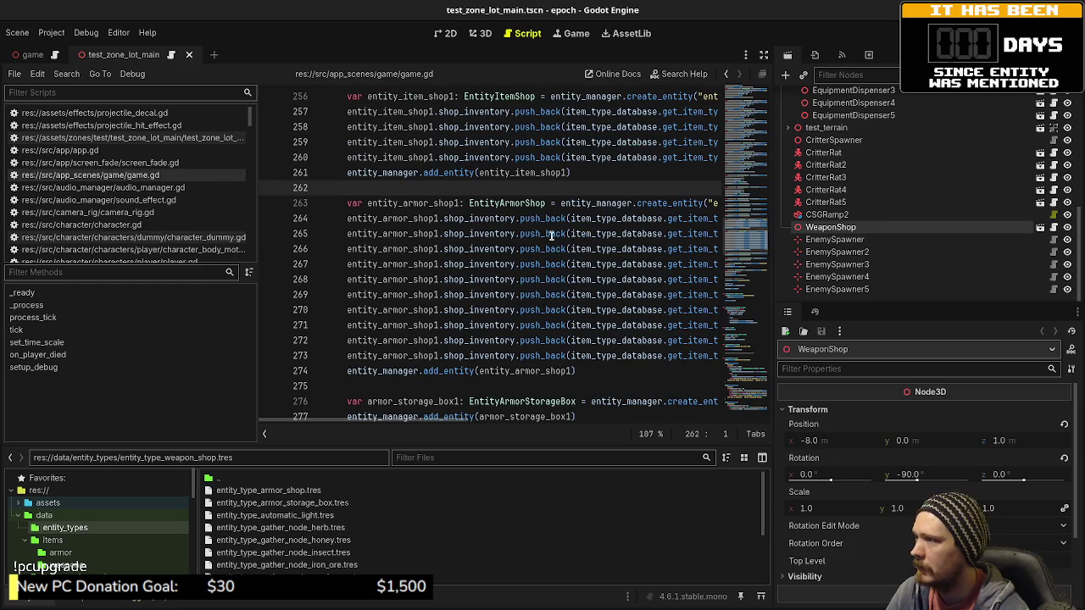
scroll(560, 226, up, 5)
scroll(560, 225, up, 20)
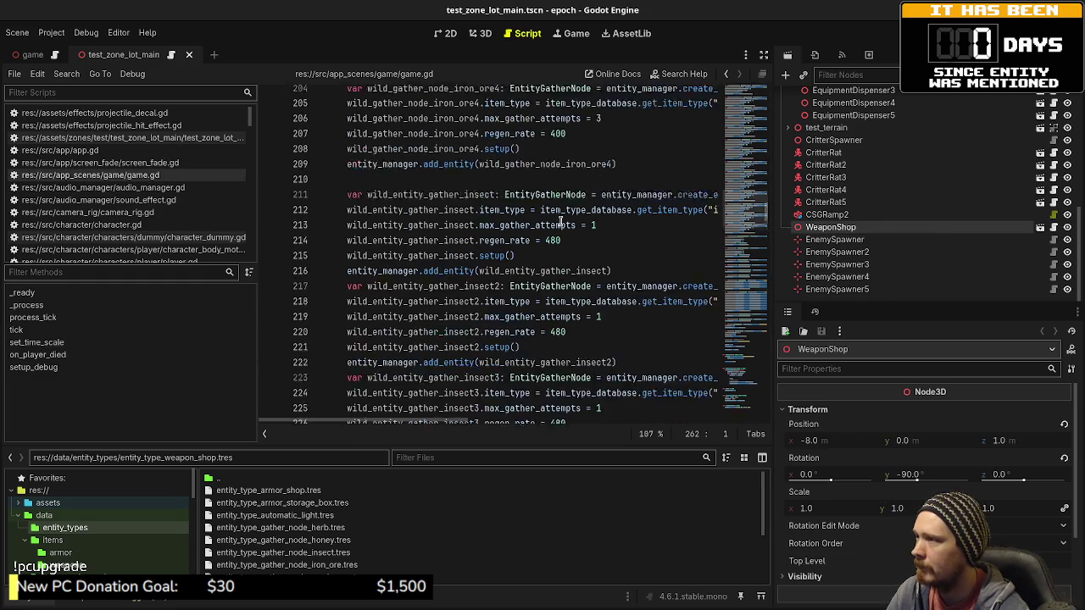
scroll(560, 226, up, 18)
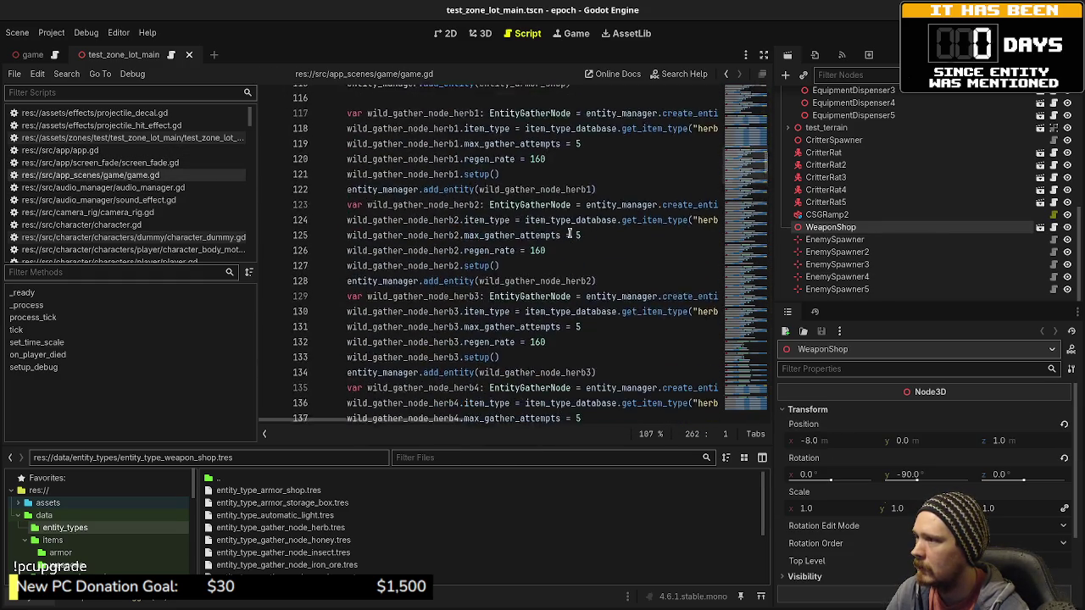
scroll(568, 233, up, 2)
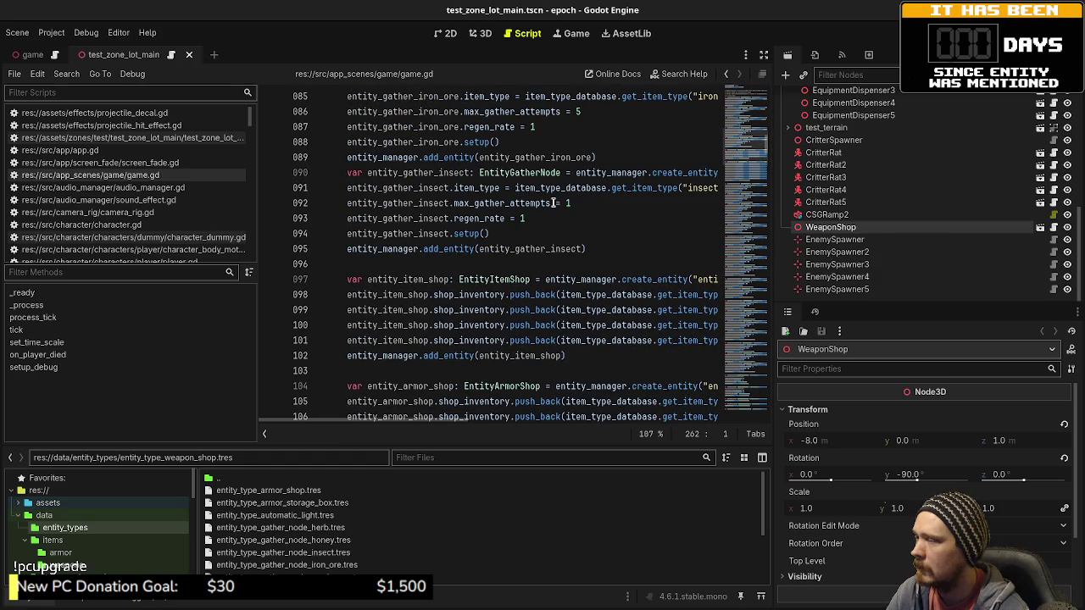
scroll(555, 236, down, 1)
scroll(545, 237, up, 1)
scroll(545, 237, up, 1)
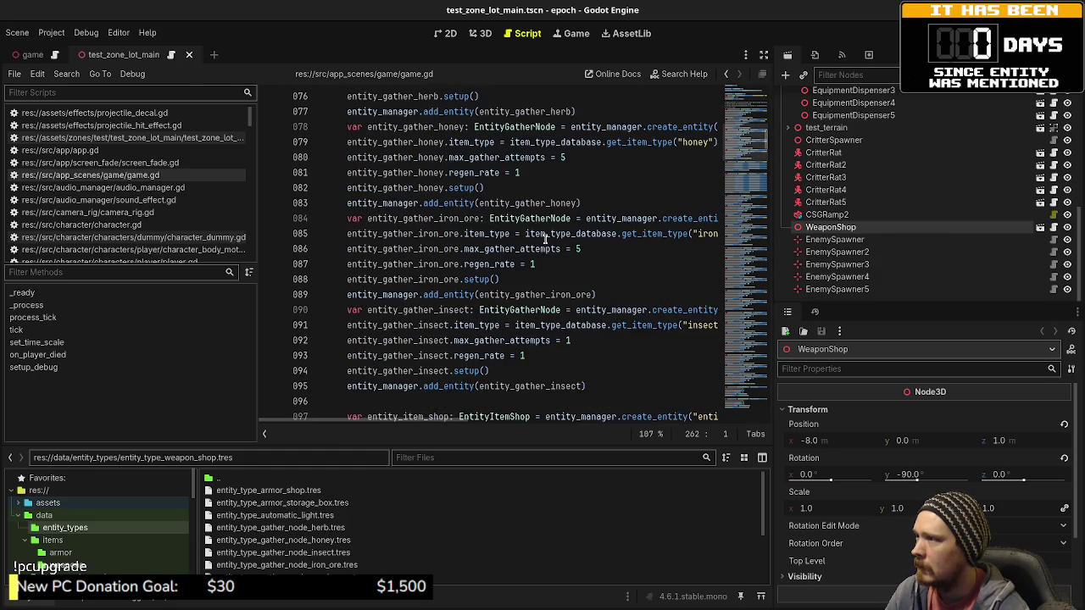
scroll(568, 271, down, 6)
mouse_move(585, 283)
mouse_down()
mouse_move(440, 280)
mouse_move(350, 123)
mouse_up()
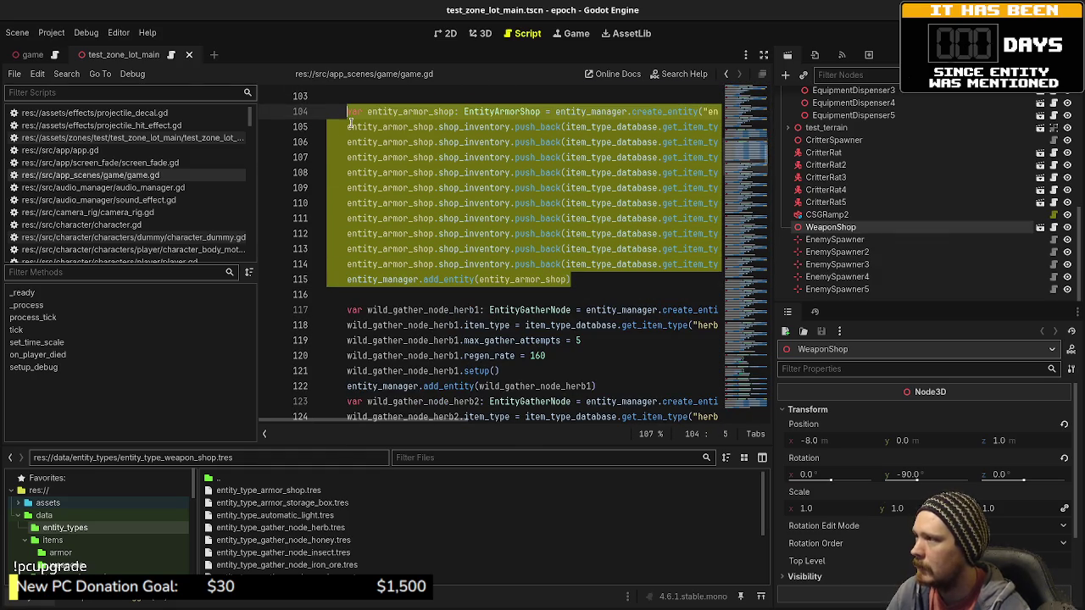
Step: Paste a copy of the armor shop block below line 115
click(605, 280)
key(Return)
key(Return)
key(ctrl+v)
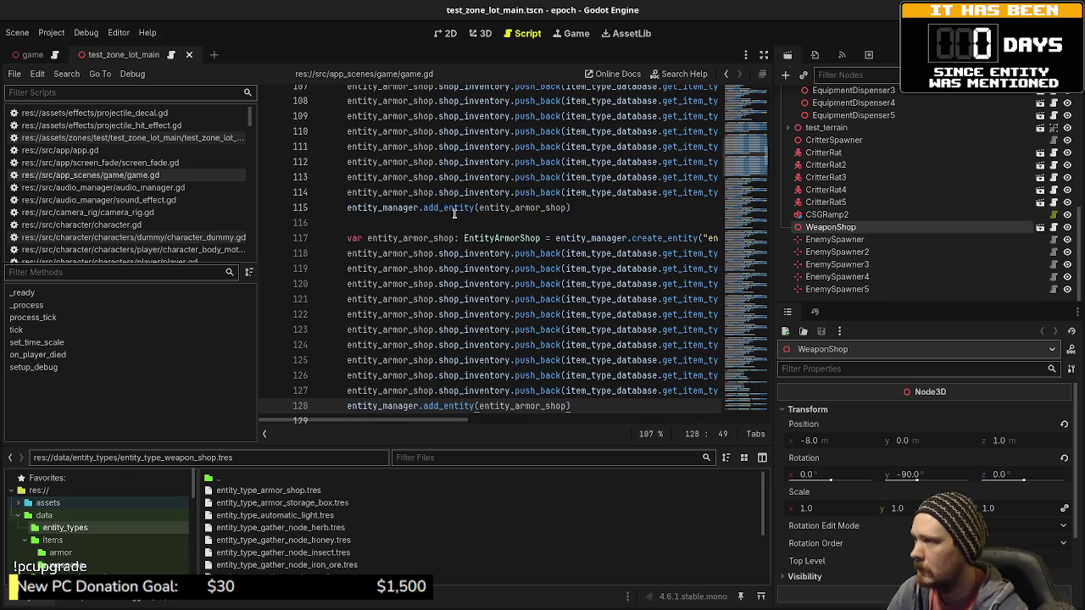
Step: Widen the code view and multi-select every 'armor' occurrence in the pasted block
drag(403, 248, 430, 248)
click(763, 55)
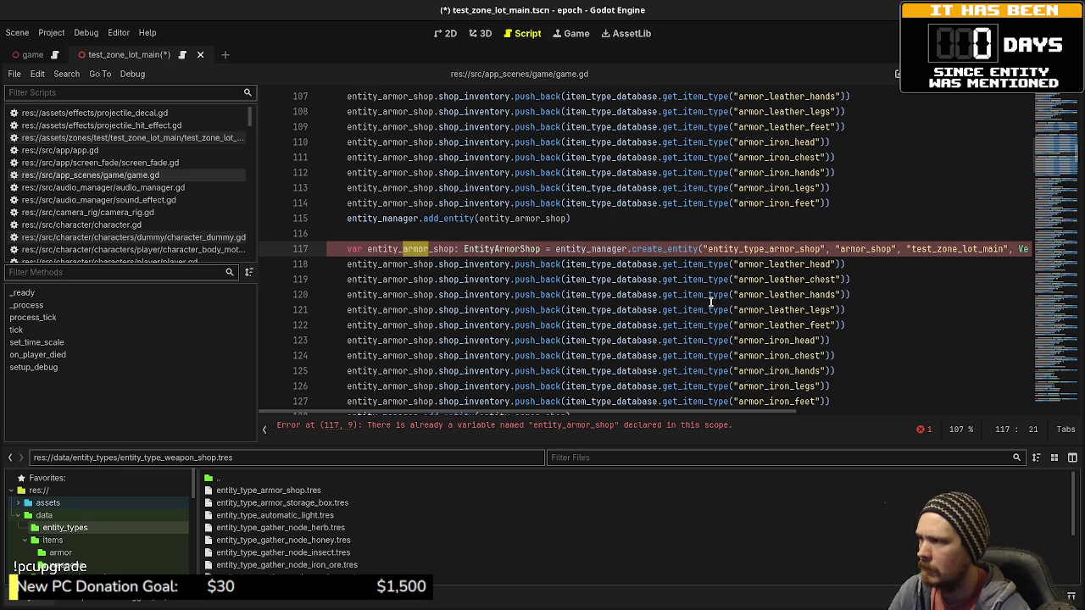
drag(404, 248, 427, 249)
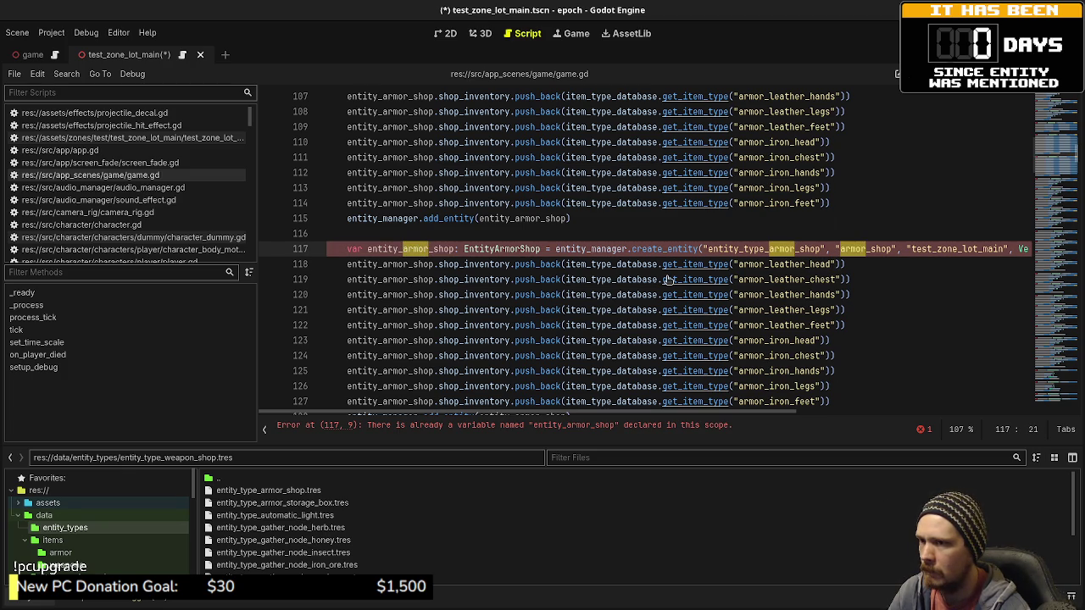
key(ctrl+d)
key(ctrl+d)
key(ctrl+d)
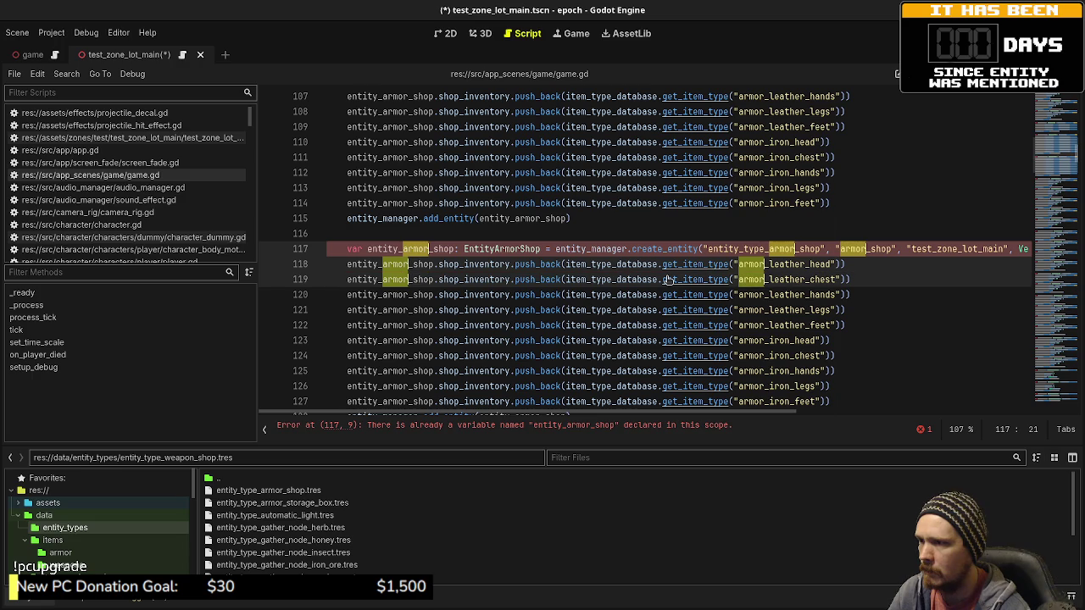
key(ctrl+d)
key(ctrl+d)
key(ctrl+d)
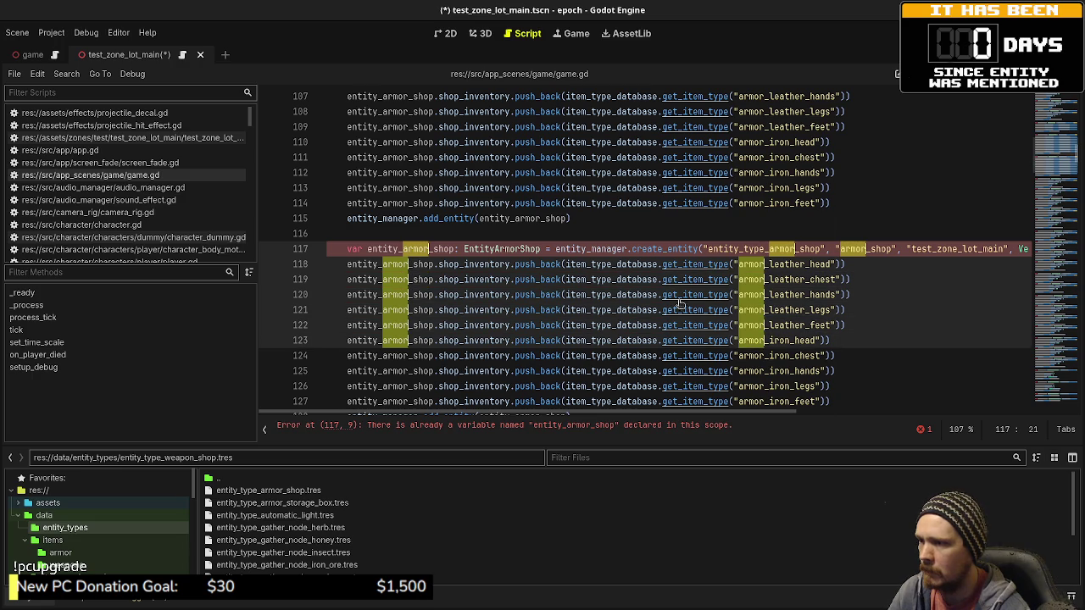
key(ctrl+d)
key(ctrl+d)
key(ctrl+d)
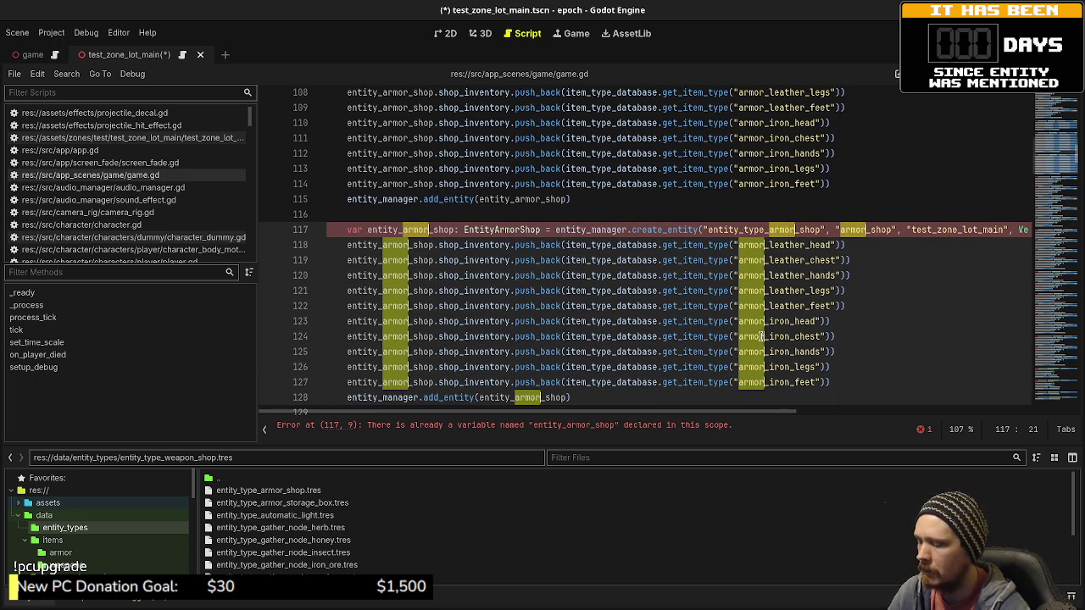
Step: Rename the selected occurrences to 'weapon' and delete the extra stock lines 119–127
text(weapon)
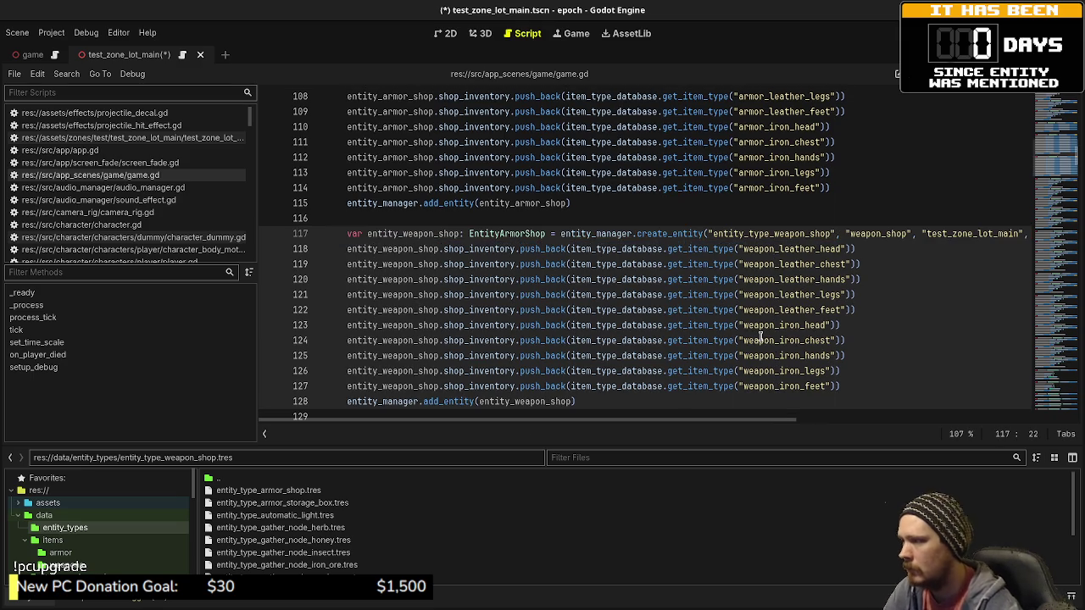
click(850, 386)
drag(850, 386, 884, 251)
key(Delete)
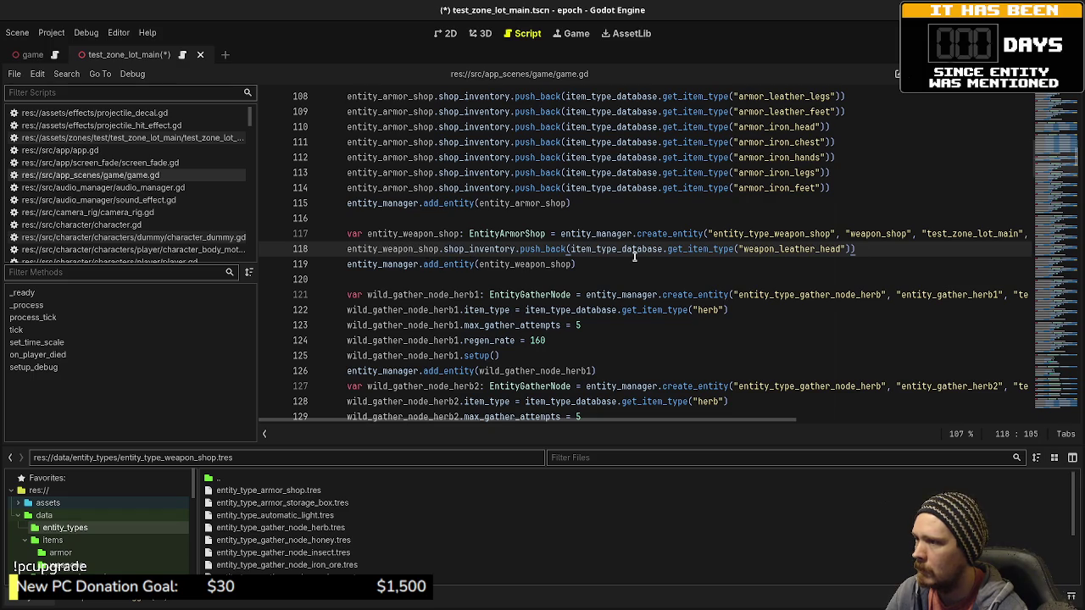
Step: Replace weapon_leather_head with item_pistol and check item_pistol.tres in the weapons data folder
double_click(757, 250)
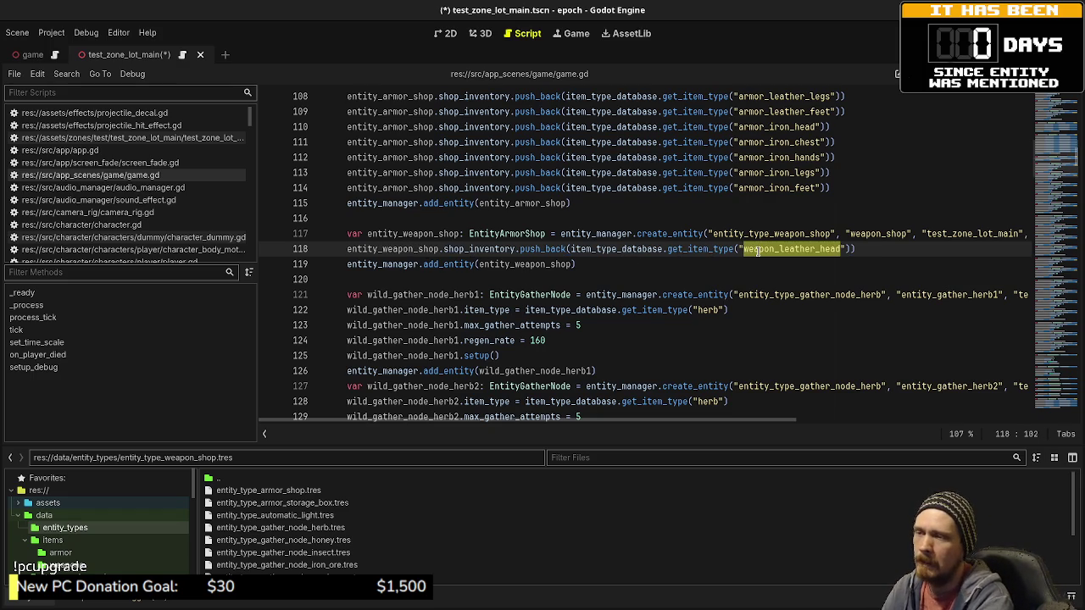
text(item_pis)
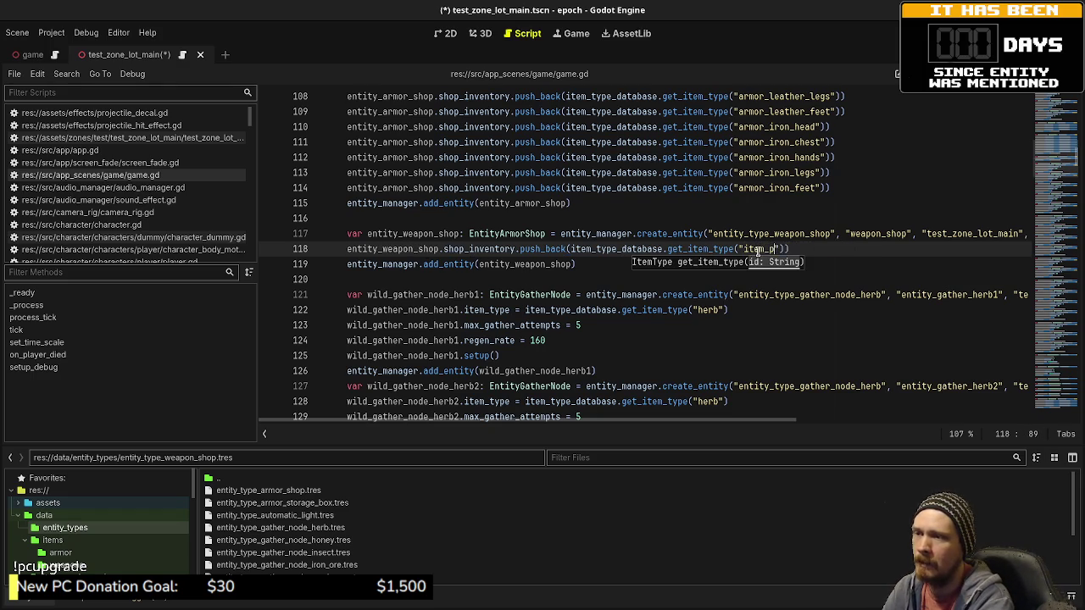
text(tol)
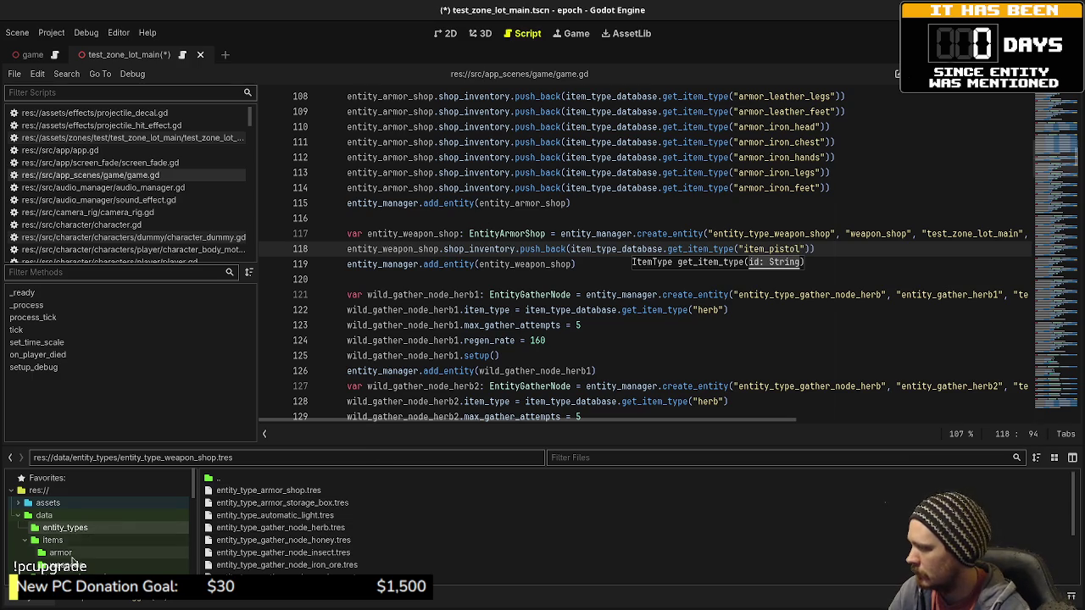
click(75, 565)
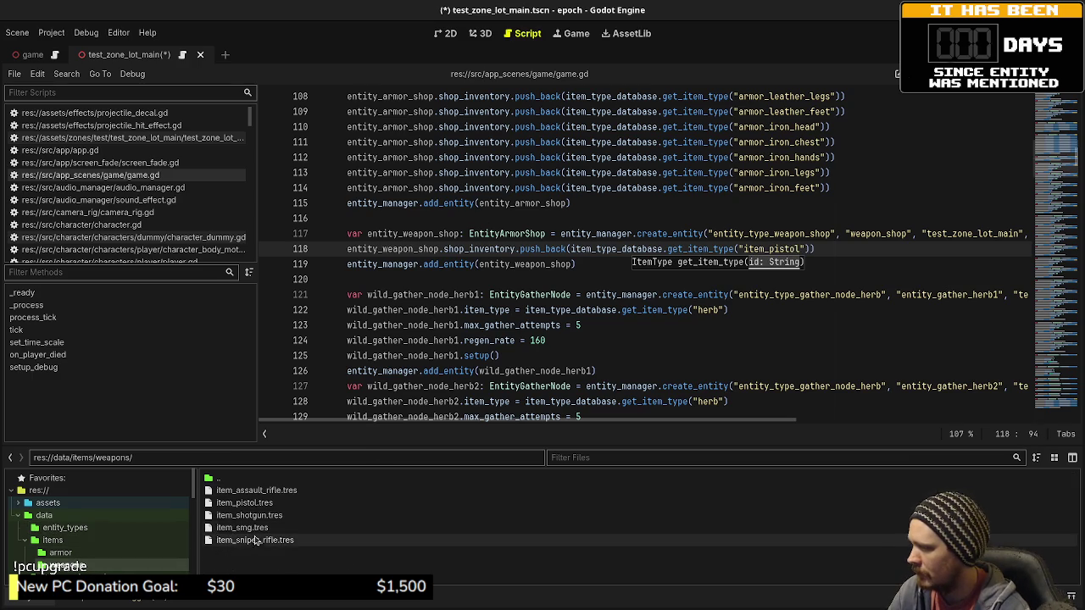
click(248, 505)
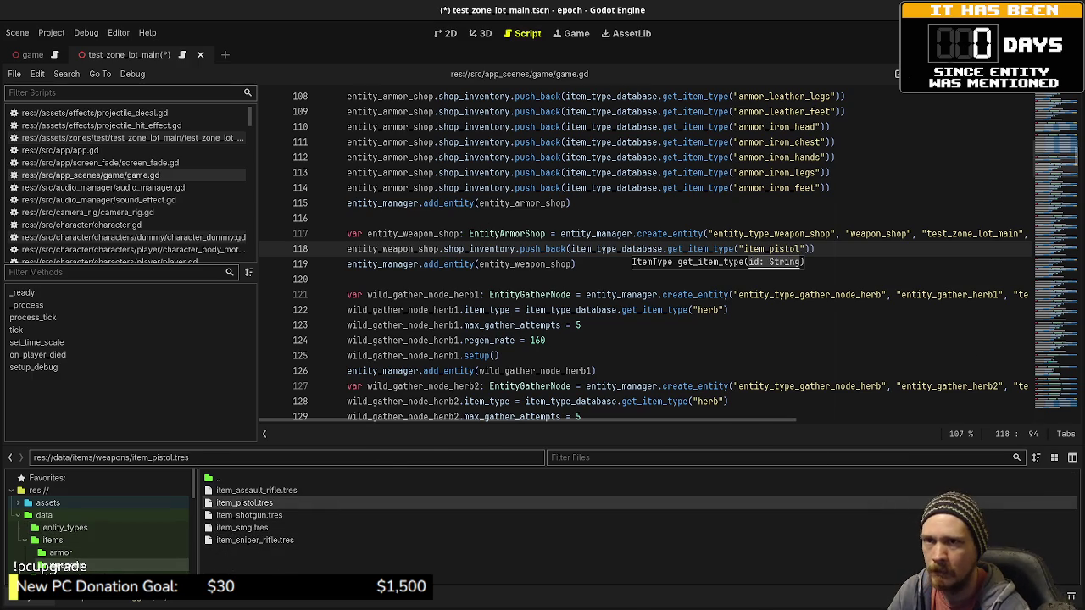
key(ctrl+shift+F11)
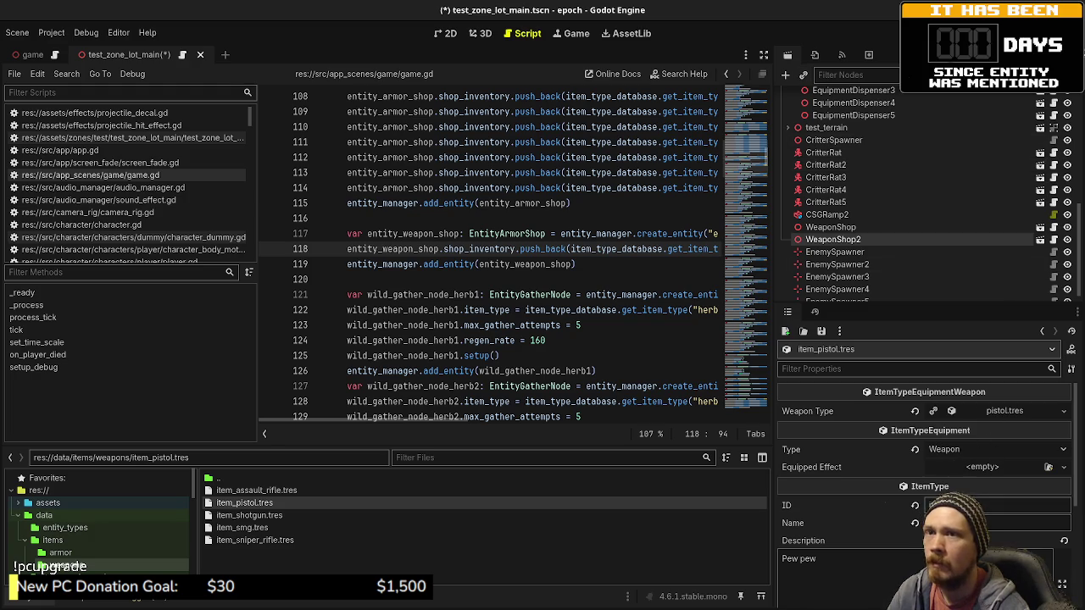
click(762, 54)
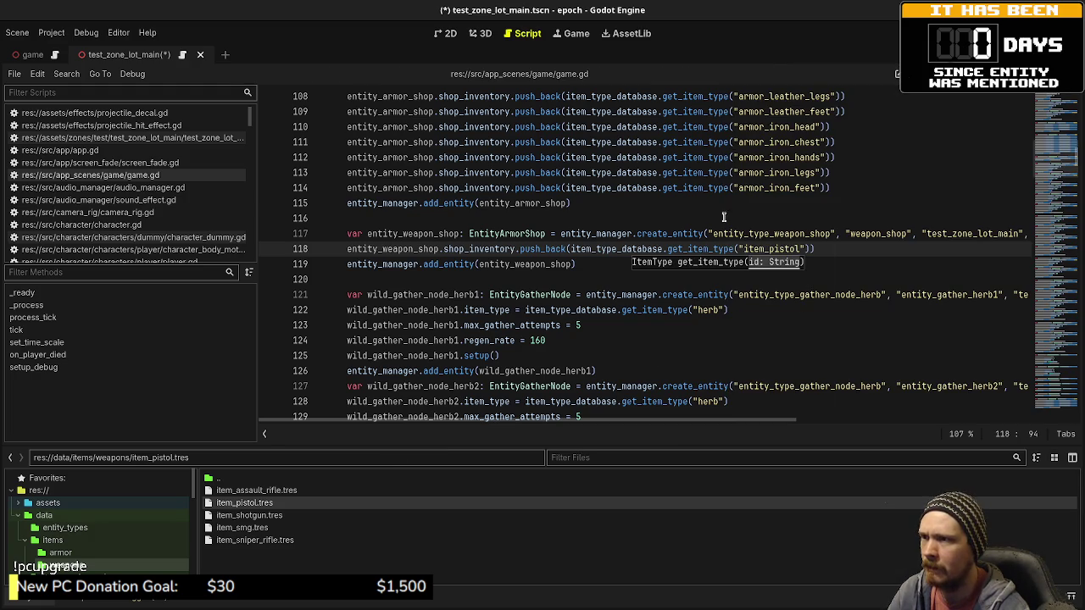
click(688, 220)
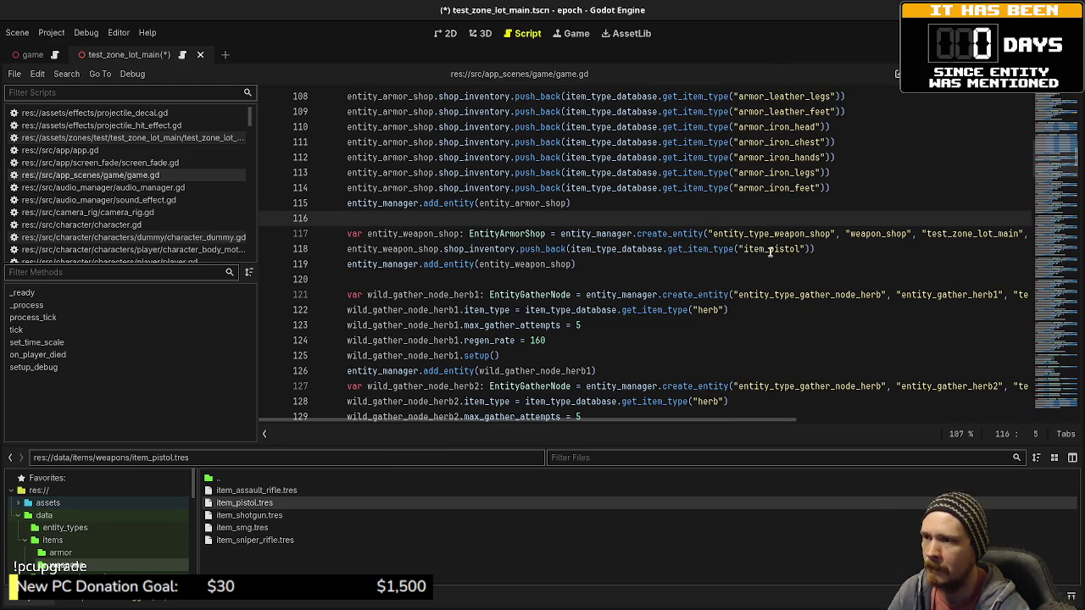
Step: Duplicate the item_pistol stock line into four more copies below it
drag(816, 249, 345, 250)
key(ctrl+c)
key(End)
key(Return)
key(ctrl+v)
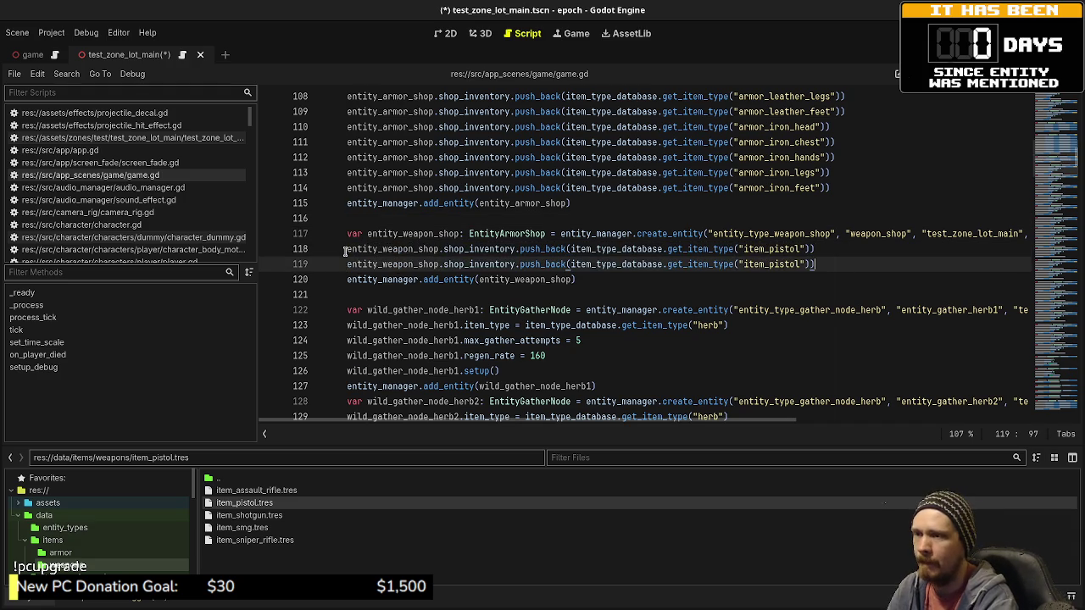
key(Return)
key(ctrl+v)
key(Return)
key(ctrl+v)
key(Return)
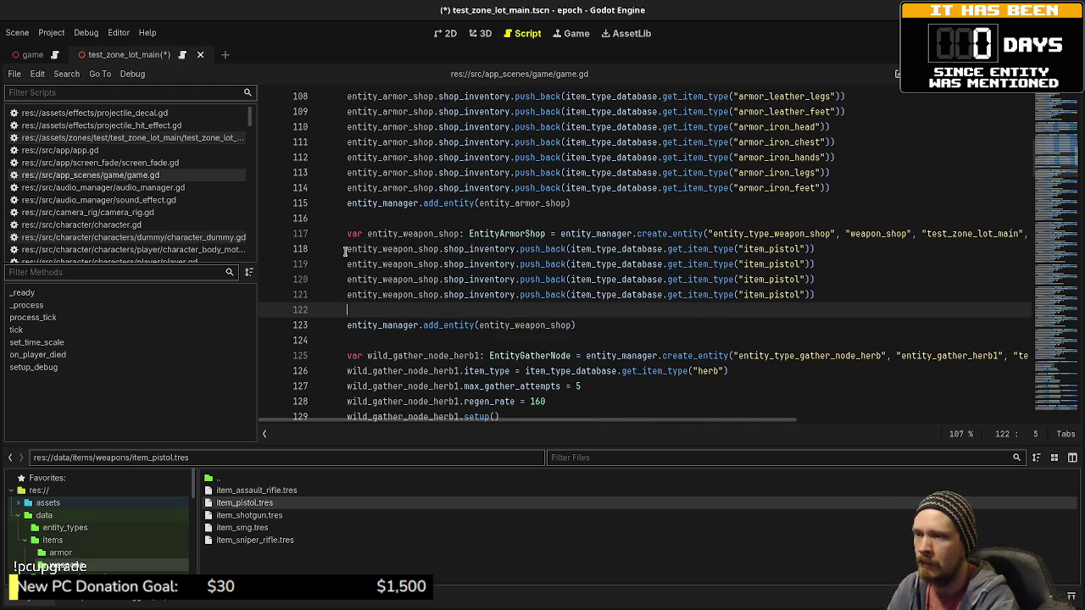
key(ctrl+v)
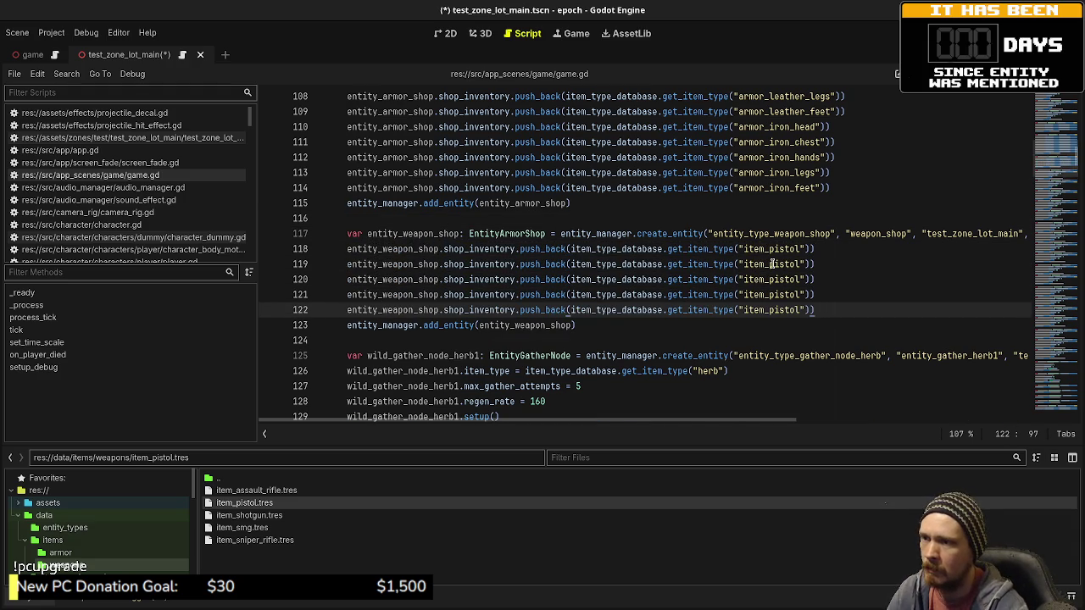
Step: Change the next two copies to item_shotgun and item_smg
click(767, 264)
key(shift+Right)
key(shift+Right)
key(shift+Right)
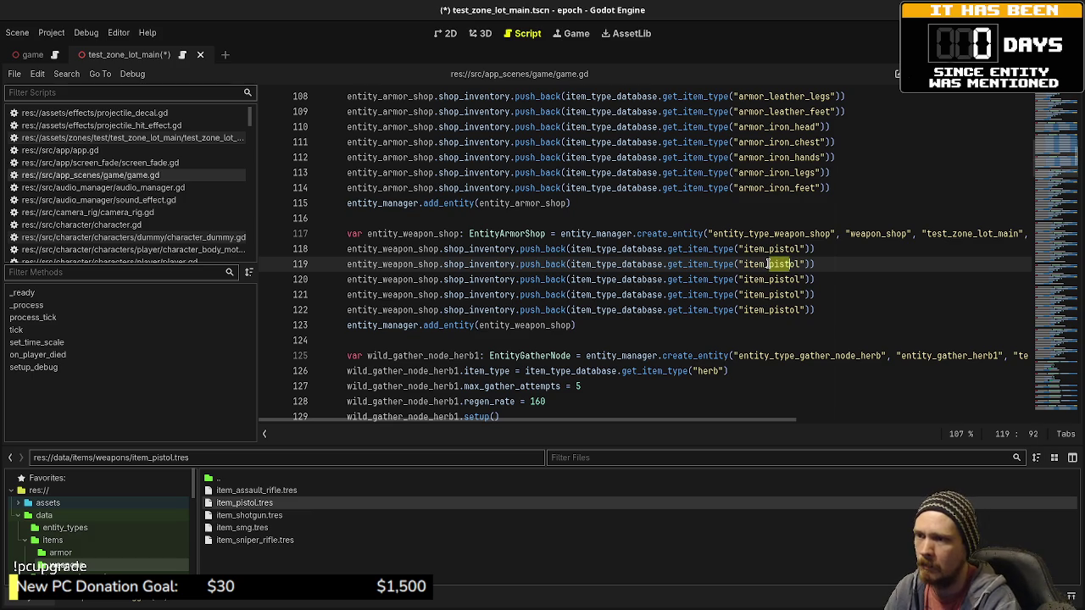
text(shotgun)
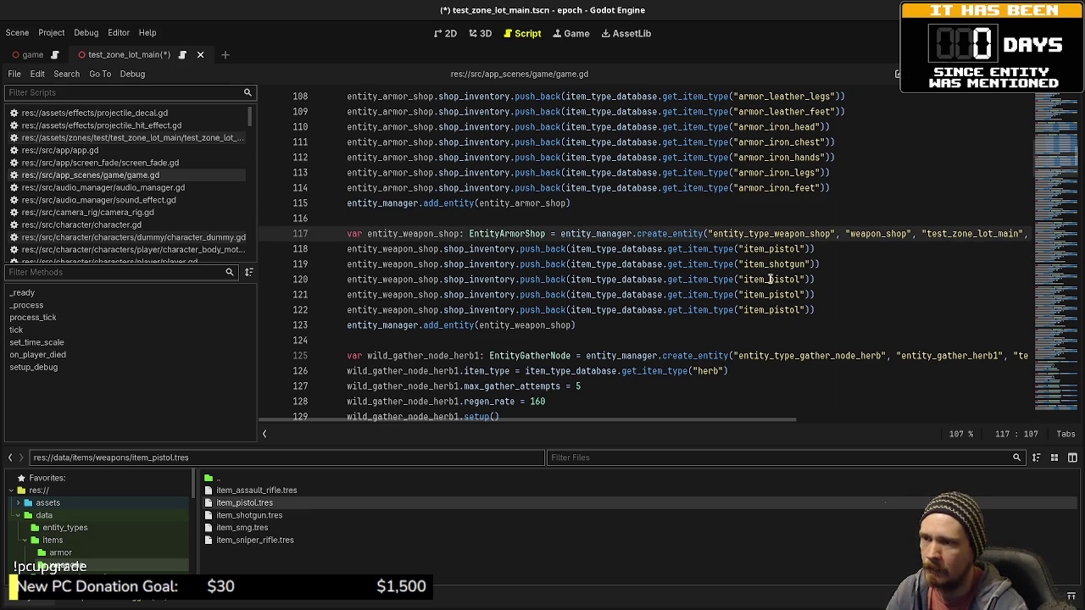
drag(769, 280, 799, 279)
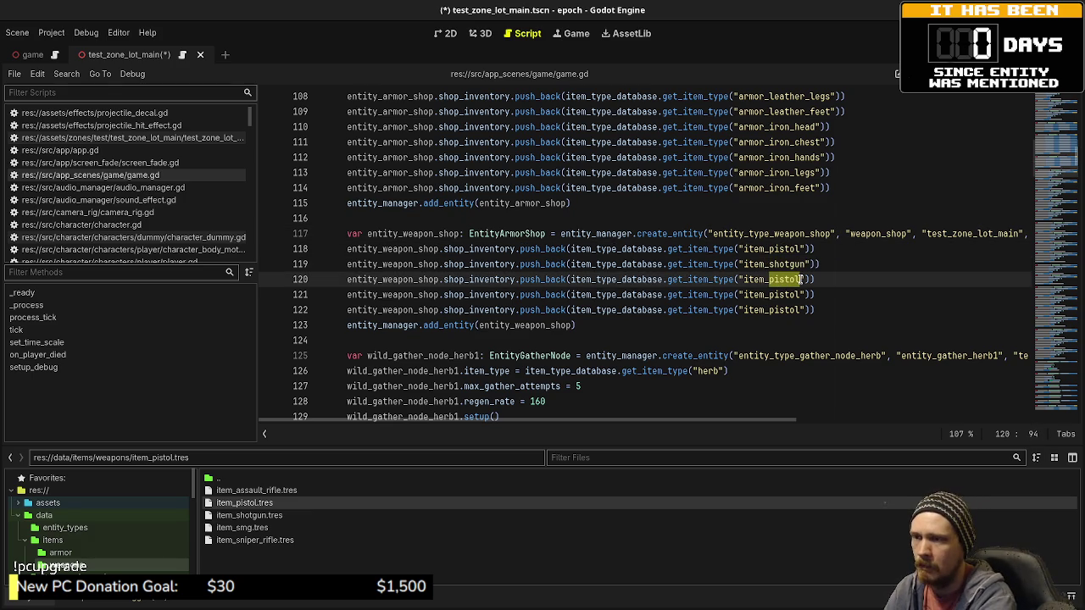
key(BackSpace)
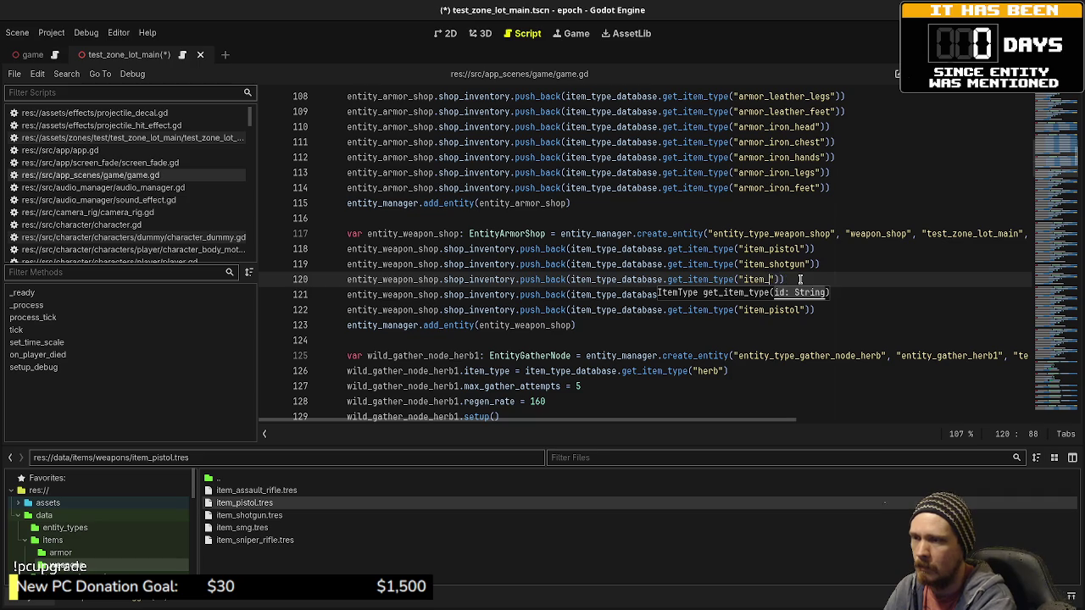
text(smg)
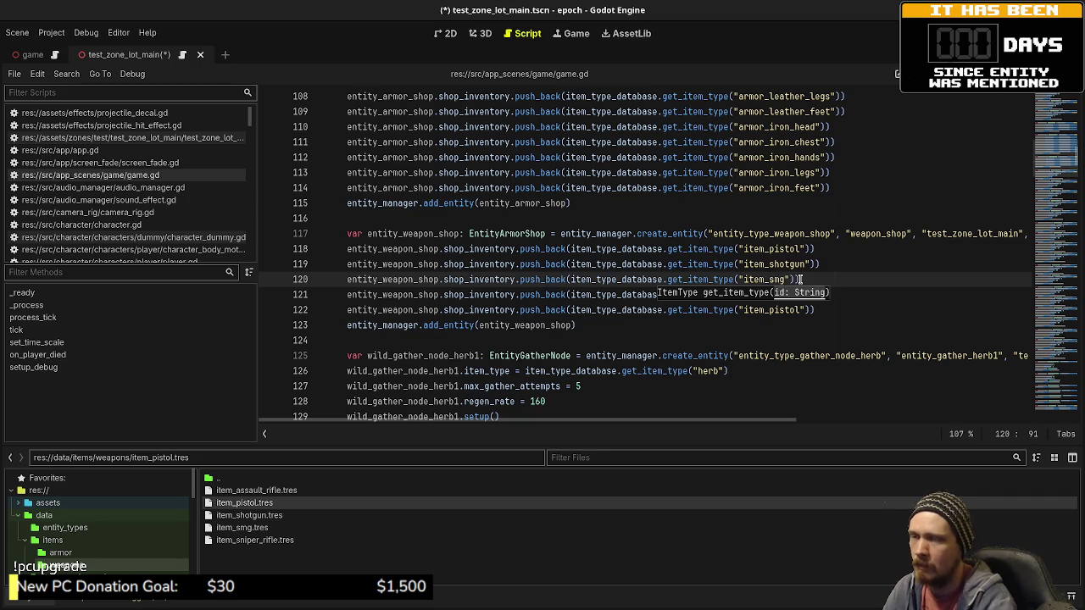
key(Up)
key(End)
Step: Make item_assault_rifle sit above smg, change the last entry to item_sniper, and save
drag(768, 295, 800, 294)
text(assault)
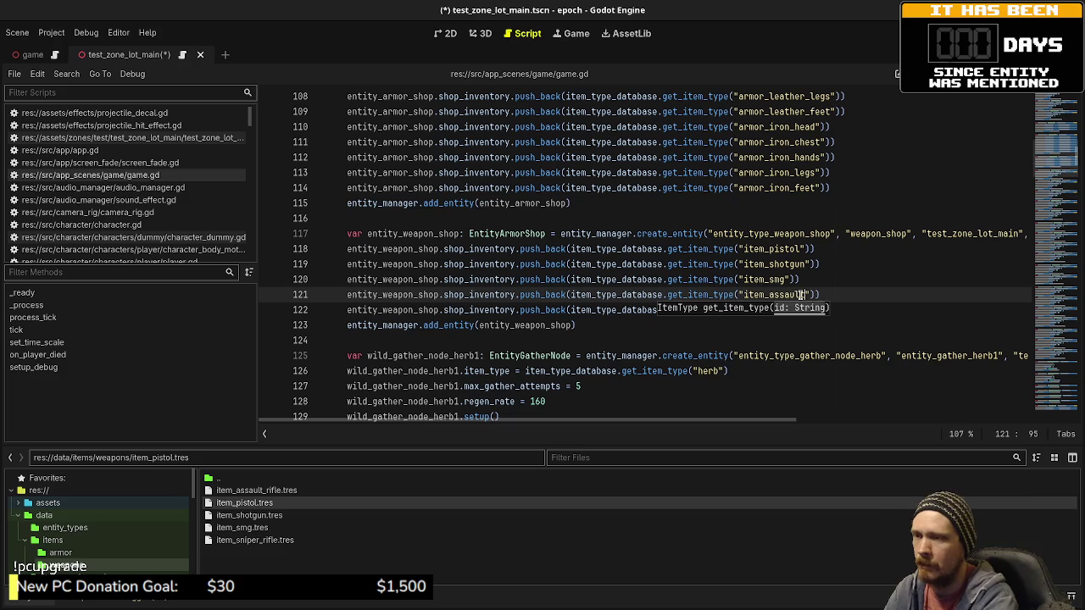
text(_riffle)
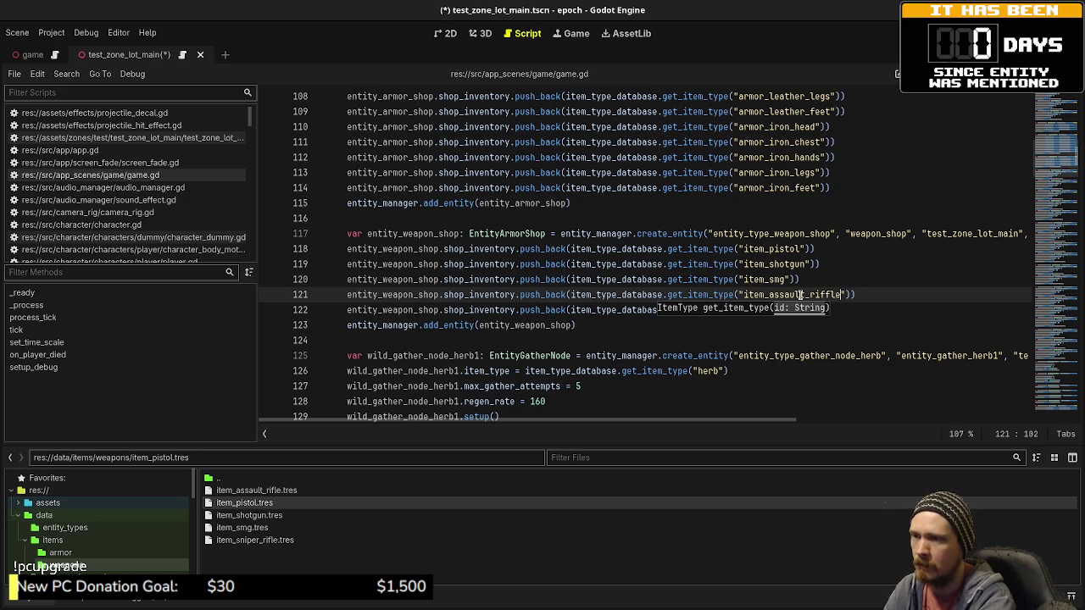
key(BackSpace)
key(BackSpace)
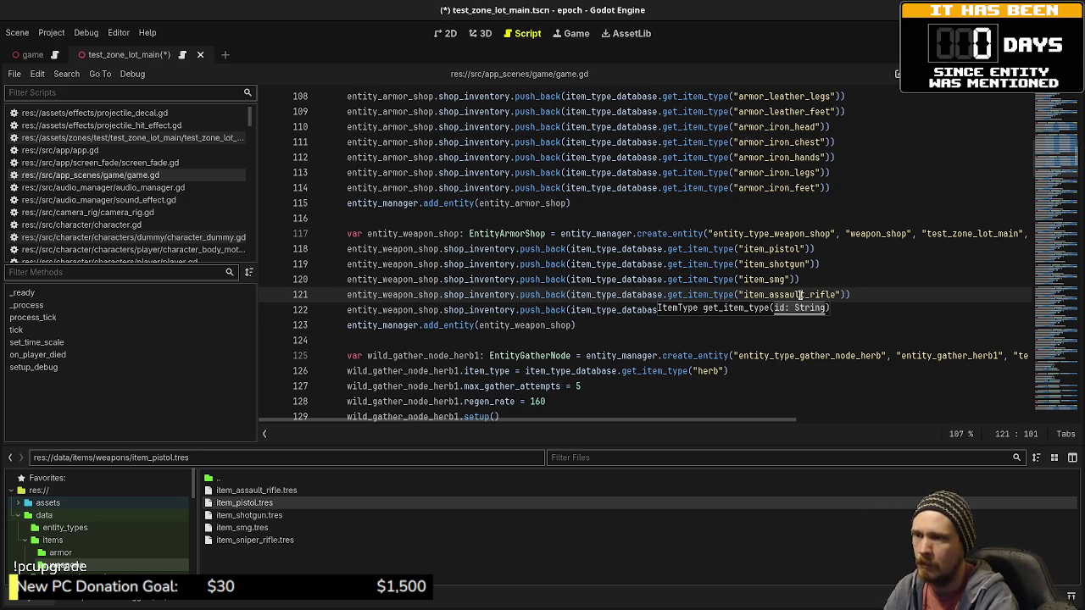
key(alt+Up)
key(Up)
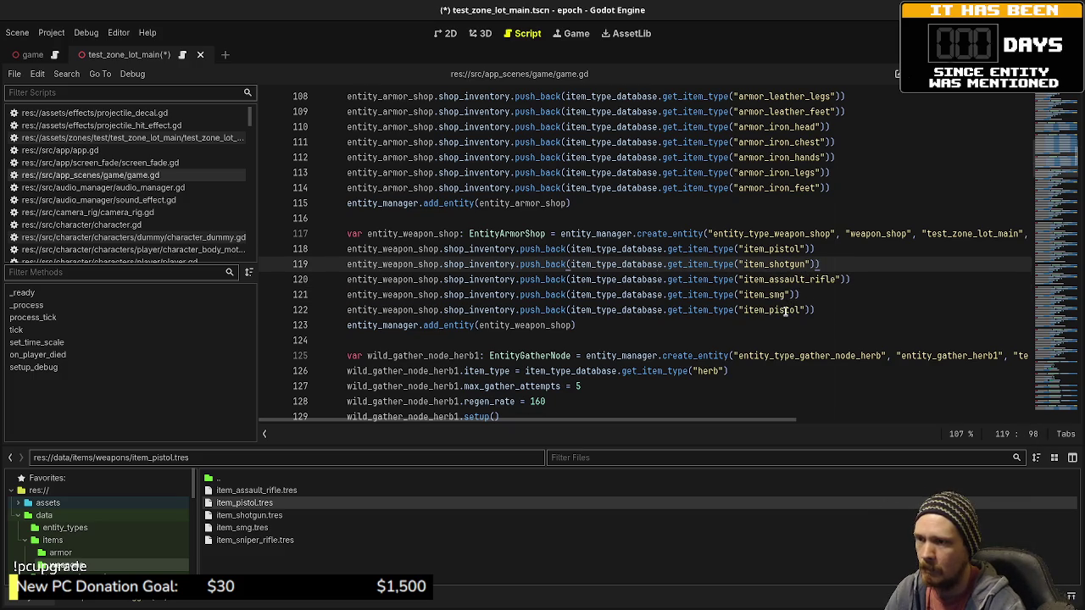
drag(768, 310, 801, 310)
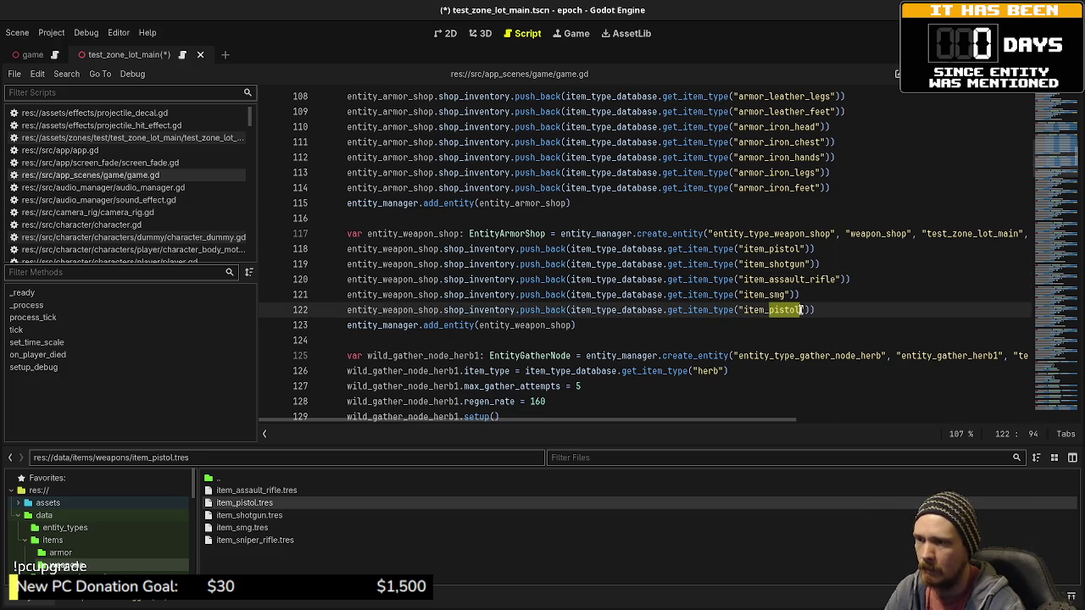
text(sniper)
key(ctrl+s)
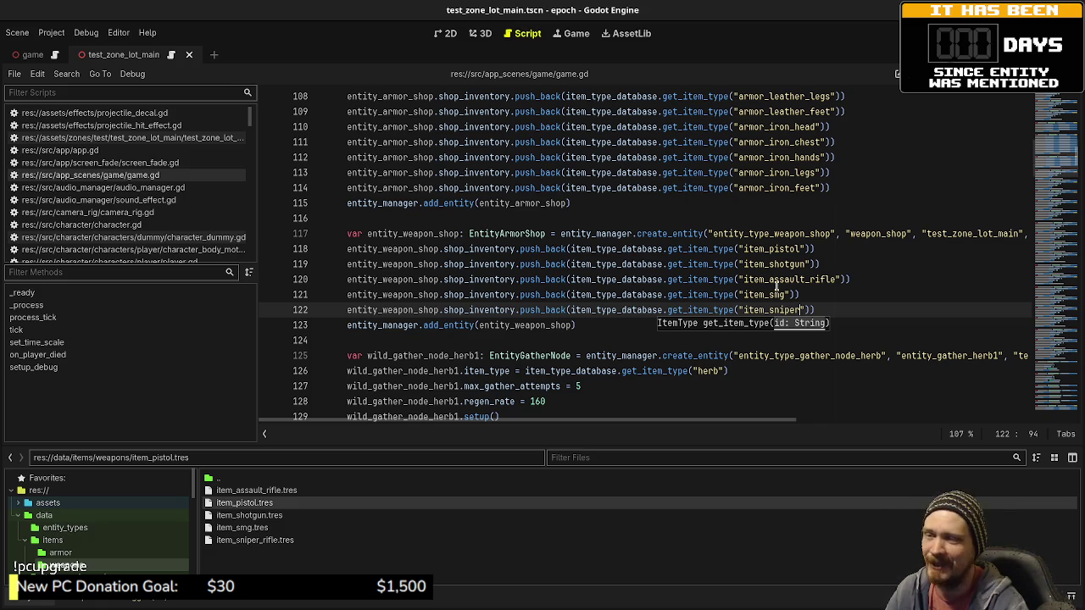
key(Up)
click(575, 330)
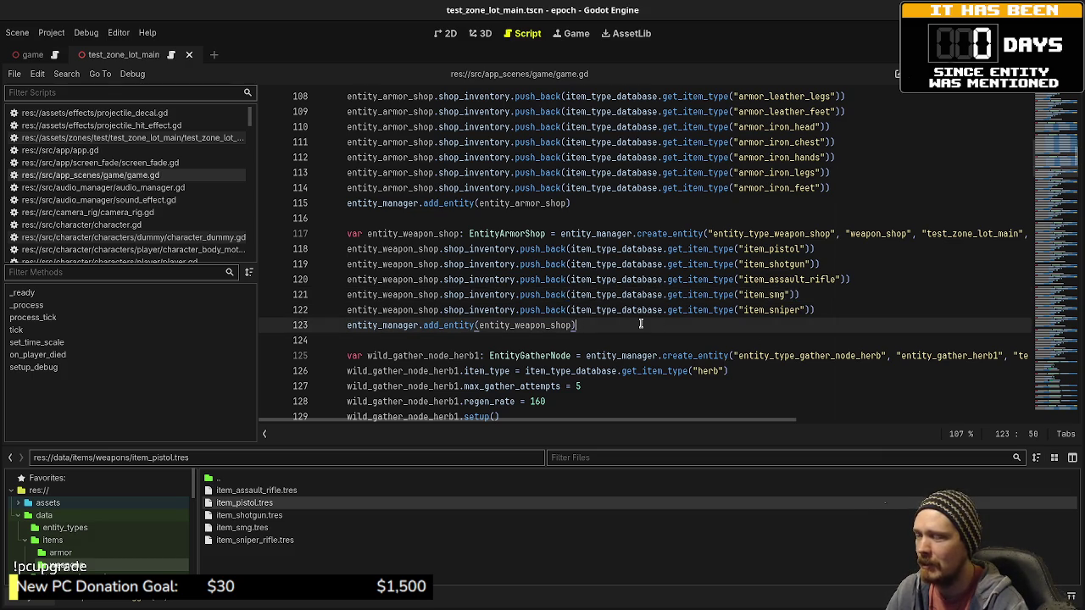
Step: Select the weapon shop block, lines 117–123, and inspect its spawn position values
drag(610, 326, 346, 234)
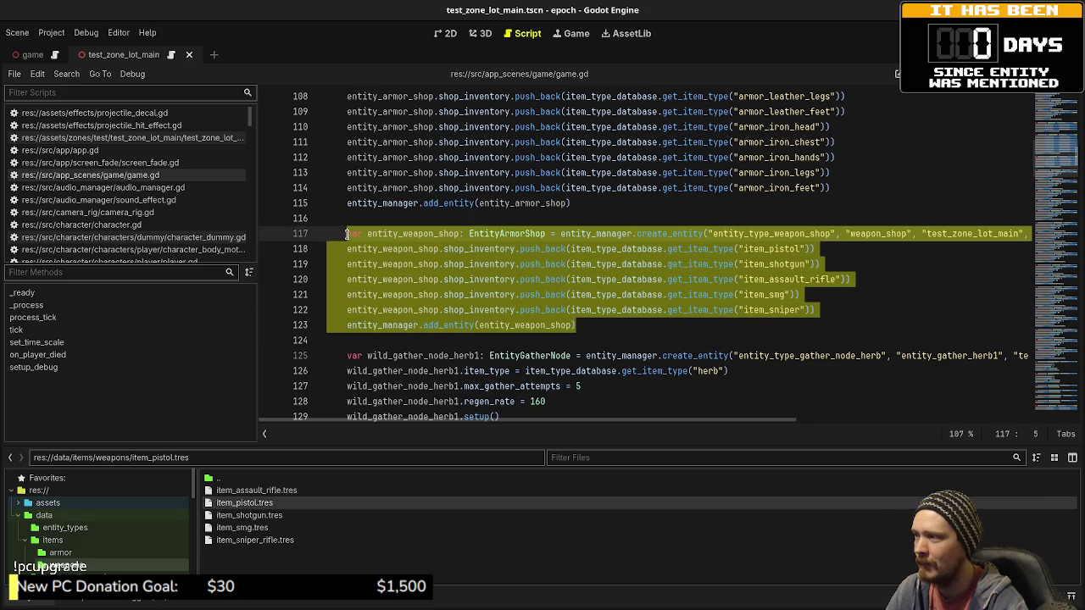
click(705, 310)
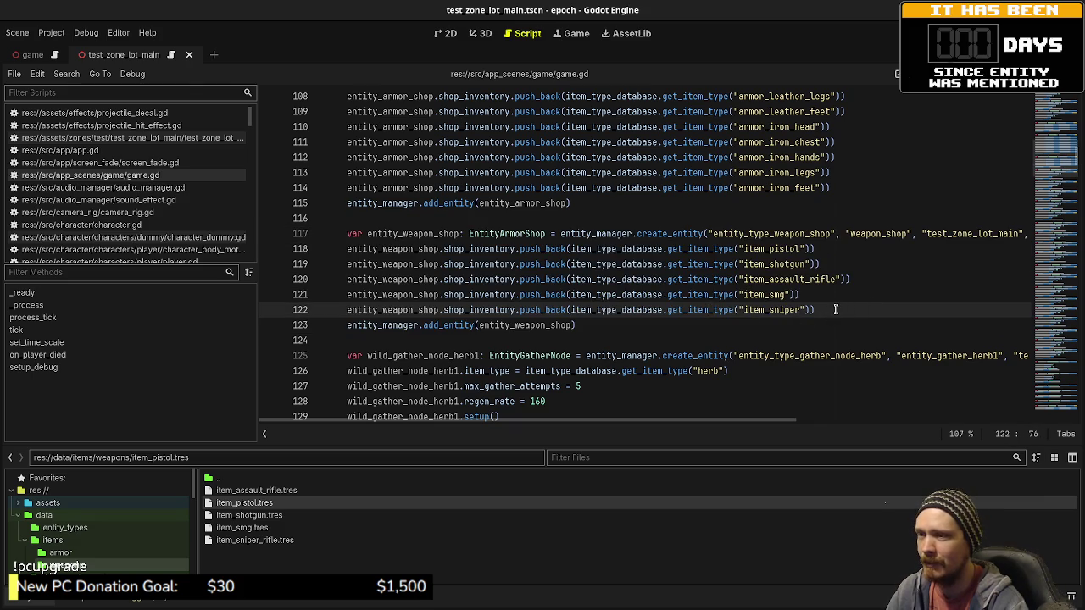
click(863, 275)
click(809, 294)
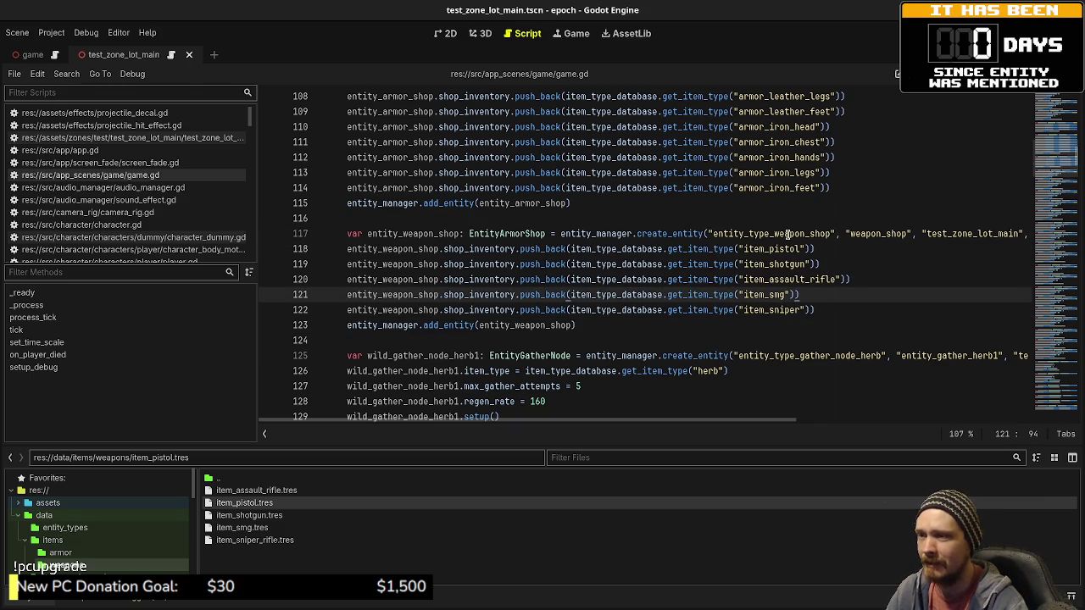
drag(611, 325, 344, 232)
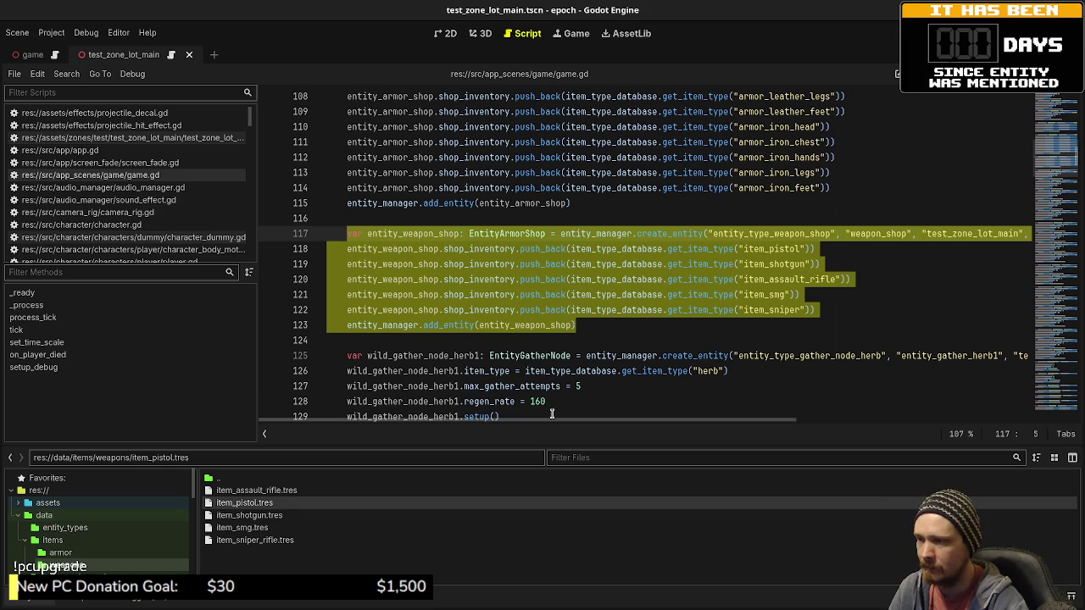
drag(552, 415, 881, 410)
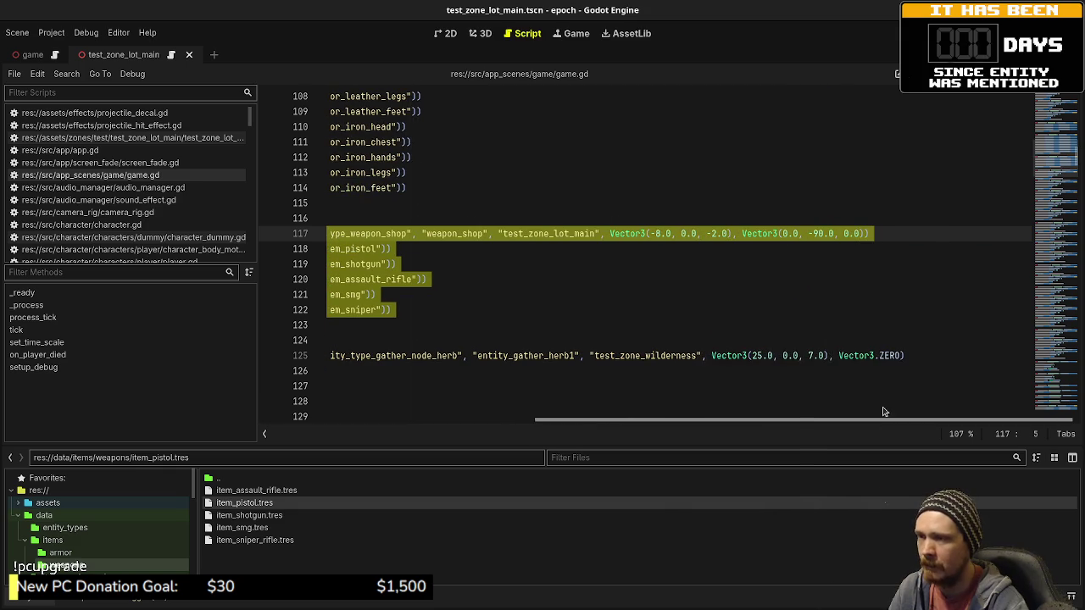
click(665, 233)
Step: Delete the WeaponShop2 node in the 3D scene, leaving WeaponShop, and return to the script
key(ctrl+shift+F11)
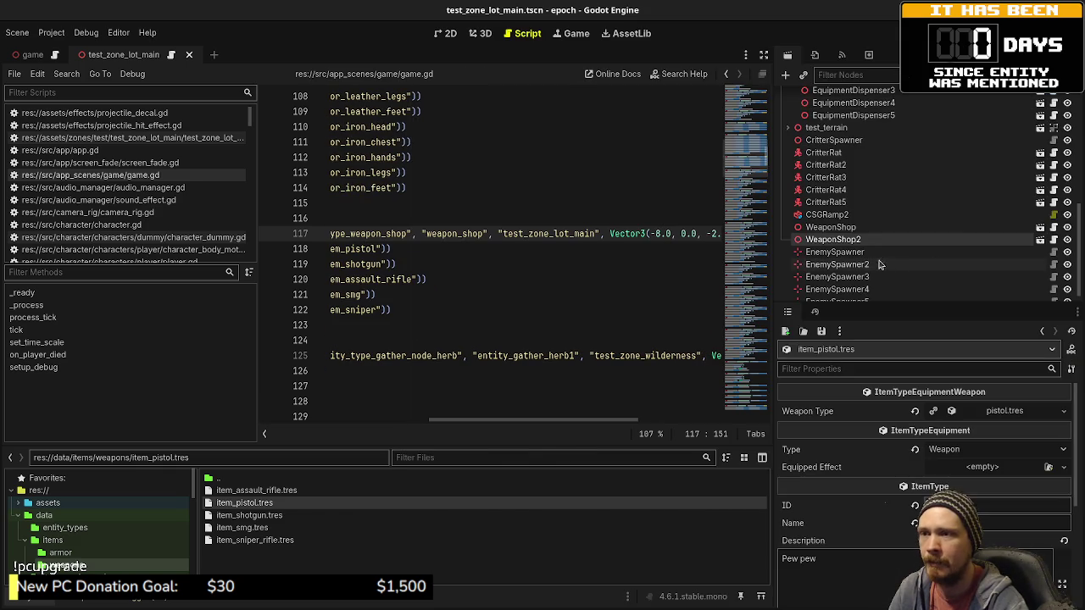
click(480, 33)
scroll(464, 237, down, 3)
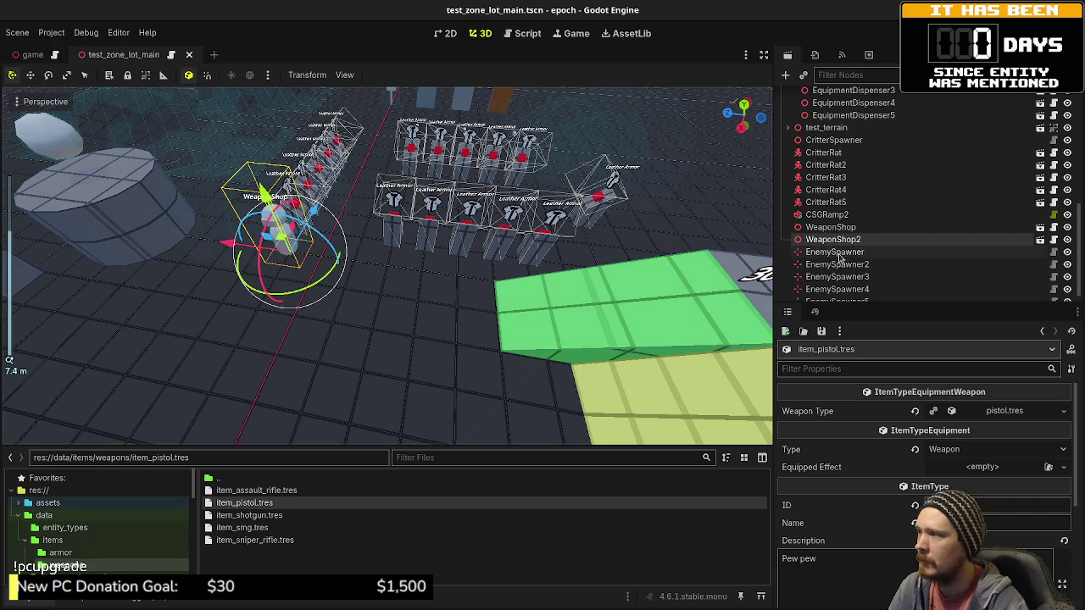
click(829, 227)
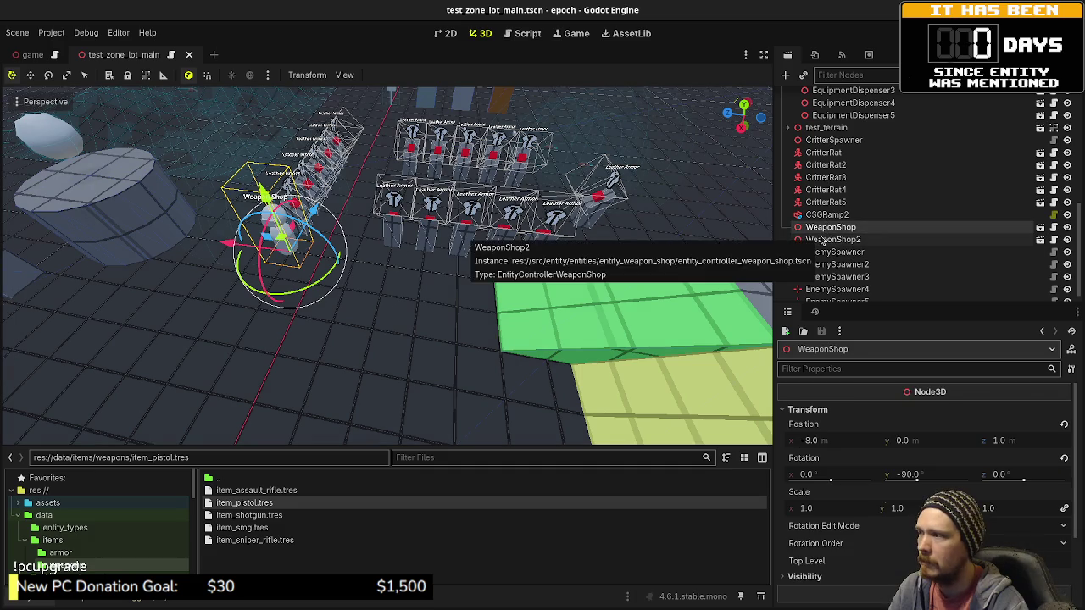
click(830, 240)
right_click(831, 240)
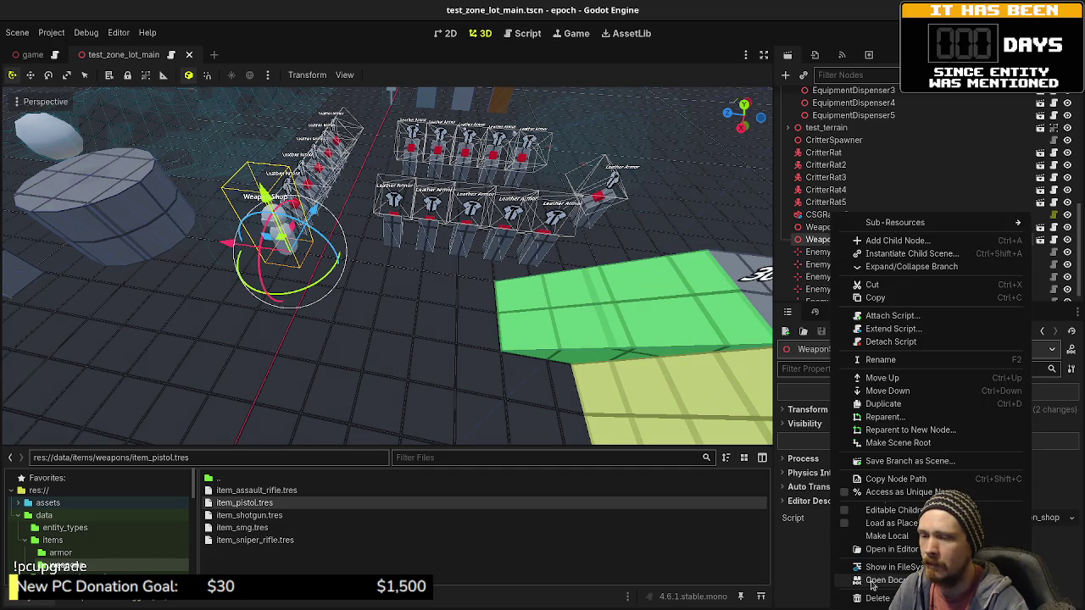
click(848, 598)
click(587, 332)
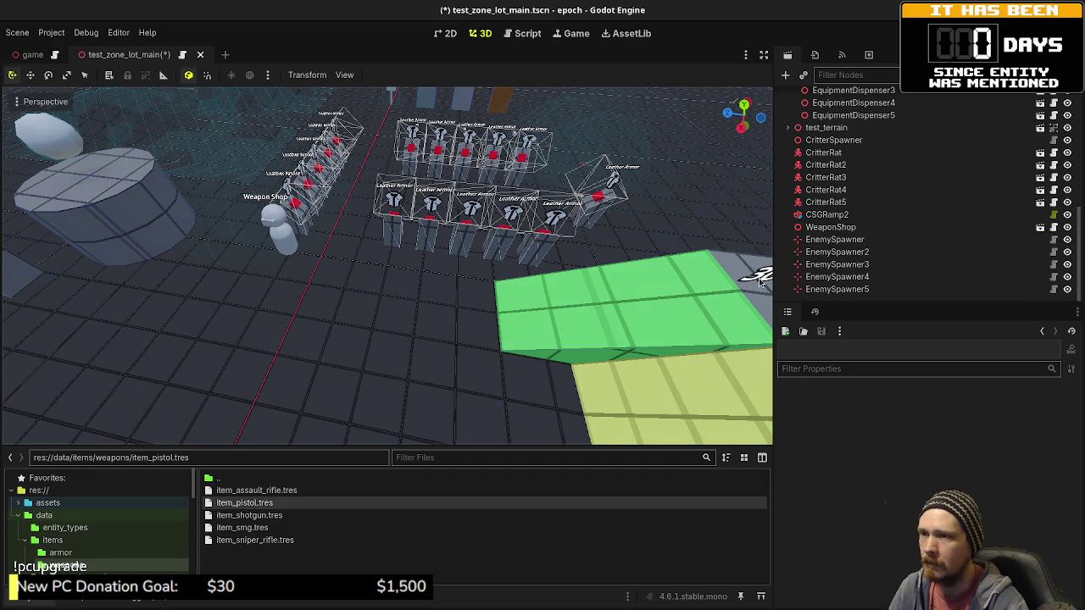
click(830, 227)
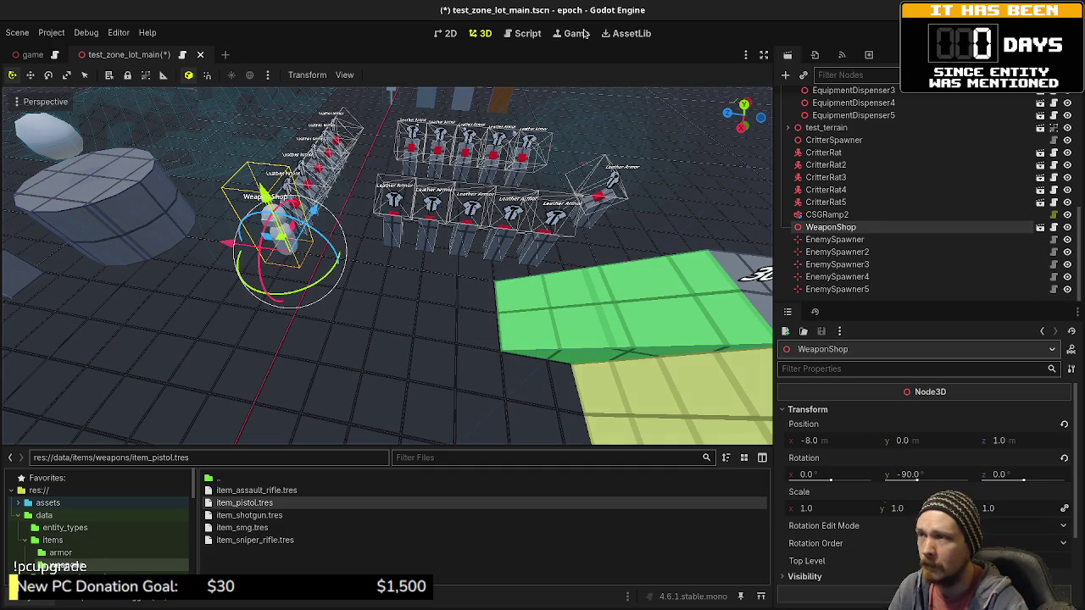
click(523, 34)
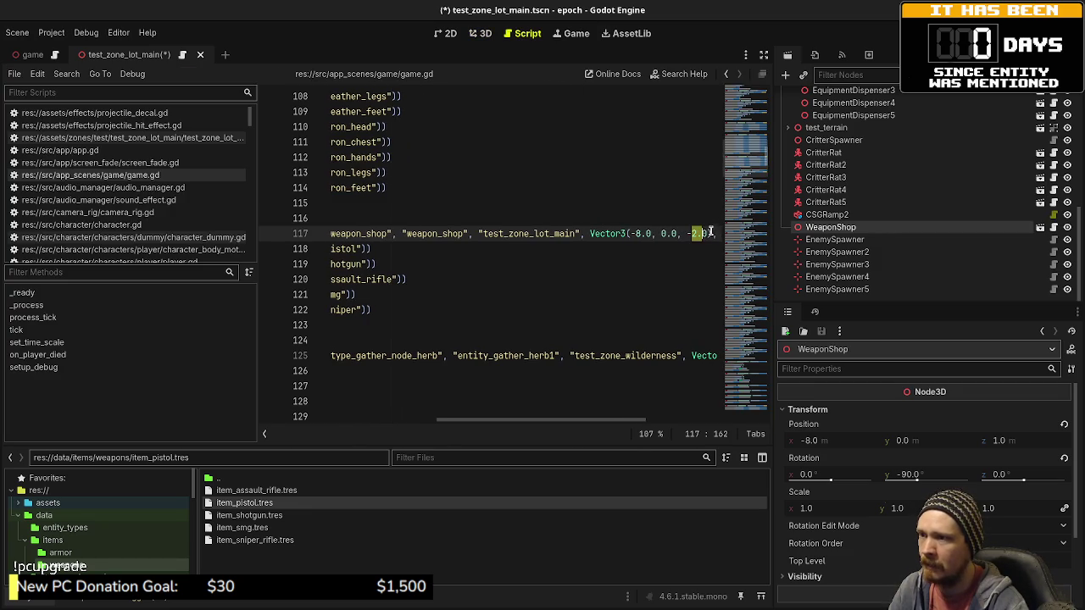
Step: Change line 117's spawn position to Vector3(-8.0, 0.0, 1.0) and save
click(702, 233)
key(Left)
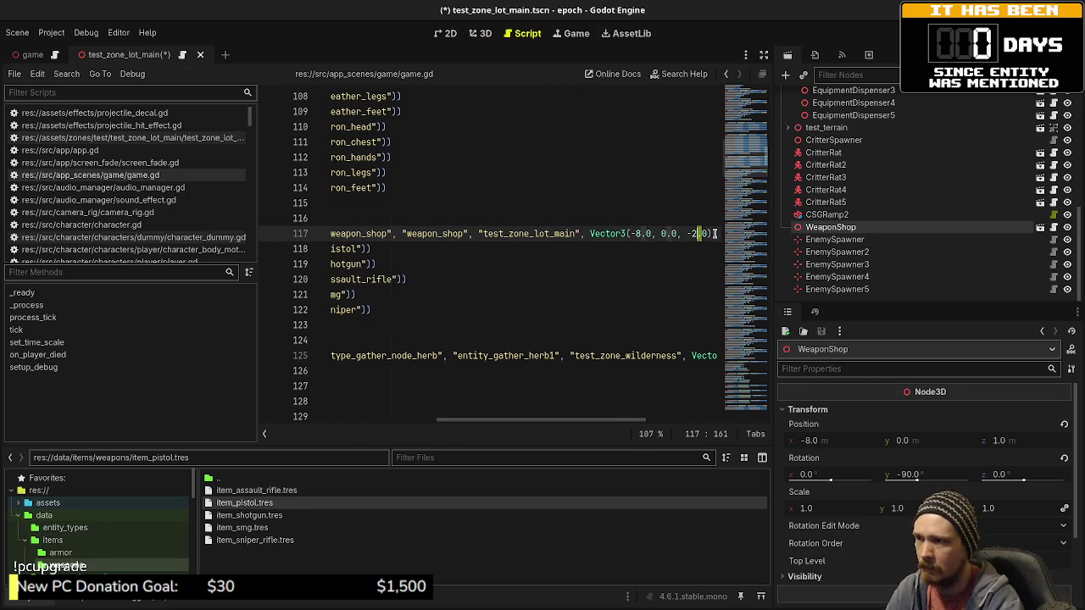
key(shift+Left)
key(shift+Left)
text(1)
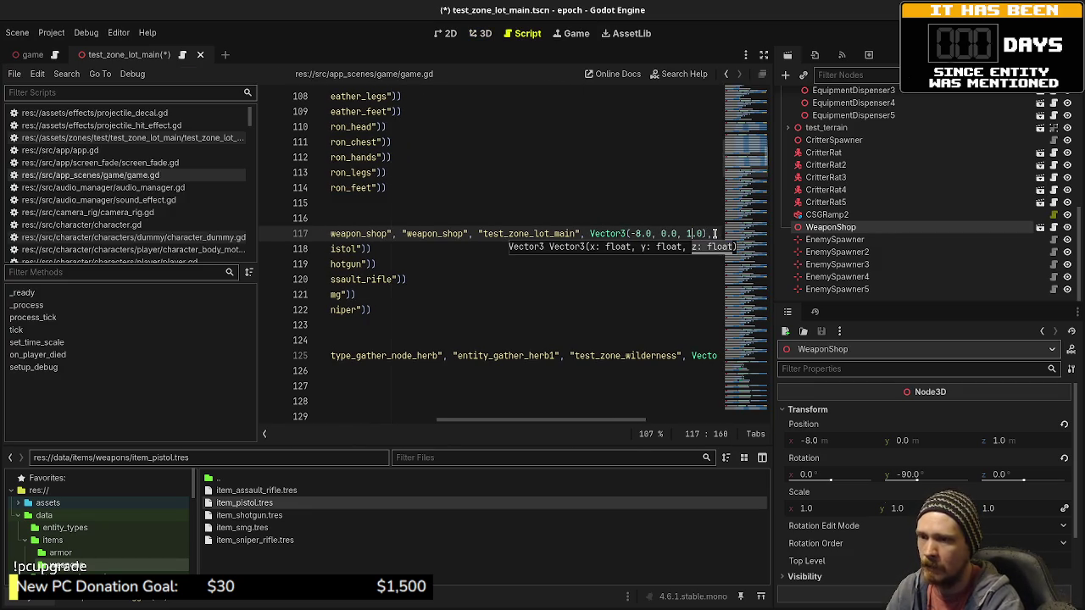
key(Right)
key(Right)
key(Right)
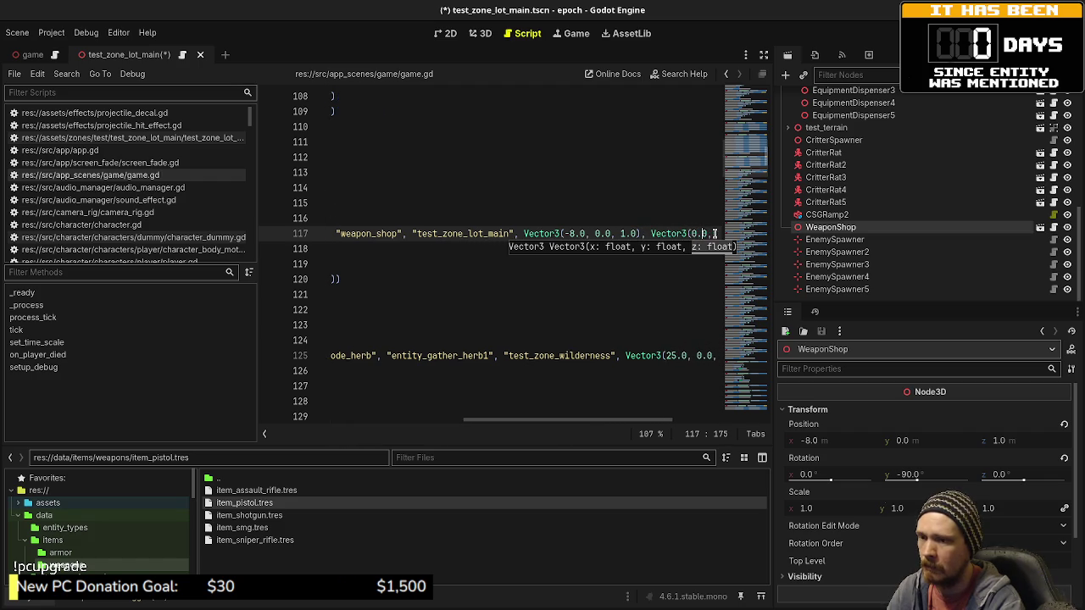
key(Right)
key(Right)
key(Right)
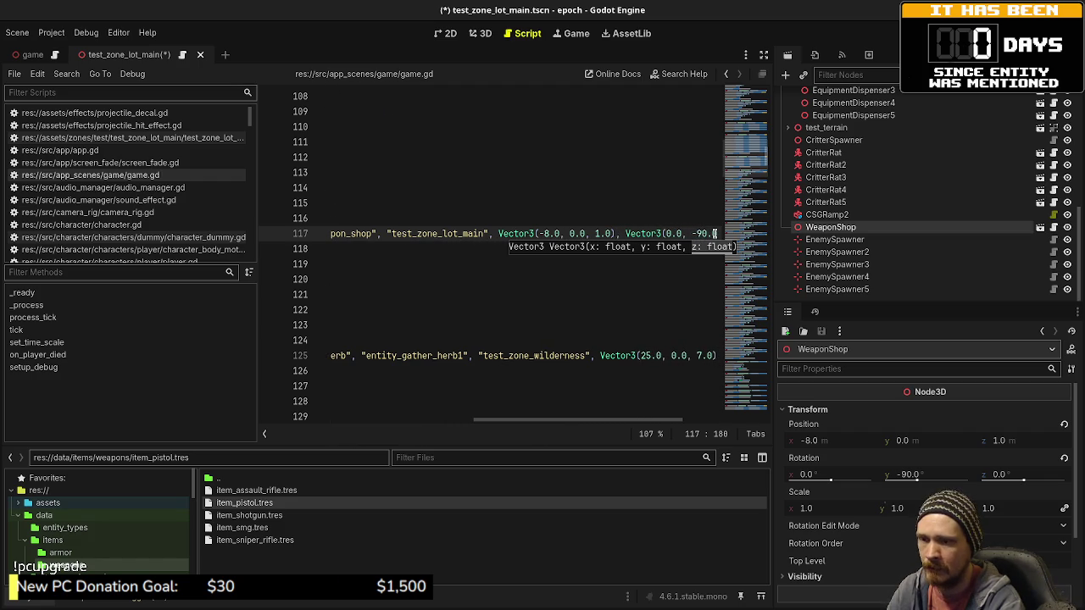
key(Right)
key(Right)
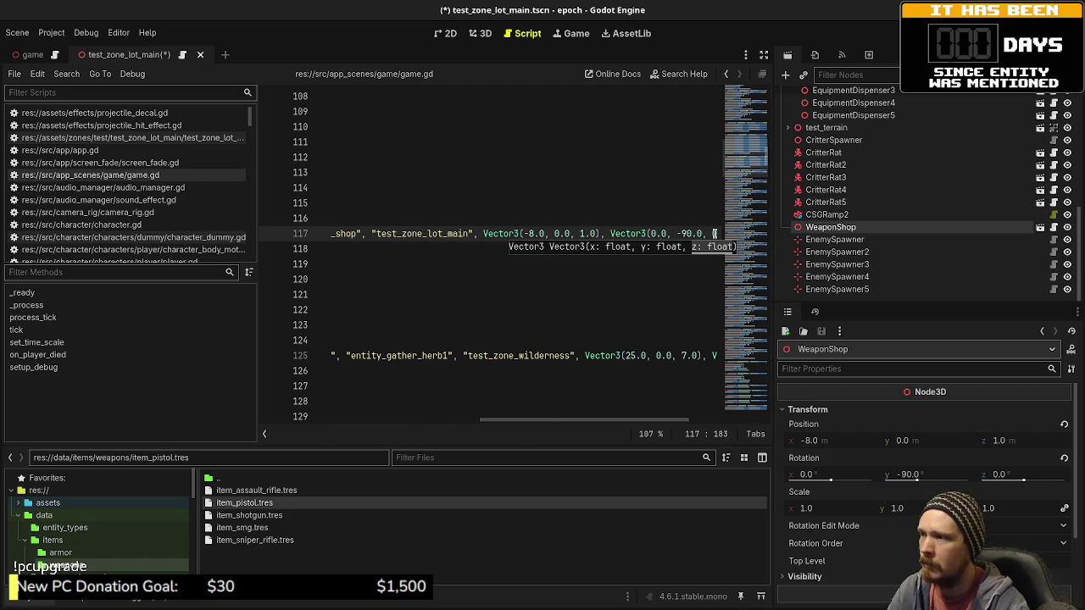
scroll(639, 422, right, 2)
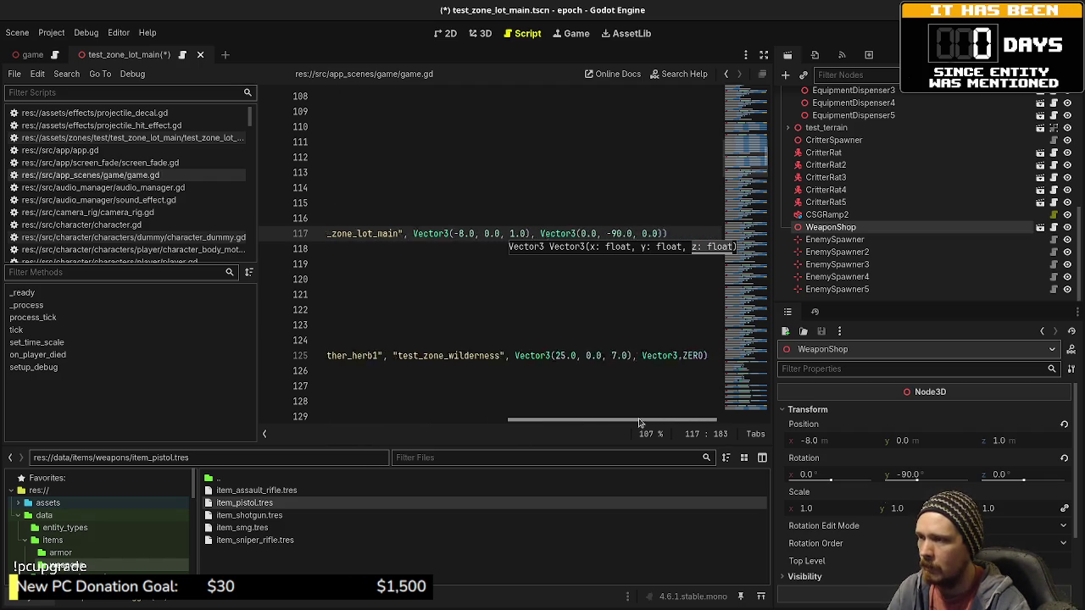
scroll(640, 422, left, 3)
click(582, 310)
key(ctrl+s)
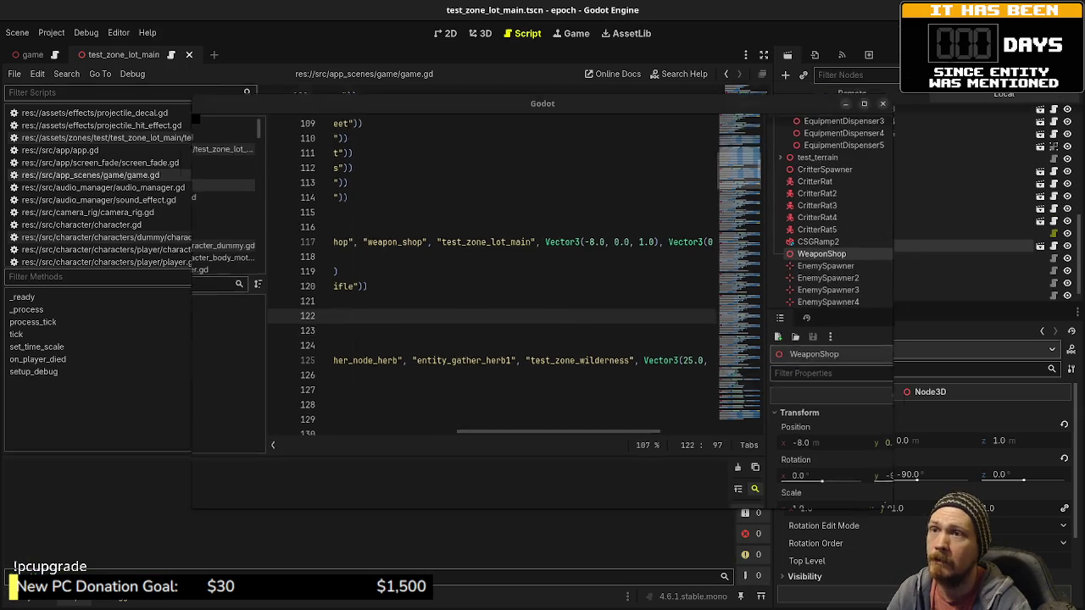
Step: Delete the WeaponShop node from the level scene and save it
click(826, 216)
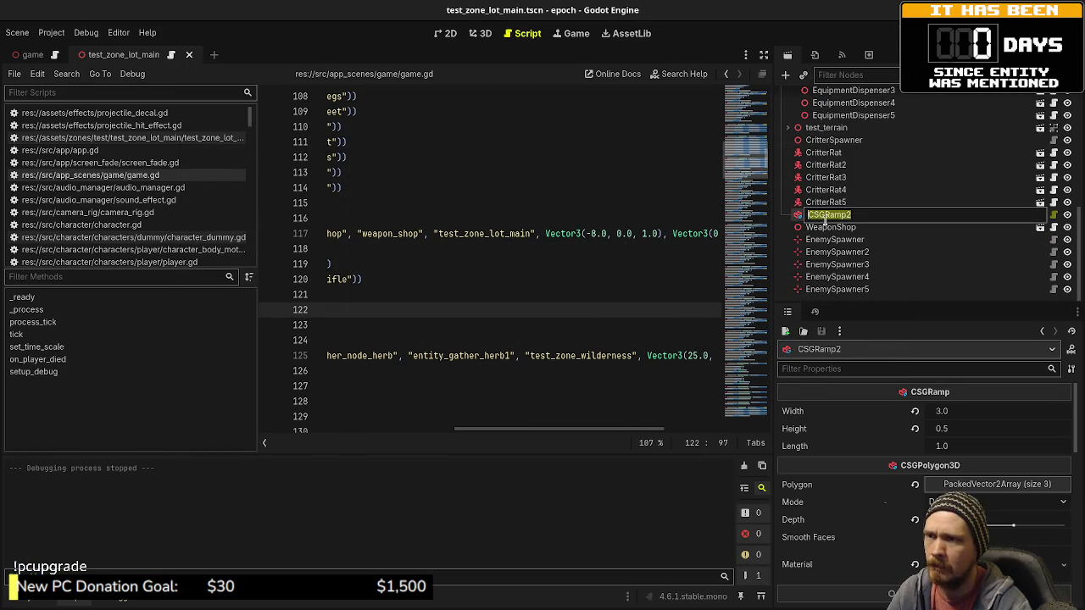
click(824, 227)
right_click(826, 227)
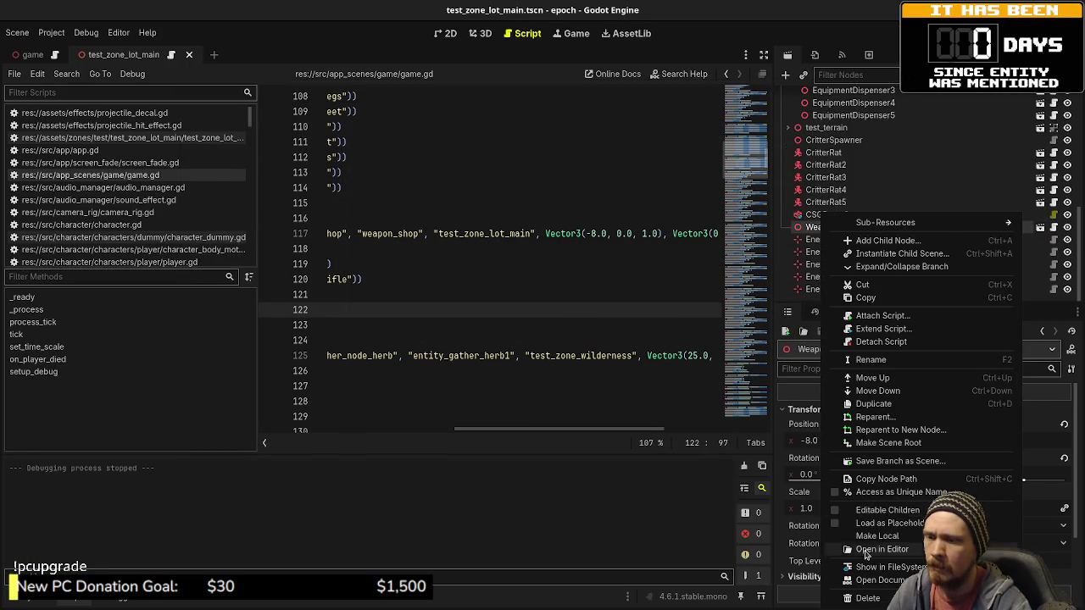
click(873, 597)
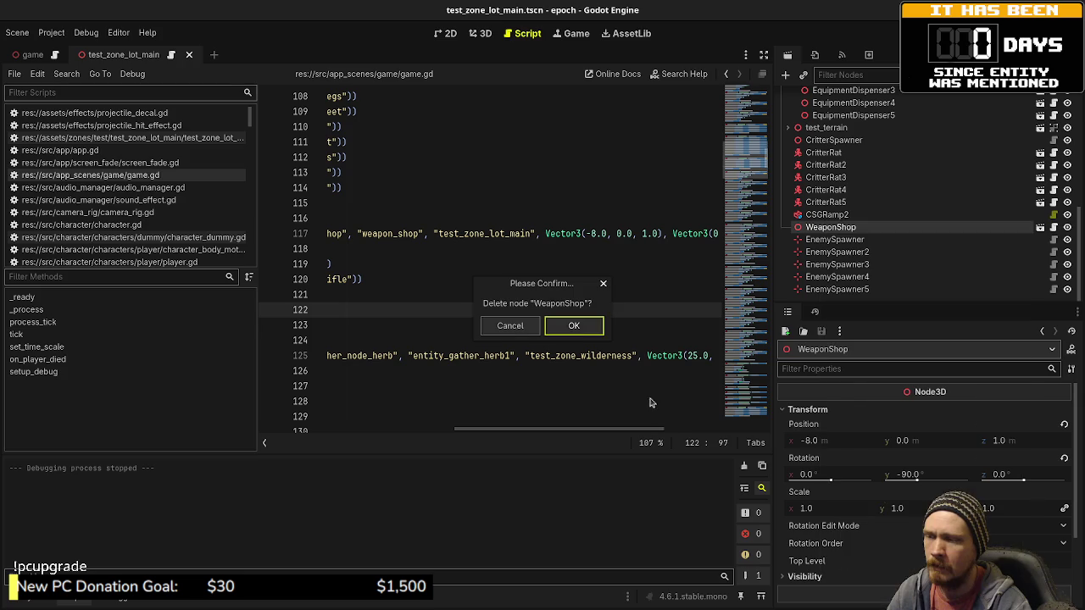
click(573, 327)
key(ctrl+s)
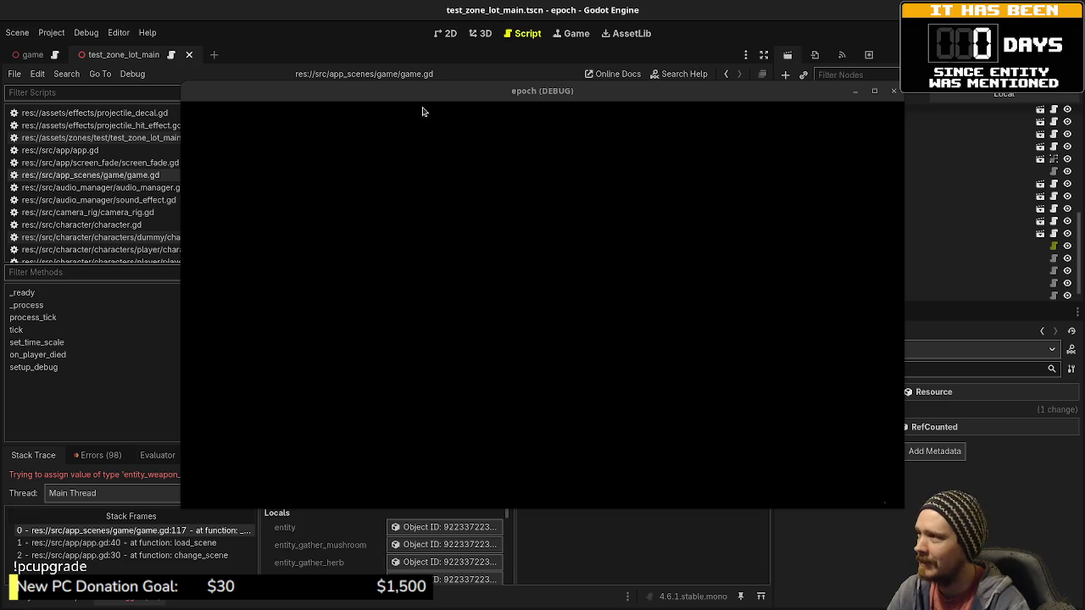
Step: Change line 117's type to EntityWeaponShop, save, then stop and relaunch the game
drag(424, 111, 361, 504)
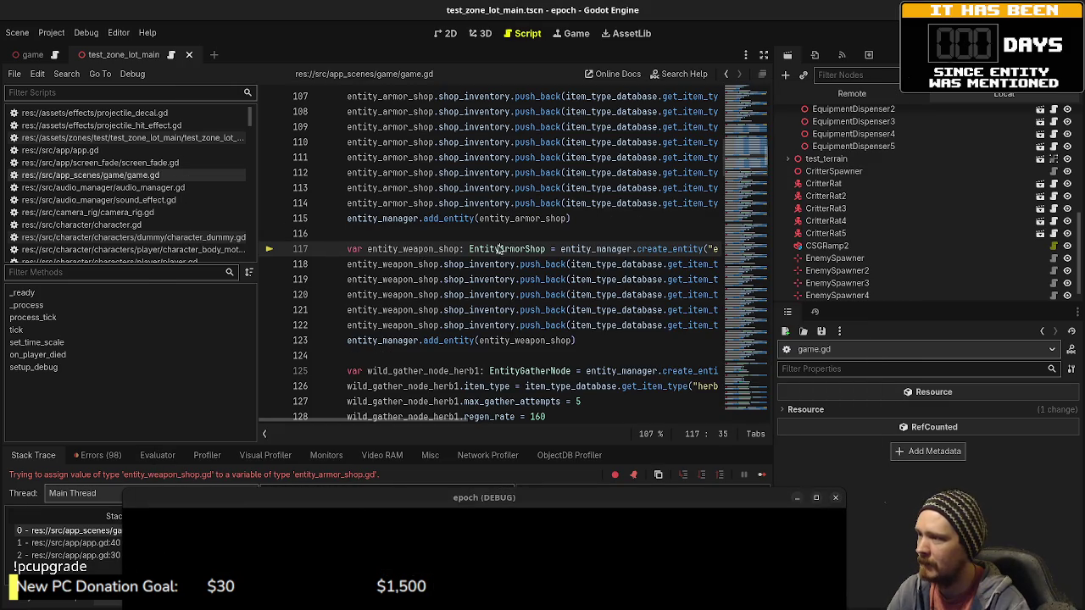
drag(499, 249, 521, 250)
text(Weapon)
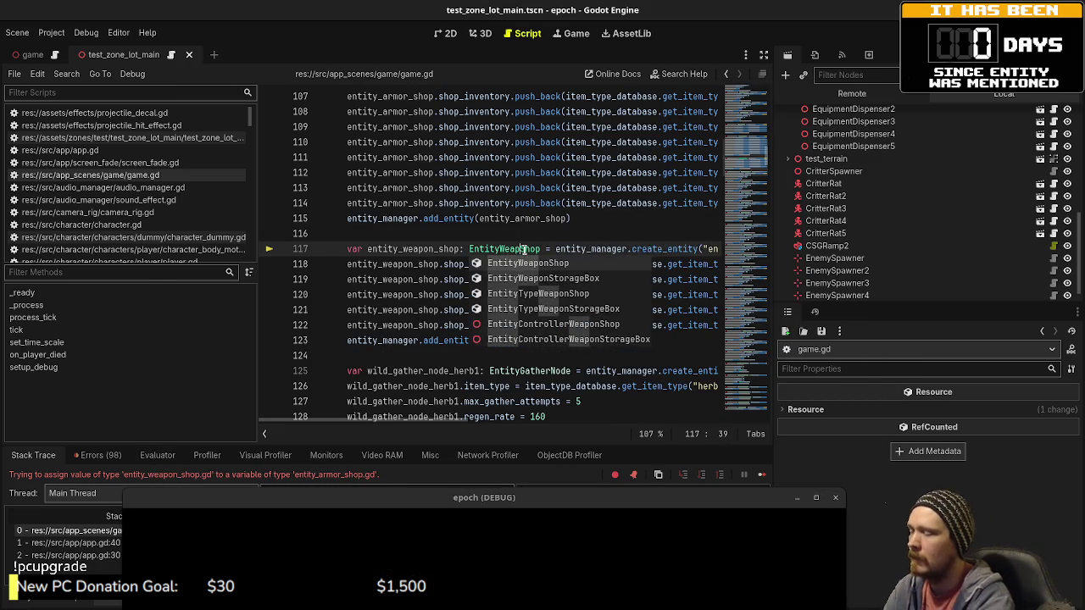
key(ctrl+s)
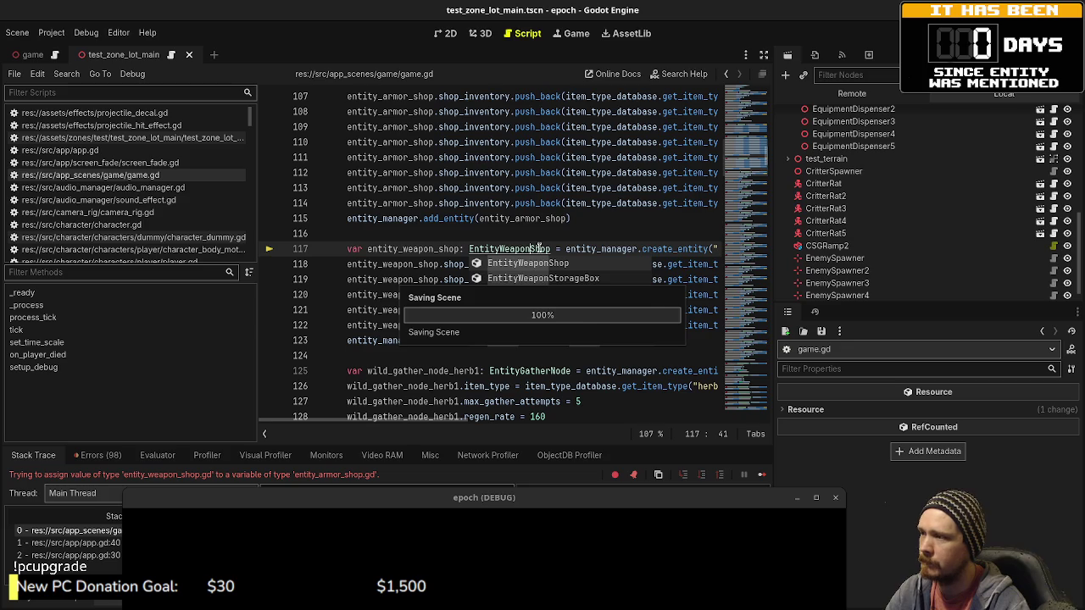
key(F8)
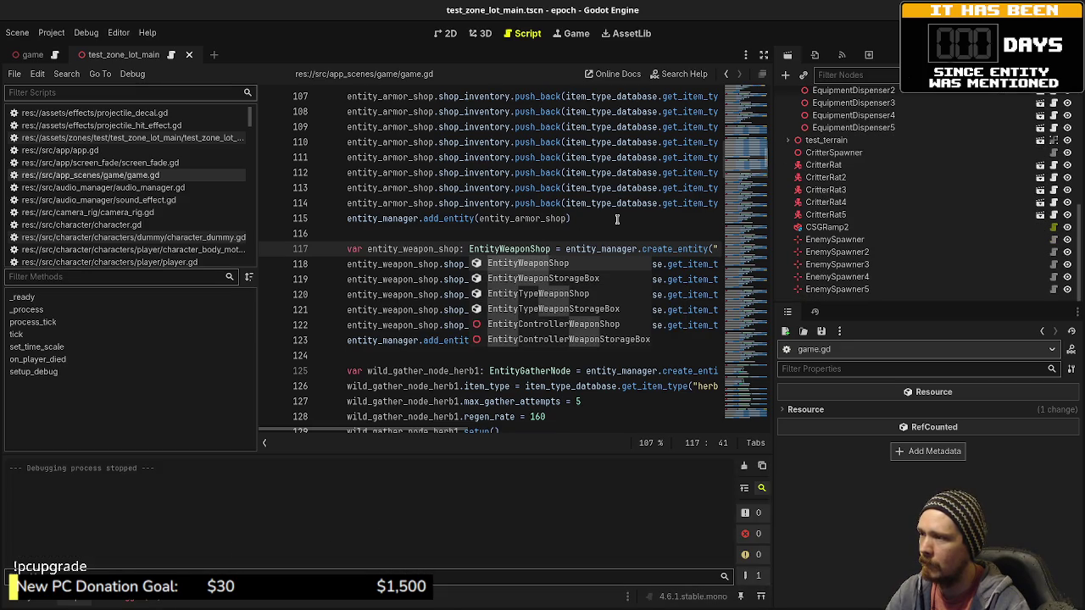
key(F5)
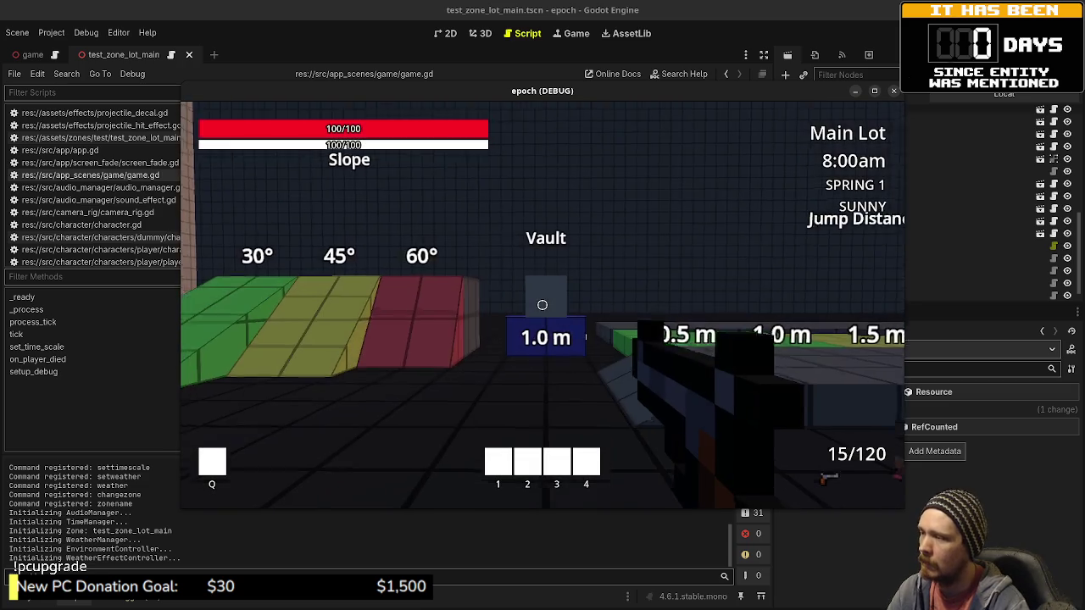
Step: Walk to the Weapon Shop vendor and interact, triggering the Nil shop_inventory error
key(w)
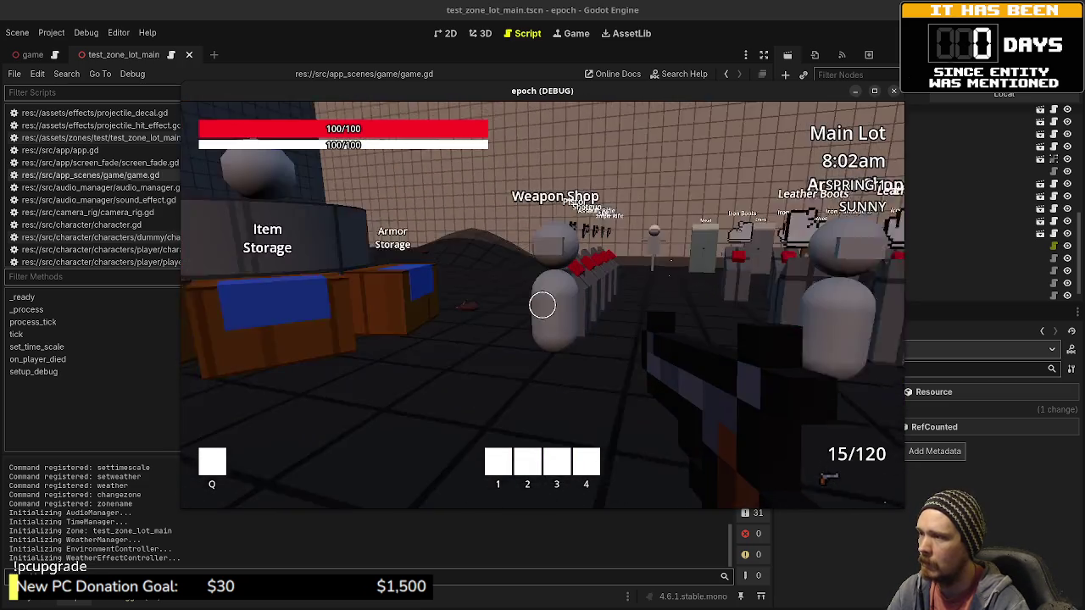
key(e)
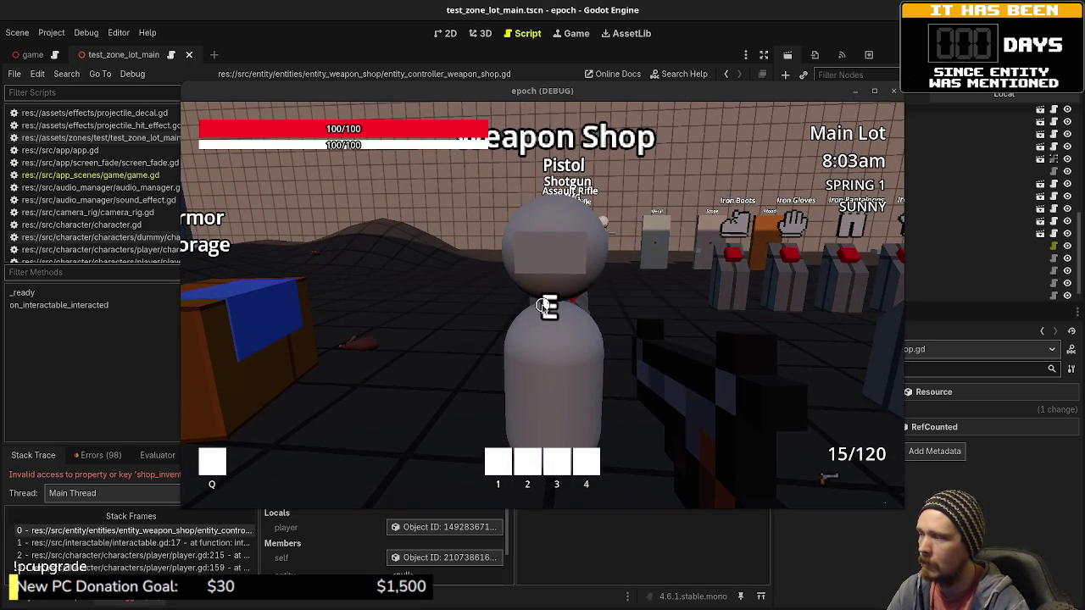
drag(451, 94, 421, 513)
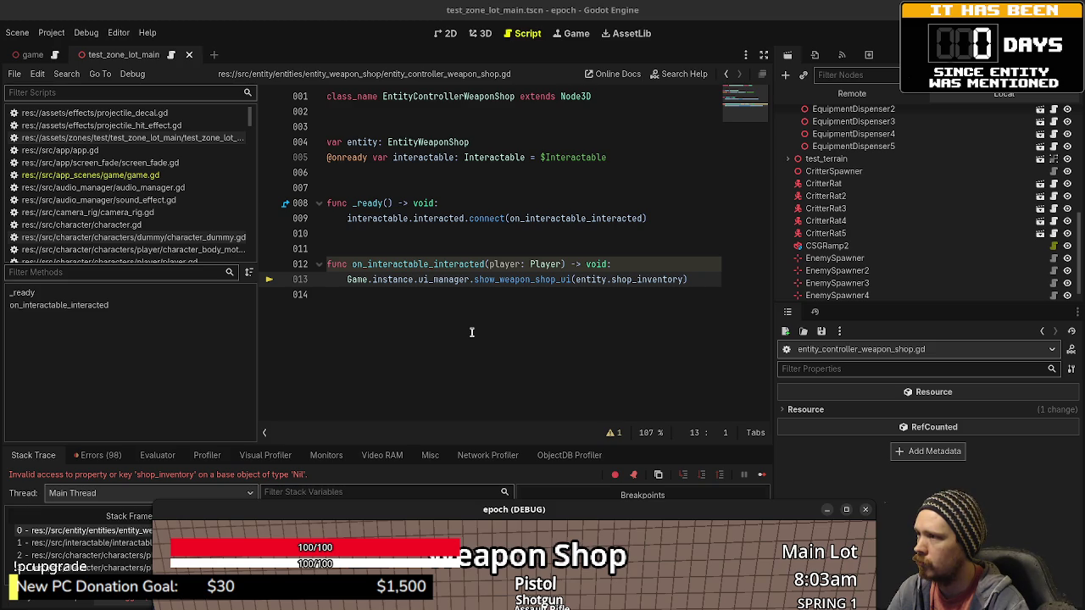
Step: Stop the debug session and browse FileSystem to src/entity/entities/entity_weapon_shop
key(F8)
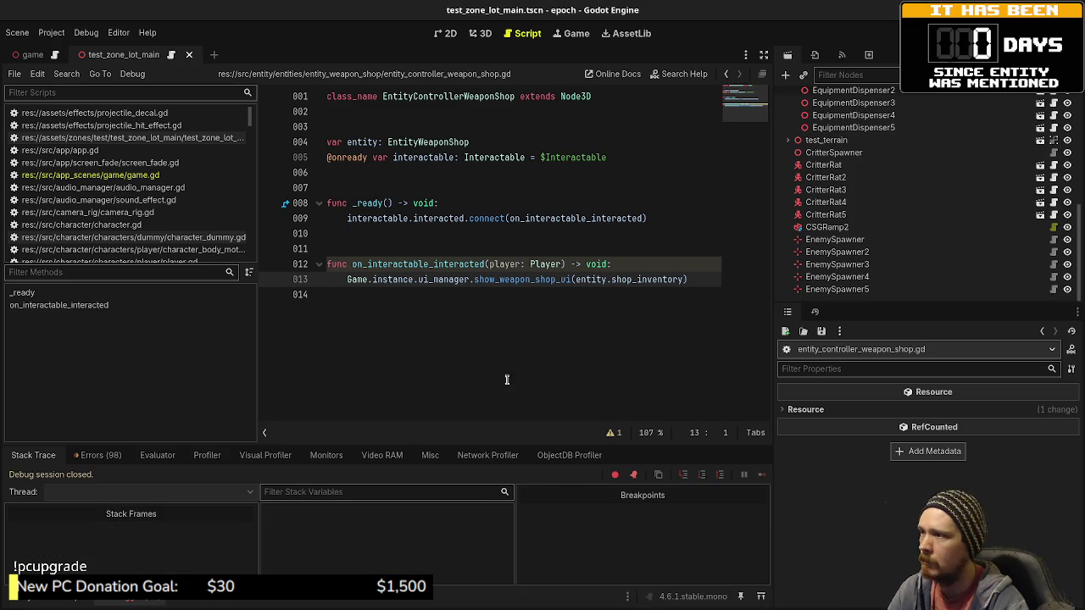
key(alt+f)
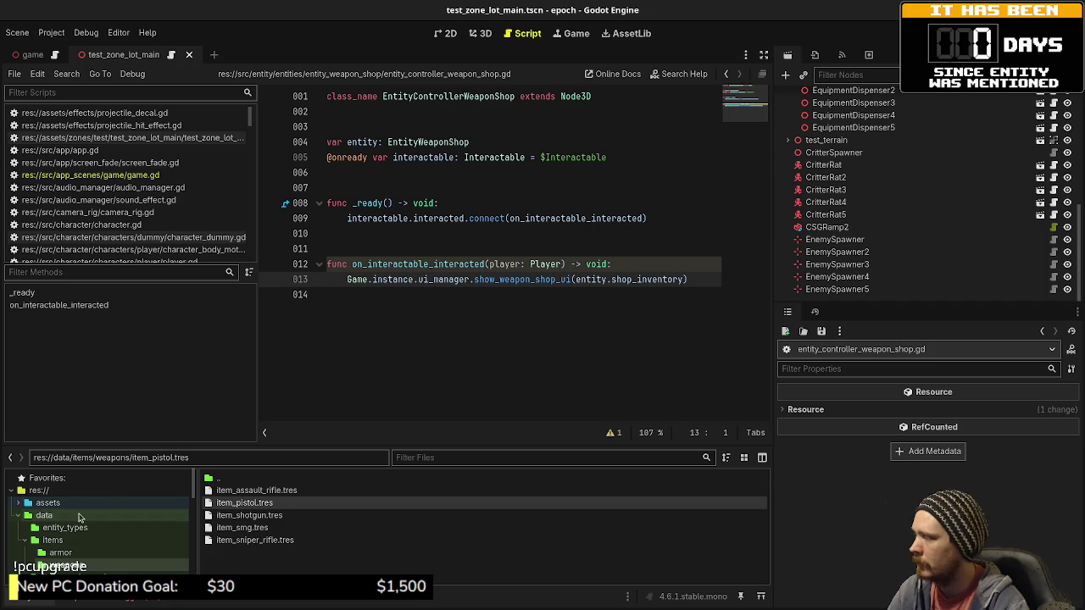
scroll(102, 551, down, 5)
double_click(103, 556)
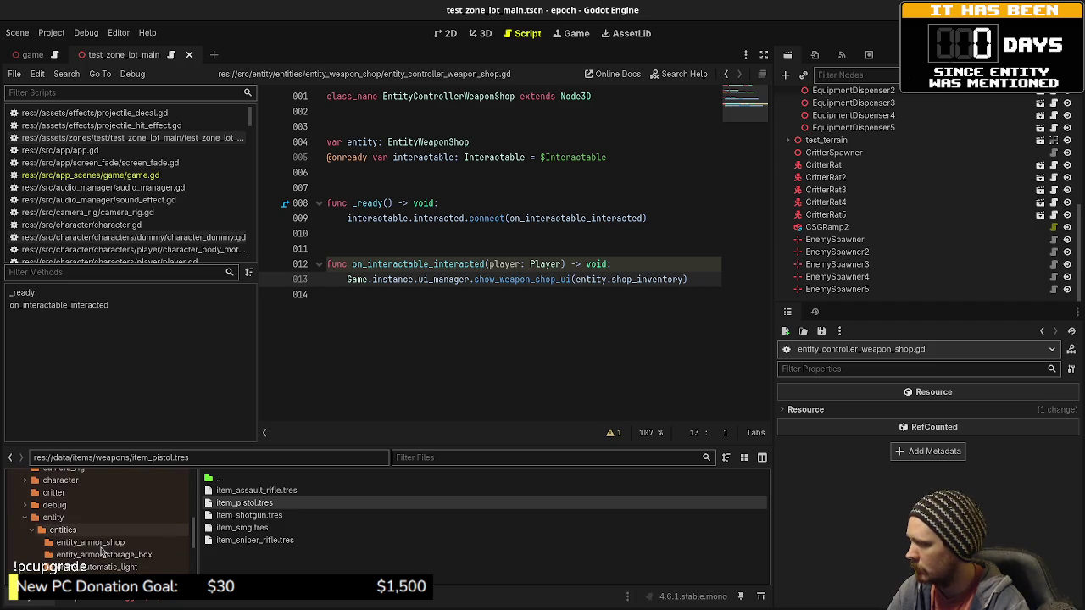
double_click(89, 535)
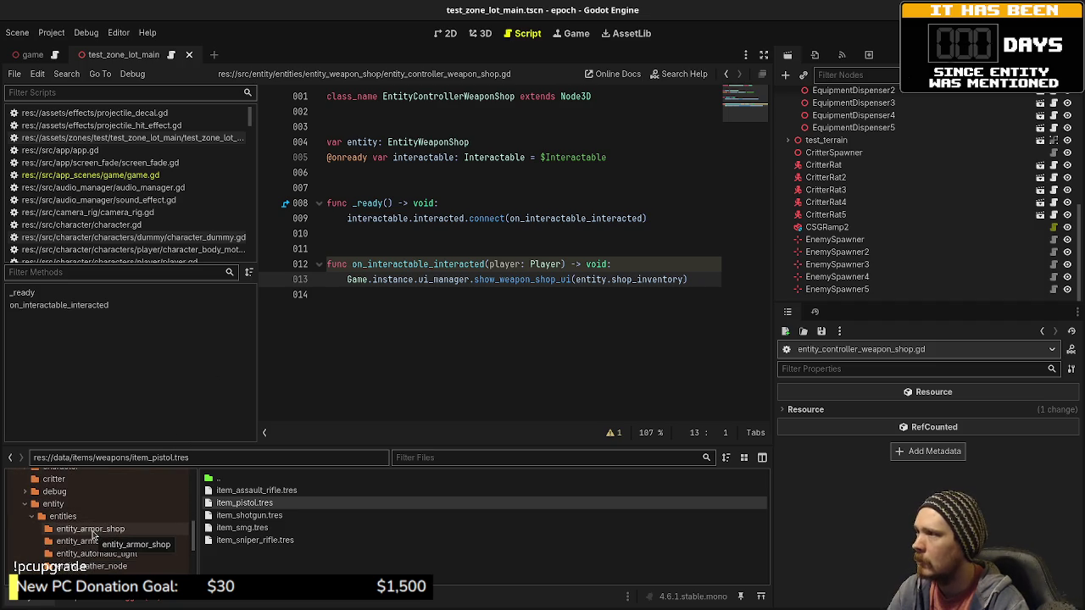
scroll(94, 543, down, 3)
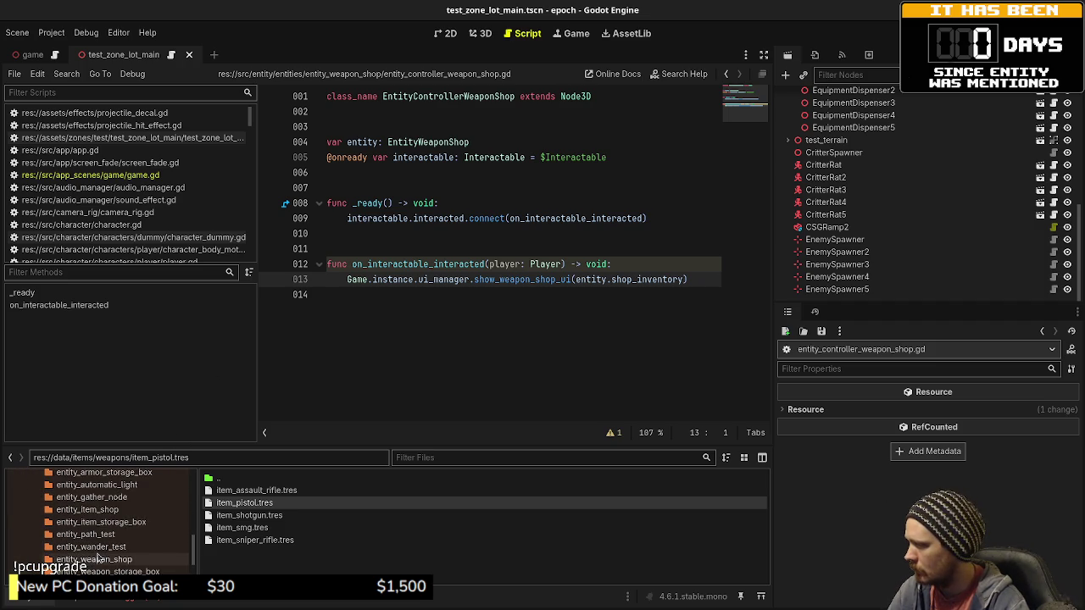
click(95, 559)
Step: Read the weapon shop's controller, entity and entity-type scripts, then list the entity_armor_shop folder
double_click(254, 490)
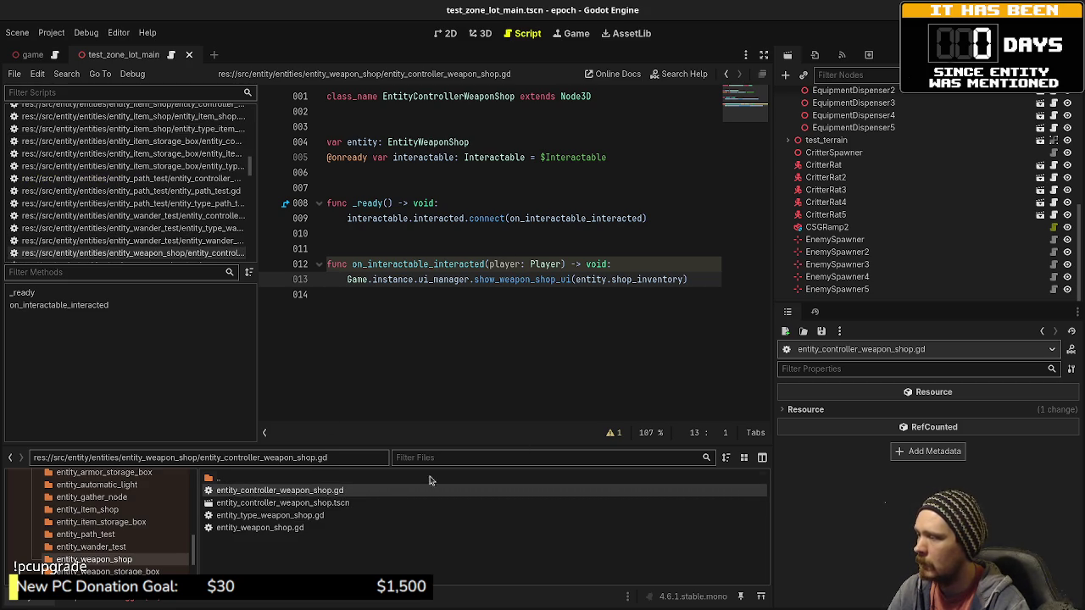
click(266, 529)
double_click(267, 530)
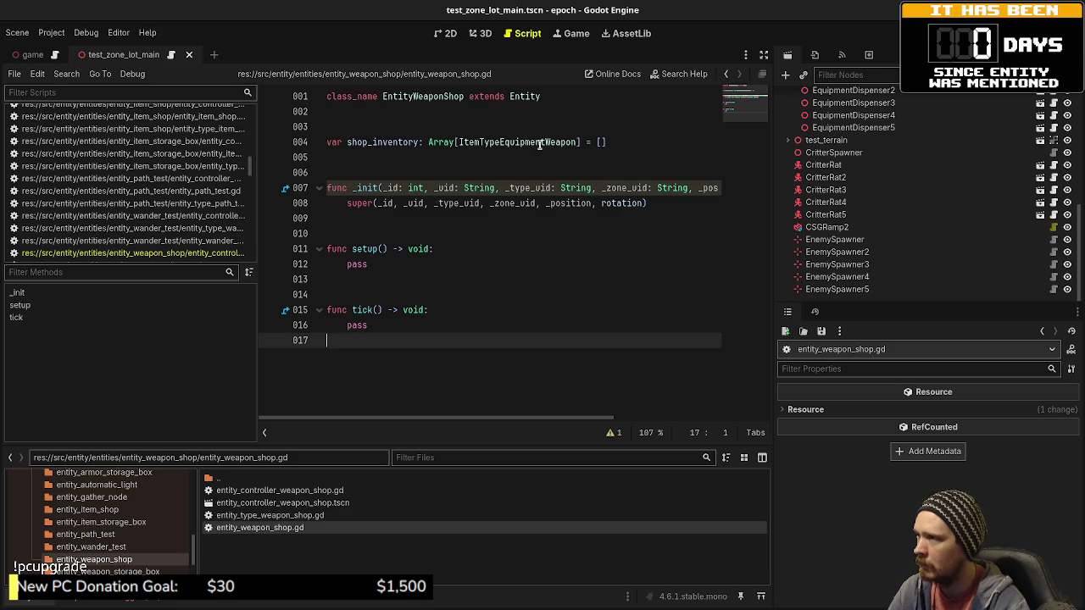
double_click(286, 516)
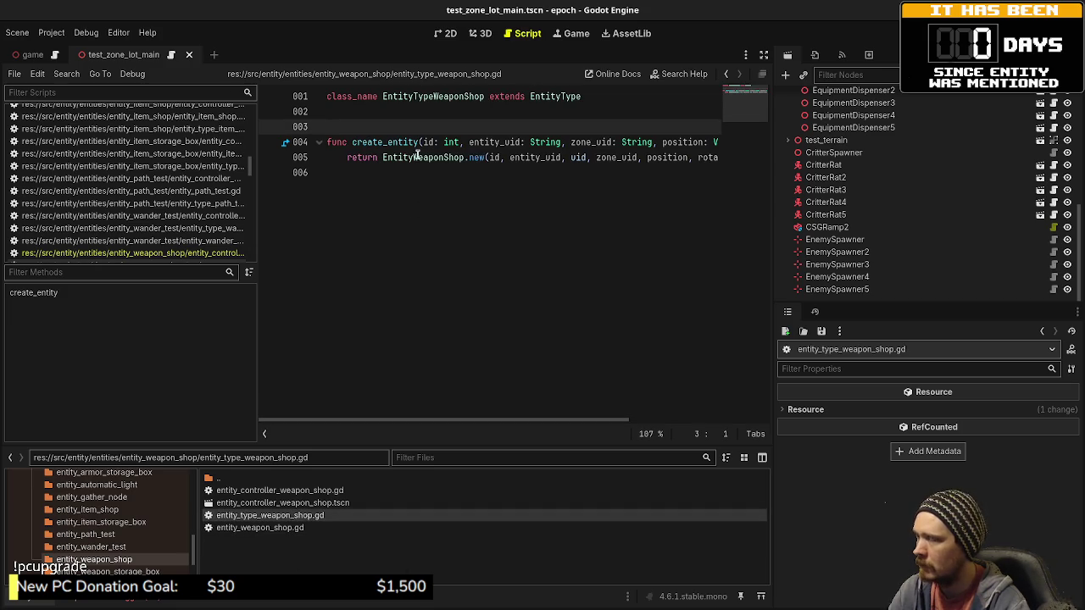
mouse_move(484, 161)
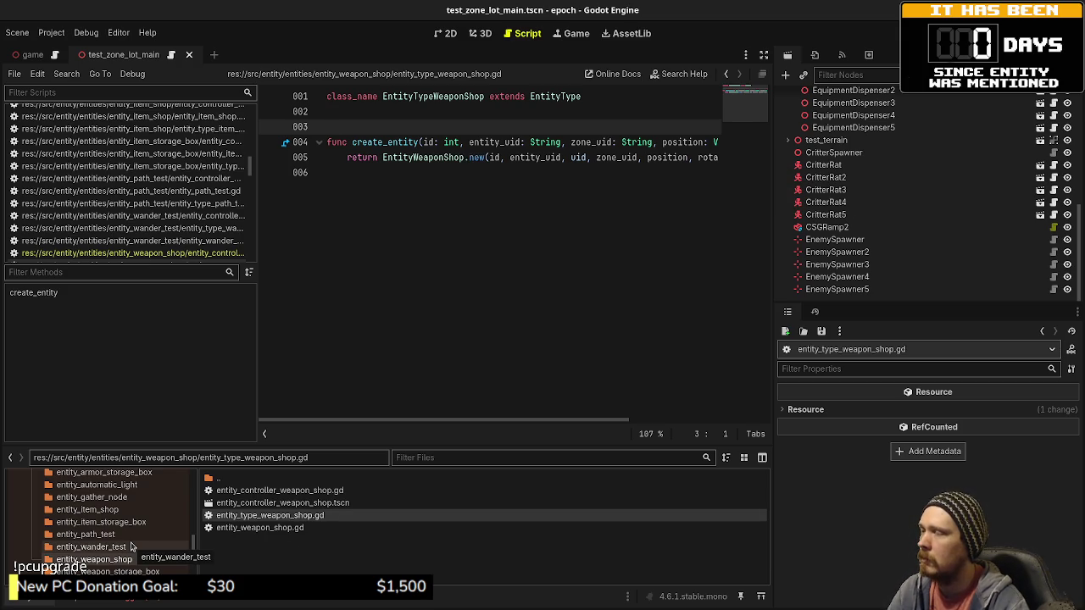
double_click(263, 528)
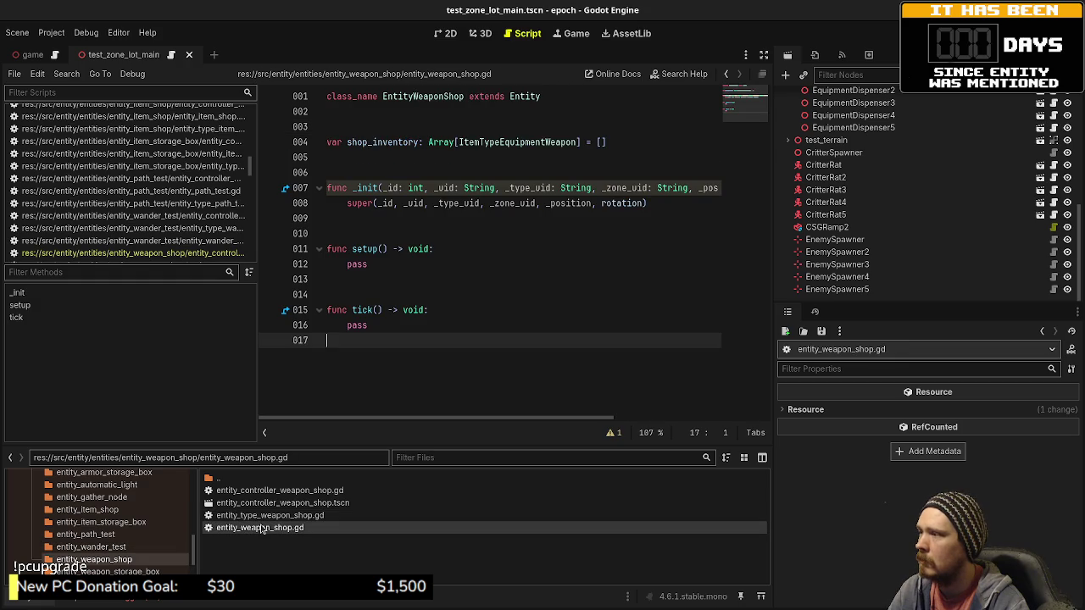
double_click(269, 491)
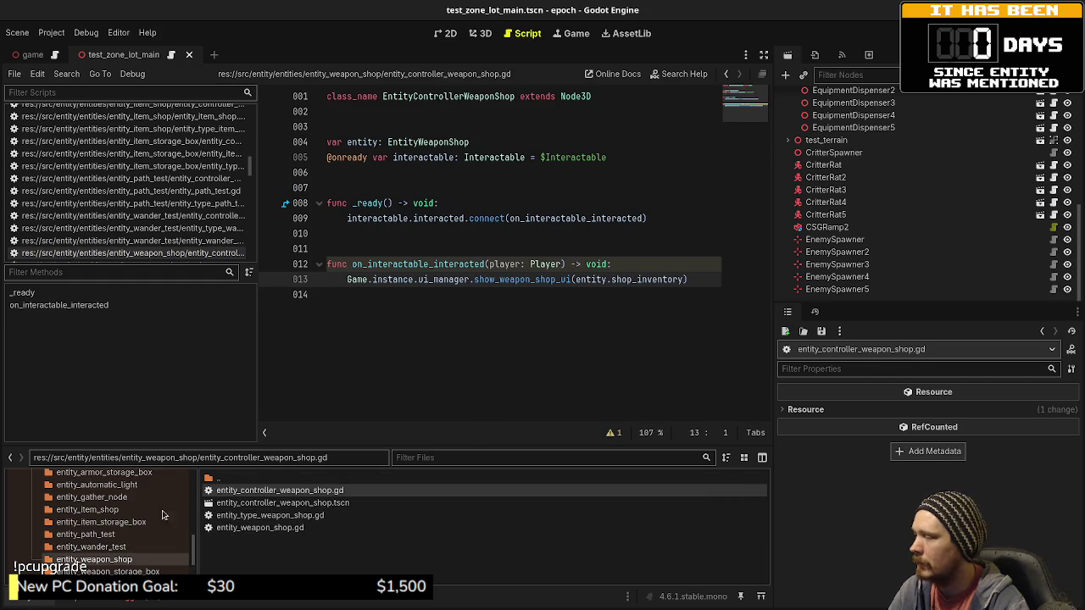
scroll(127, 526, up, 2)
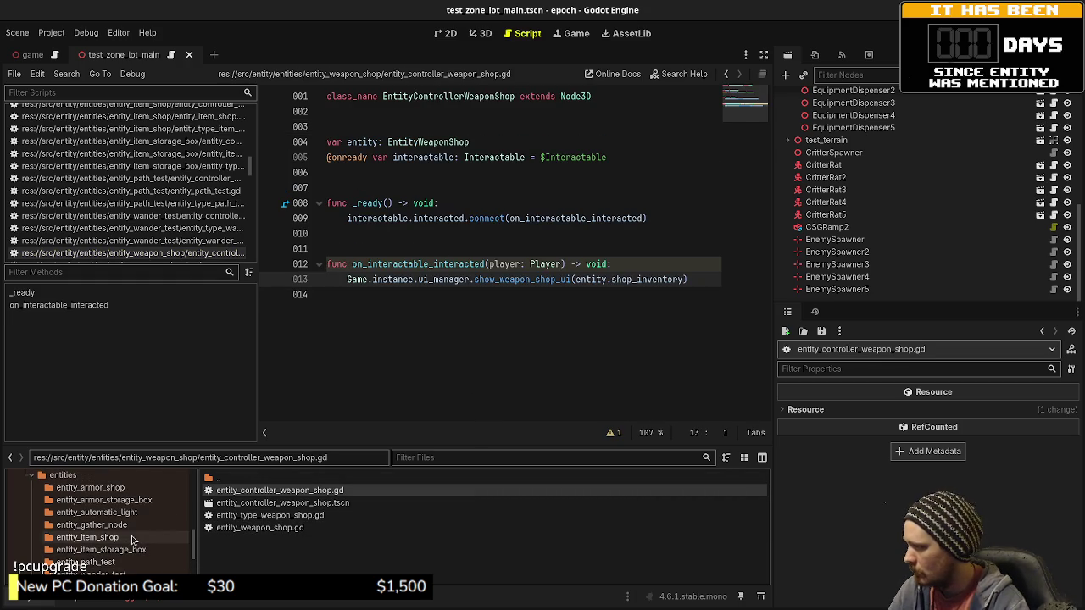
click(128, 491)
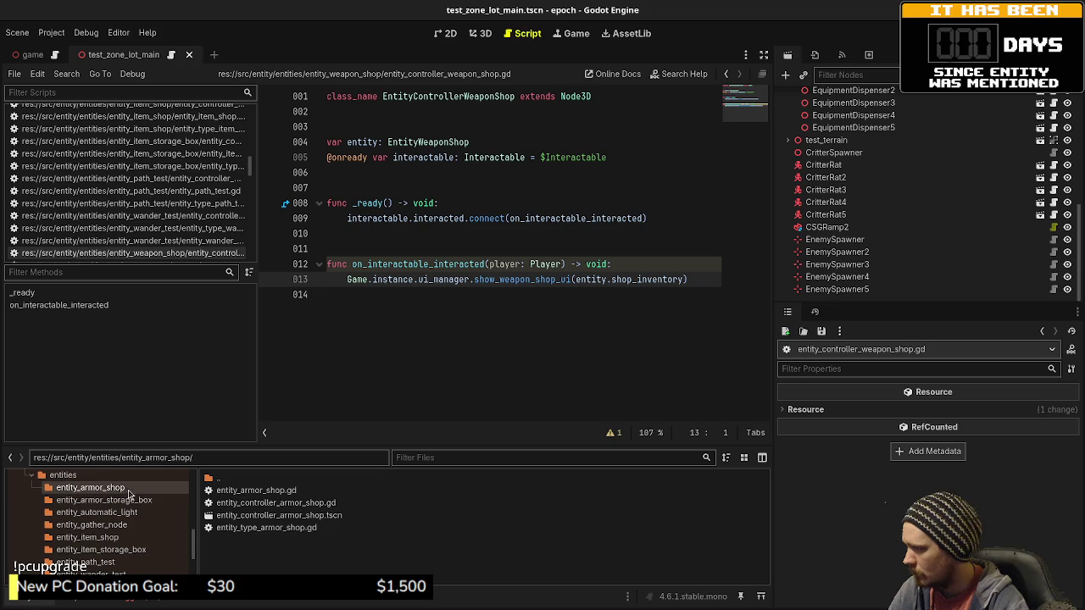
Step: Open entity_controller_armor_shop.gd and highlight its setup function on lines 12–14
double_click(276, 503)
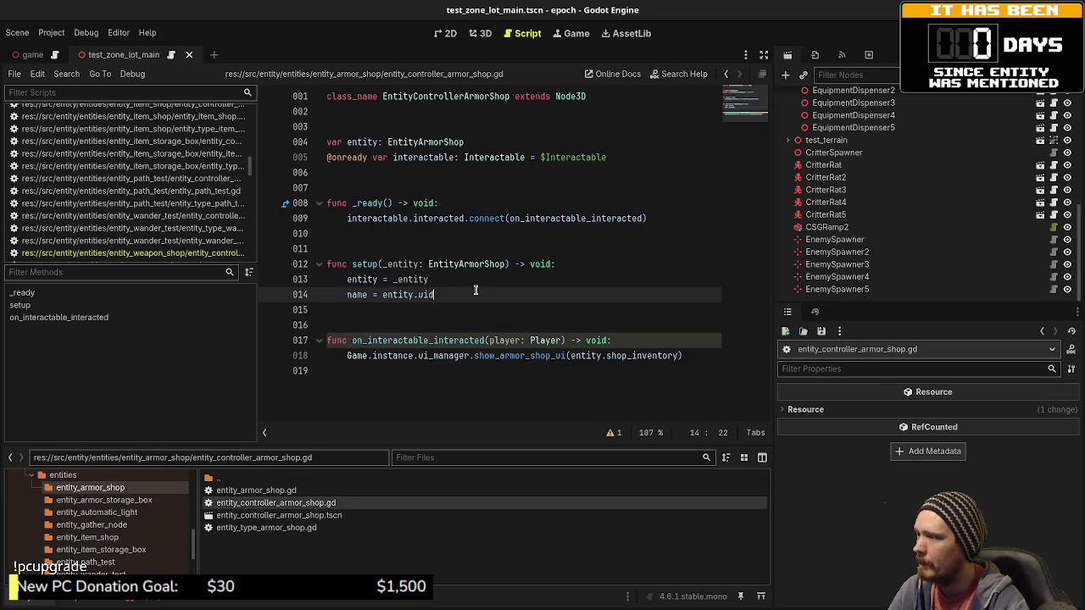
drag(474, 294, 321, 267)
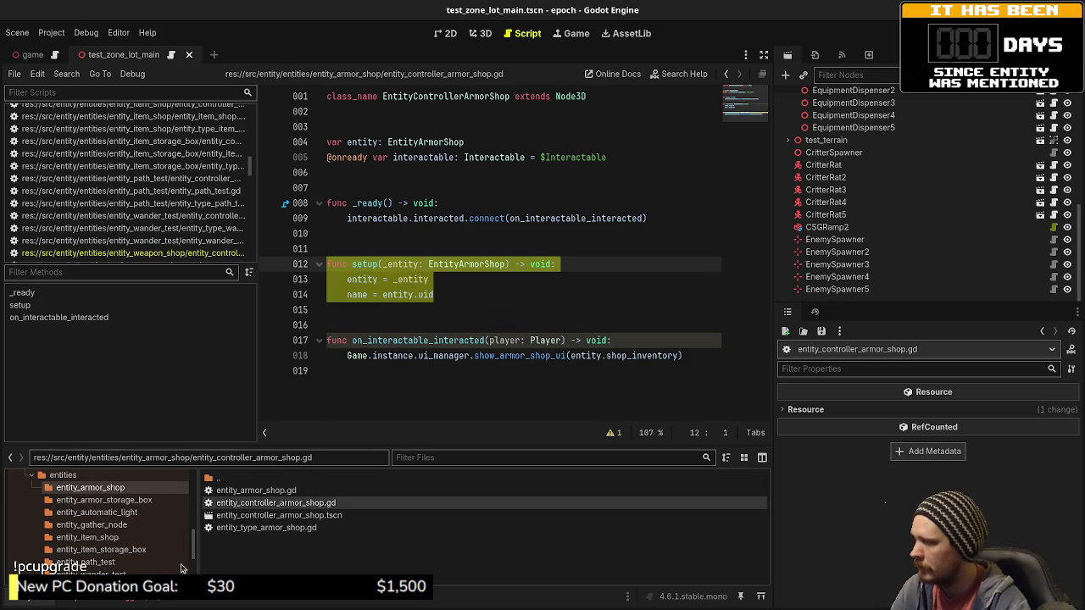
scroll(140, 552, down, 3)
click(135, 544)
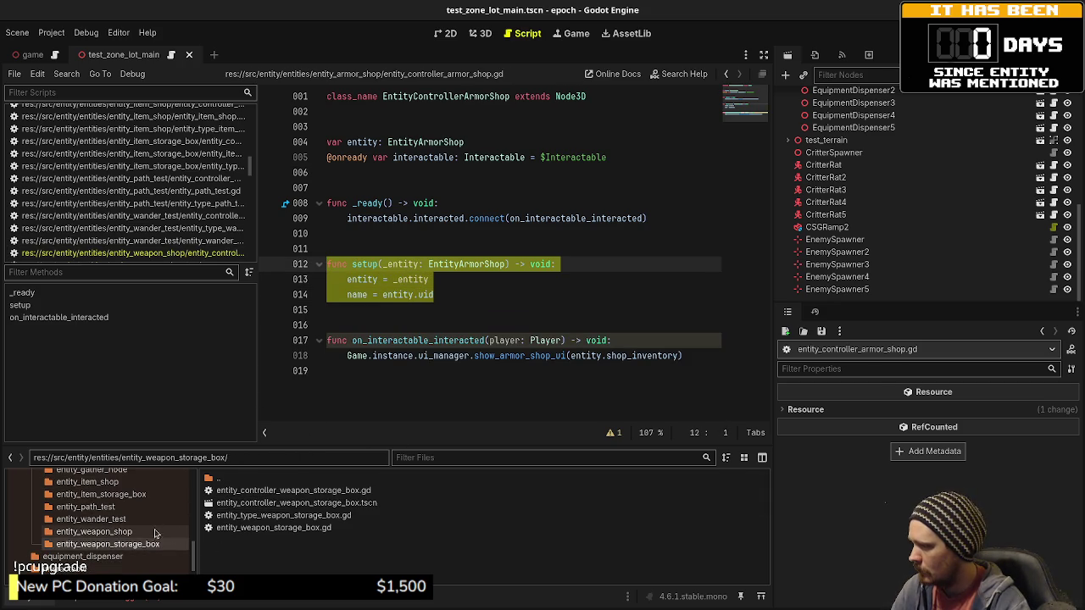
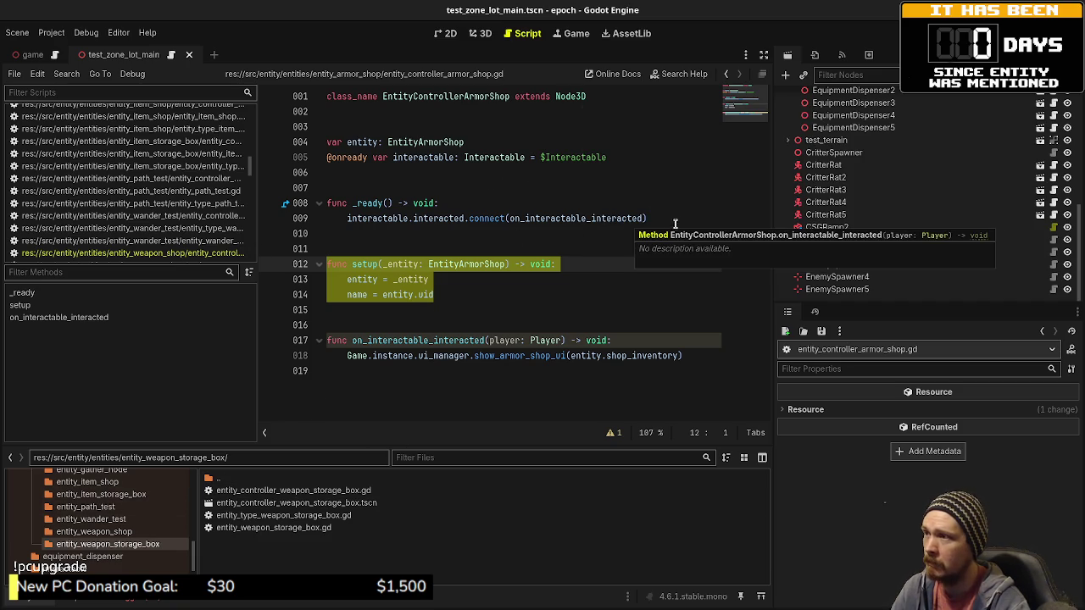
Step: Open entity_controller_weapon_shop.gd from the entity_weapon_shop folder
click(429, 280)
click(453, 294)
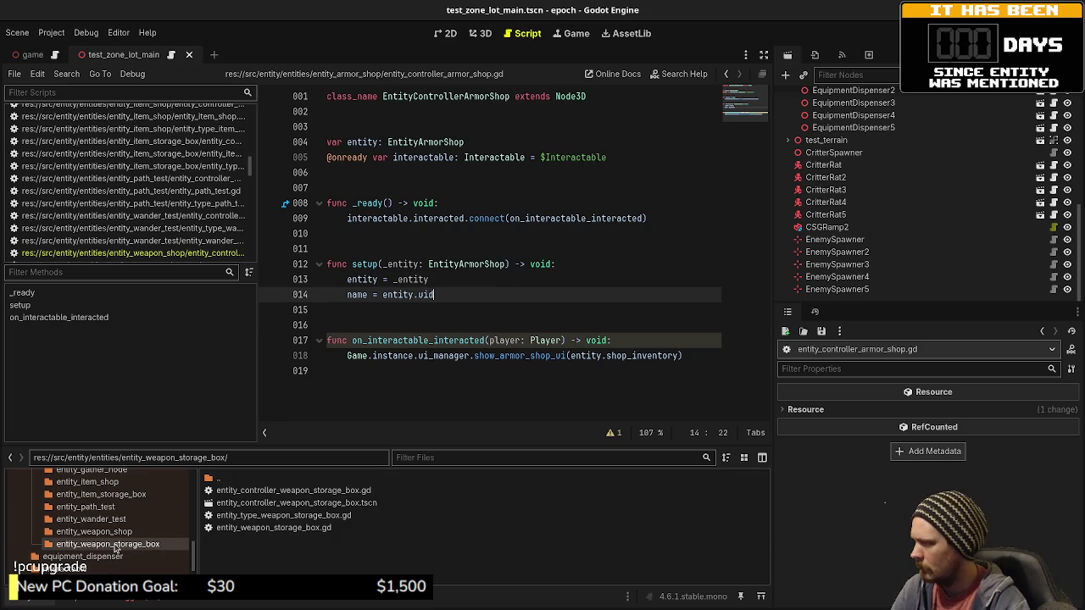
click(119, 531)
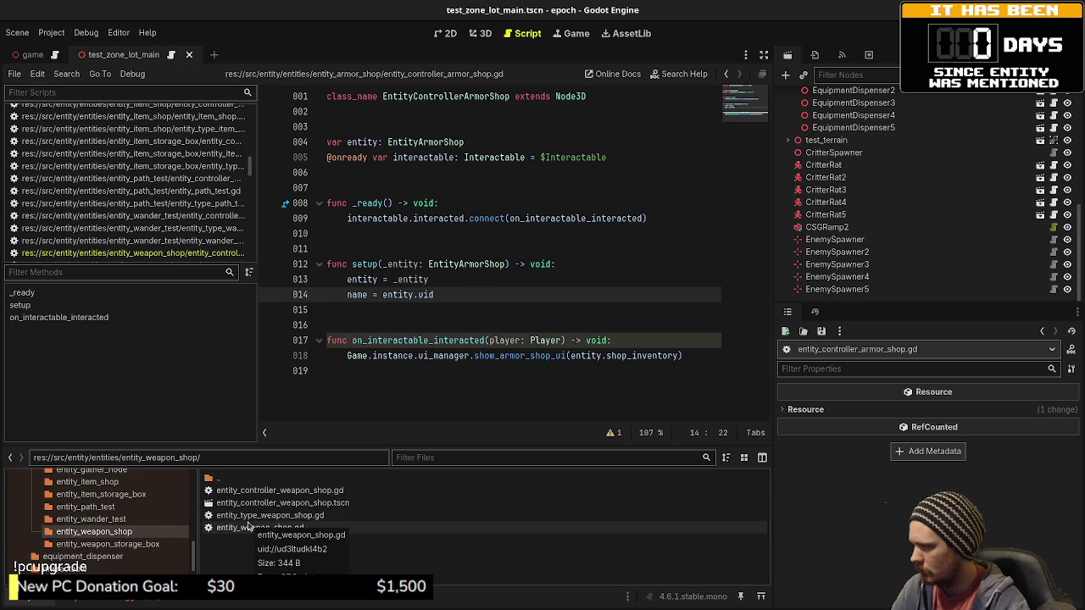
double_click(271, 490)
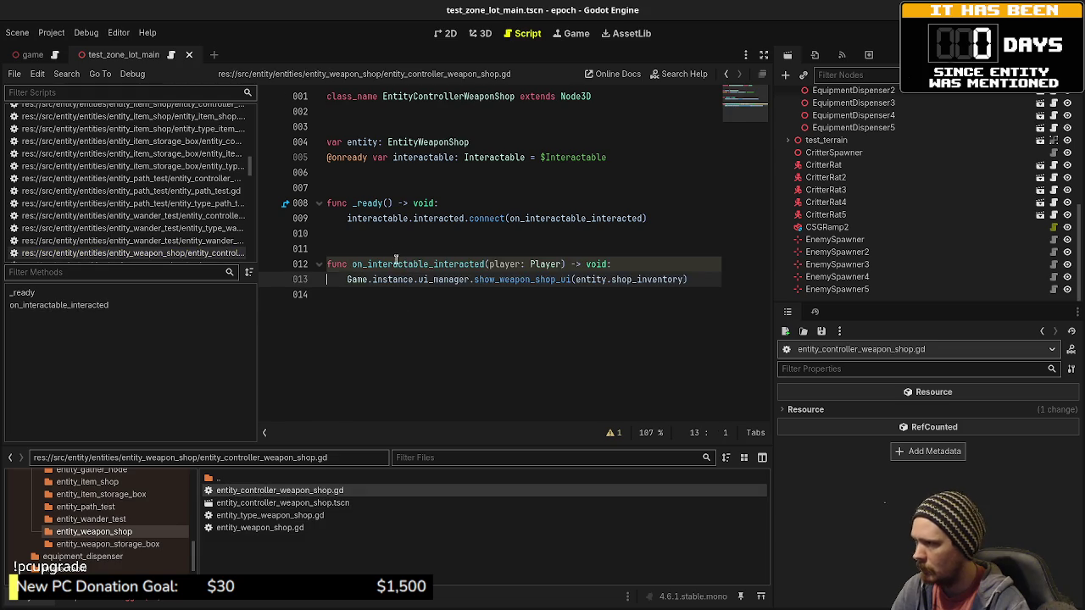
Step: Paste the copied setup function into the weapon shop controller, save, and run the game
click(396, 251)
key(Return)
text(func setup(_entity: EntityArmorShop) -> void: 	entity = _entity 	name = entity.uid)
key(ctrl+s)
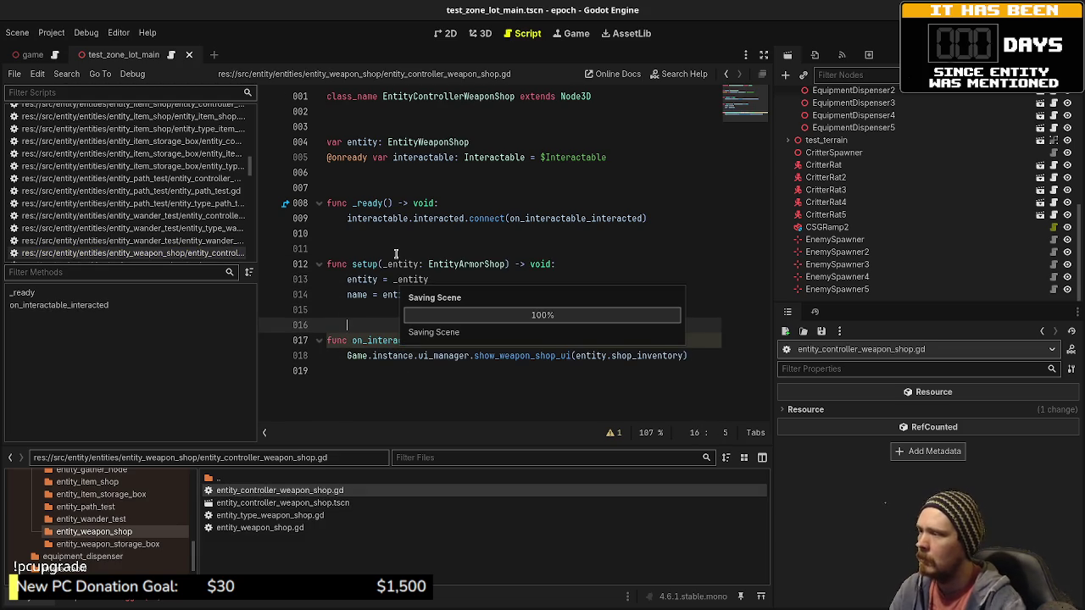
key(F5)
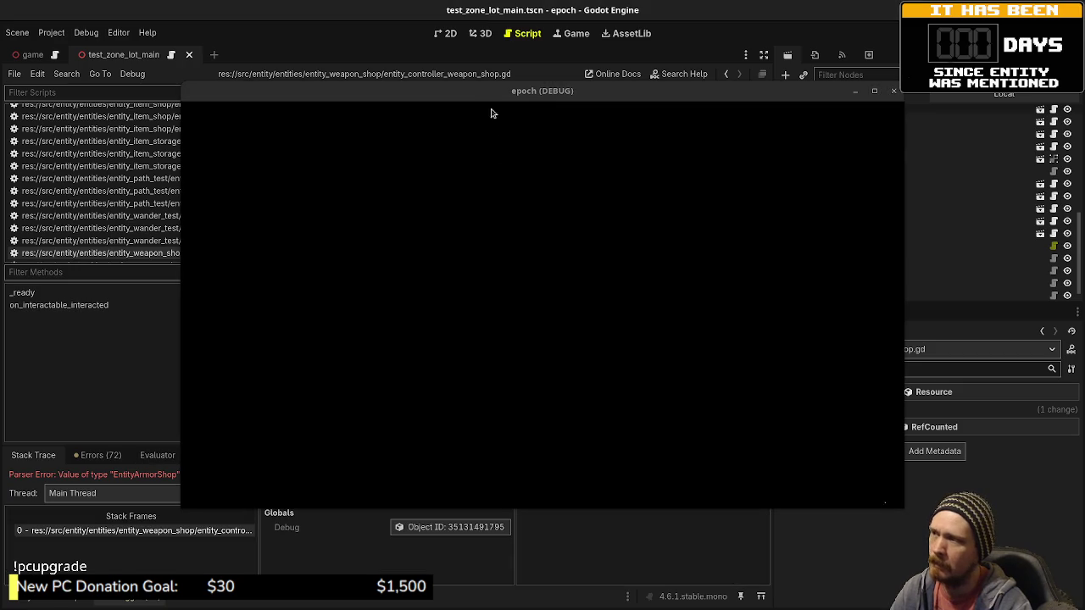
Step: Change line 12's parameter type from EntityArmorShop to EntityWeaponShop
mouse_move(484, 96)
mouse_down()
mouse_move(365, 551)
mouse_move(388, 505)
mouse_up()
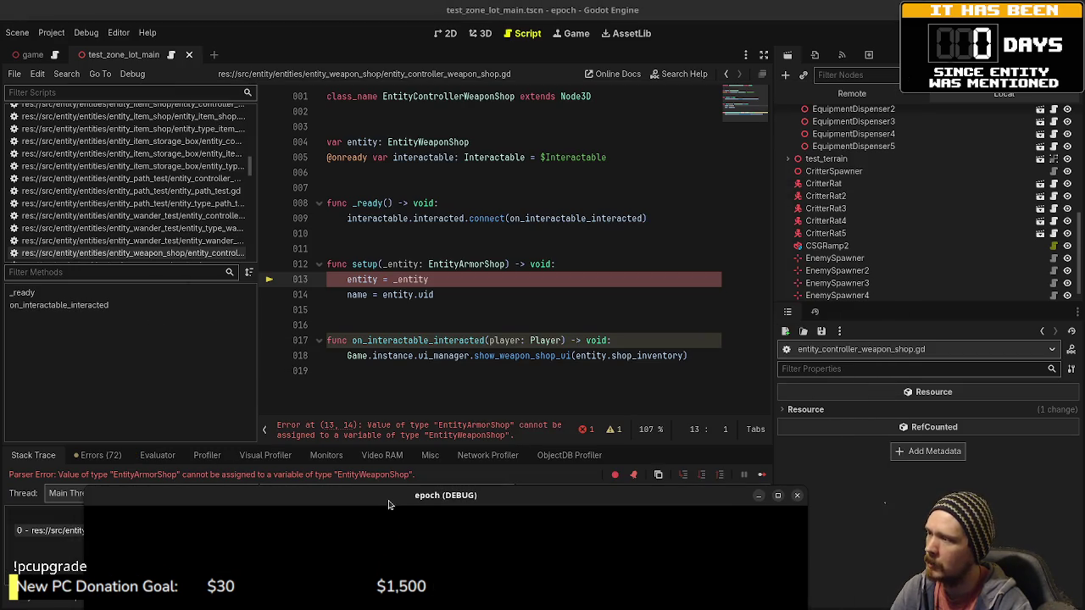
click(491, 263)
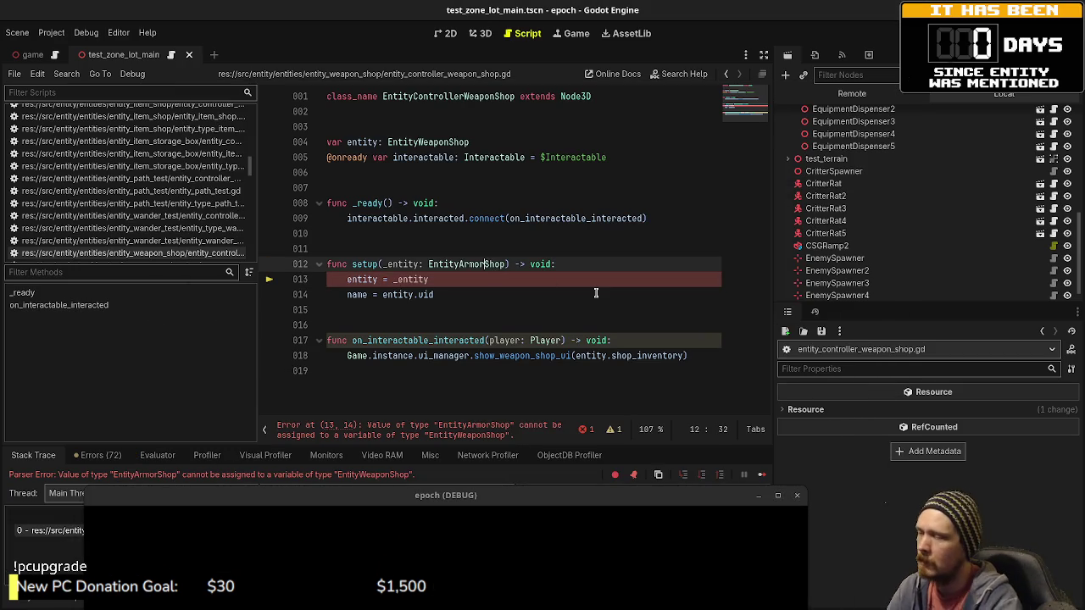
key(BackSpace)
key(BackSpace)
key(BackSpace)
text(Wea)
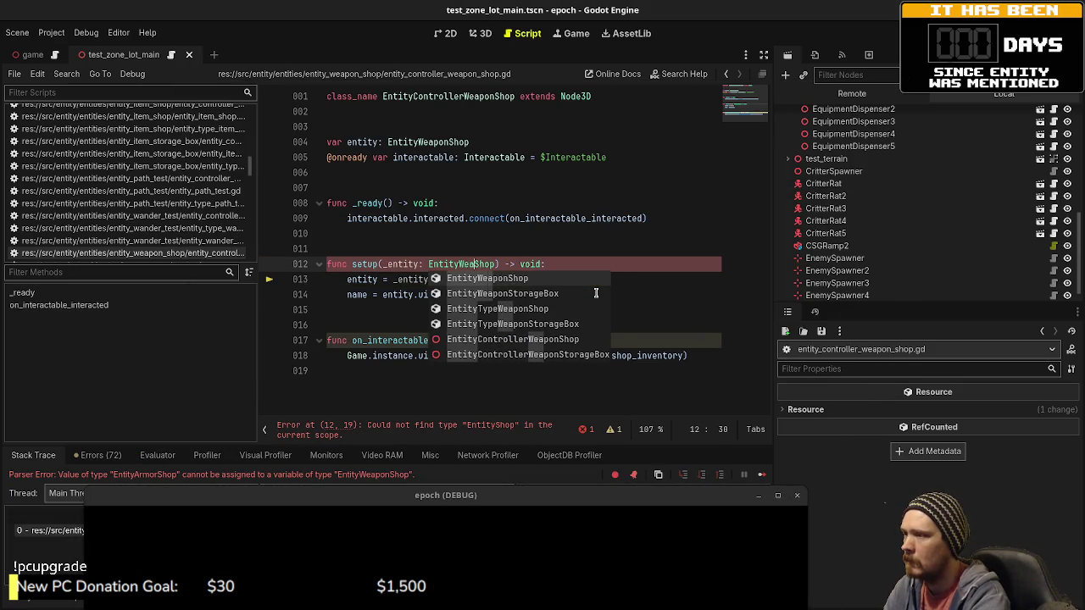
text(pon)
click(664, 186)
Step: Save the script, stop the running game, and relaunch it with F5
key(ctrl+s)
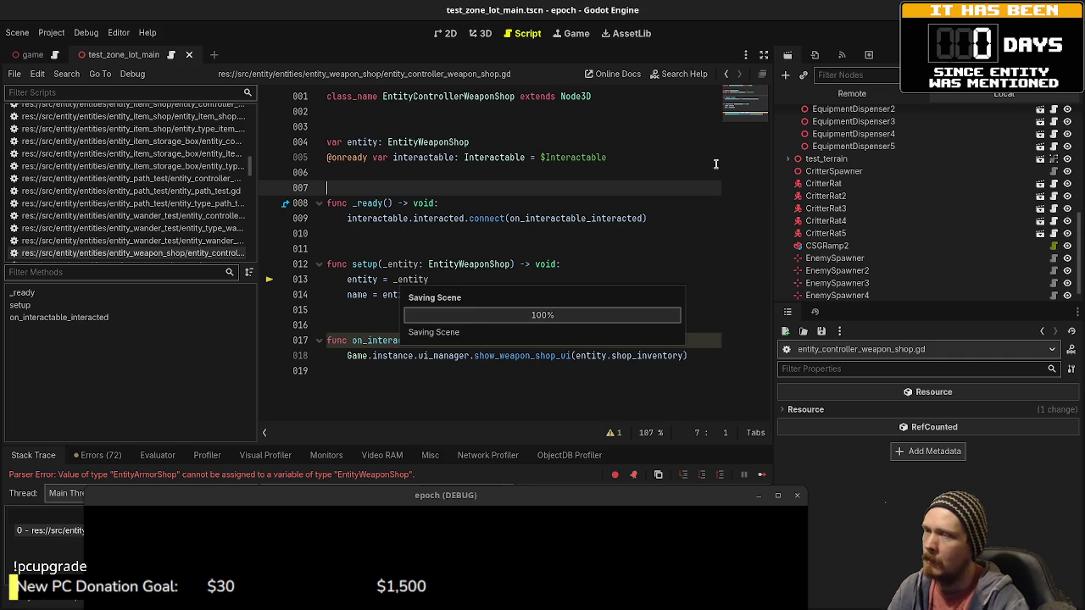
key(F8)
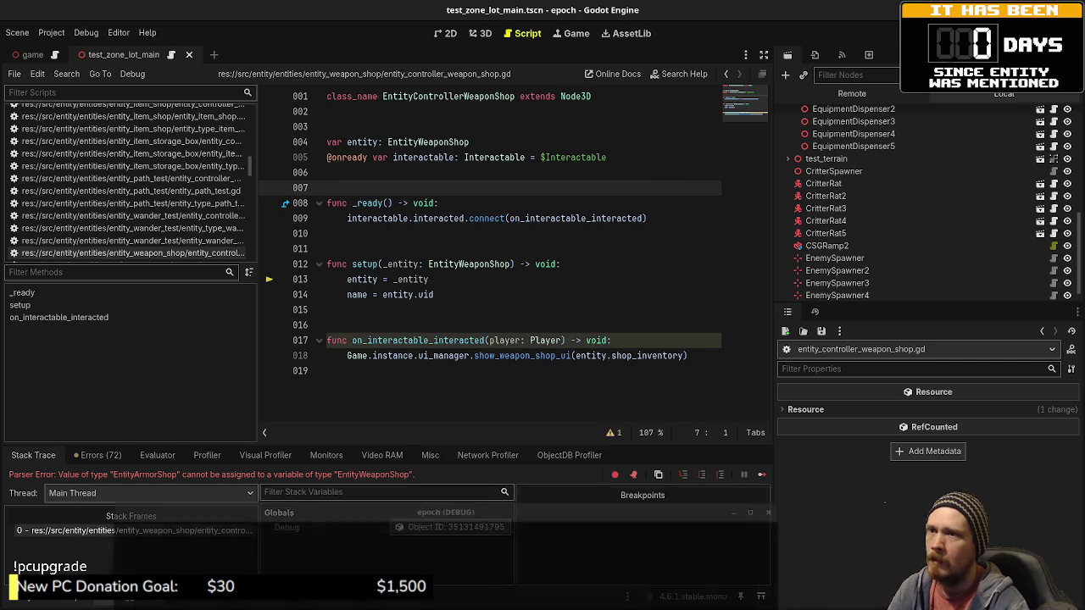
key(F5)
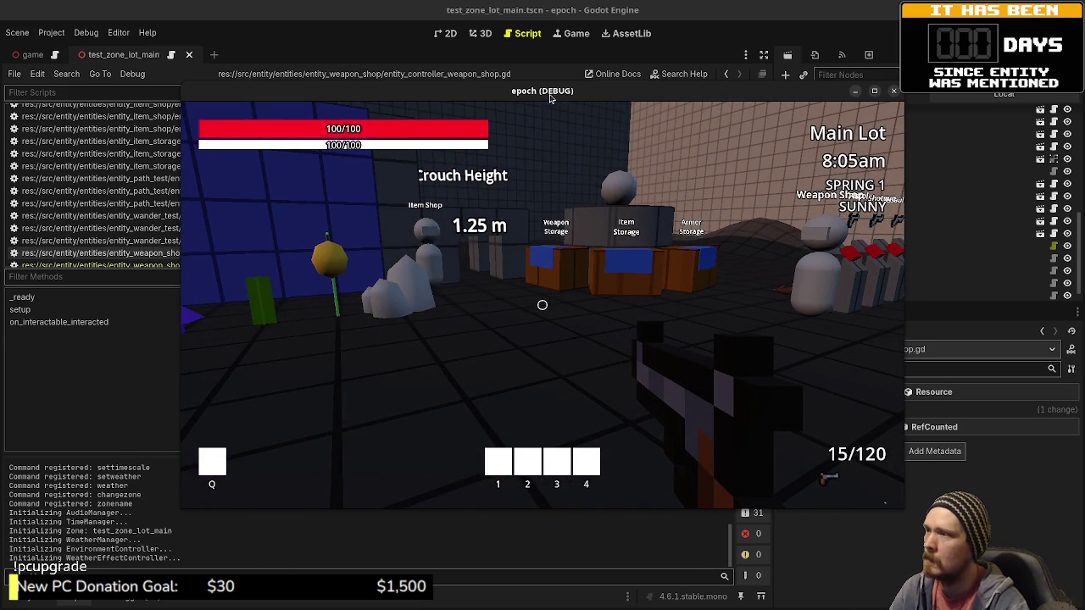
Step: Walk to the Weapon Shop and interact, reveal the item_factory.gd create_item error, then stop the game
mouse_move(547, 100)
mouse_down()
mouse_move(502, 285)
mouse_move(558, 110)
mouse_up()
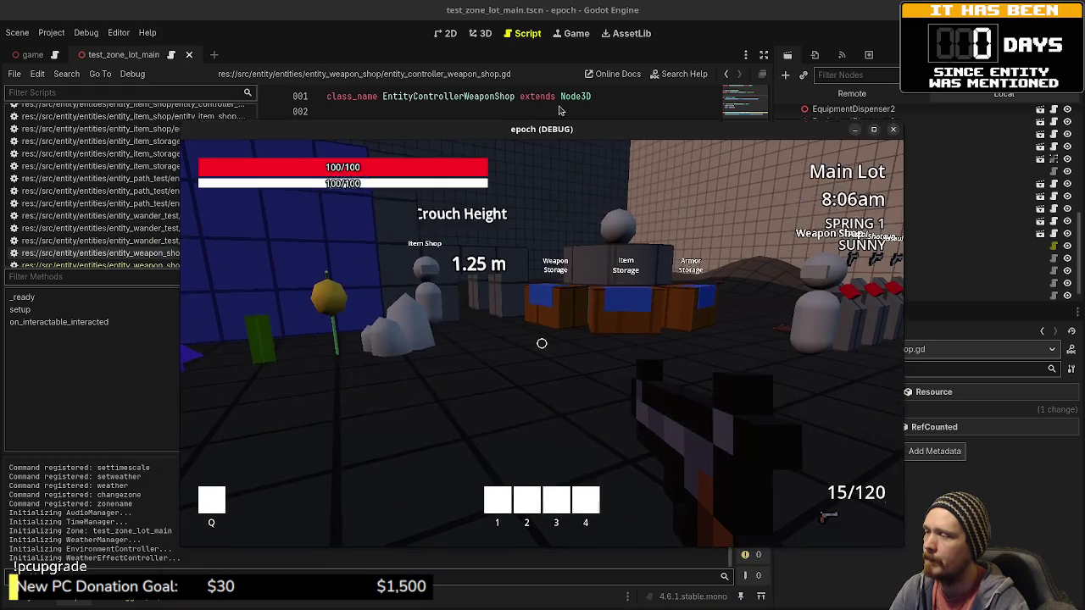
key(w)
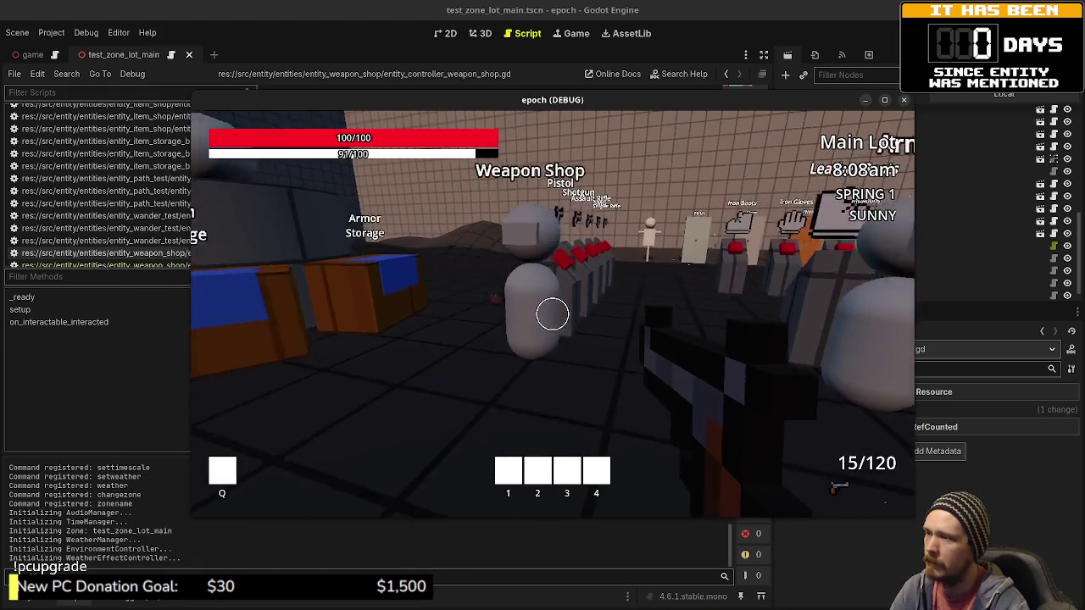
key(e)
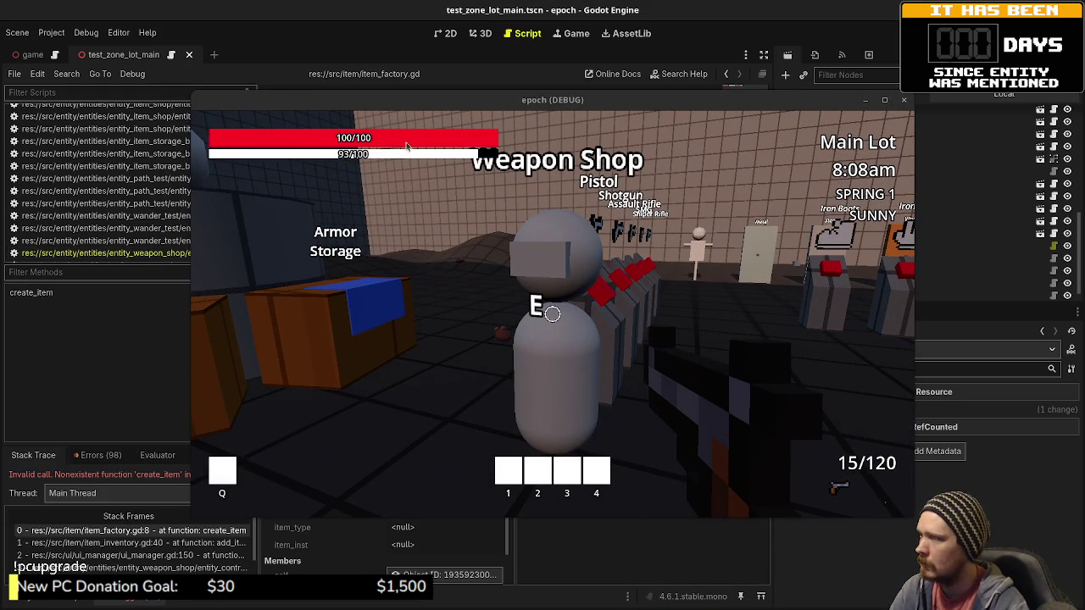
mouse_move(447, 105)
mouse_down()
mouse_move(428, 444)
mouse_move(403, 512)
mouse_up()
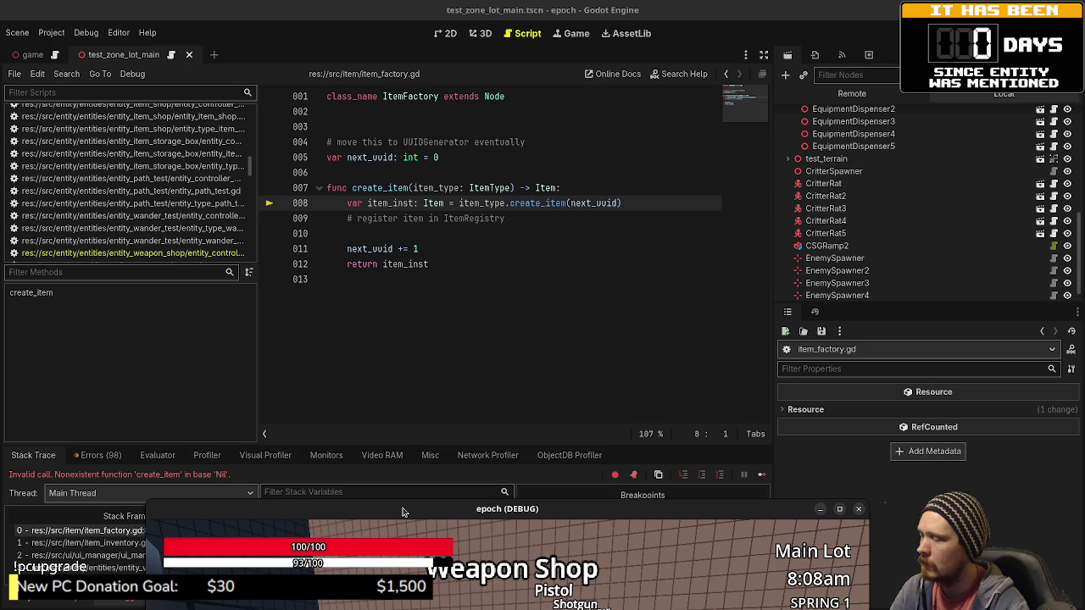
drag(403, 512, 369, 501)
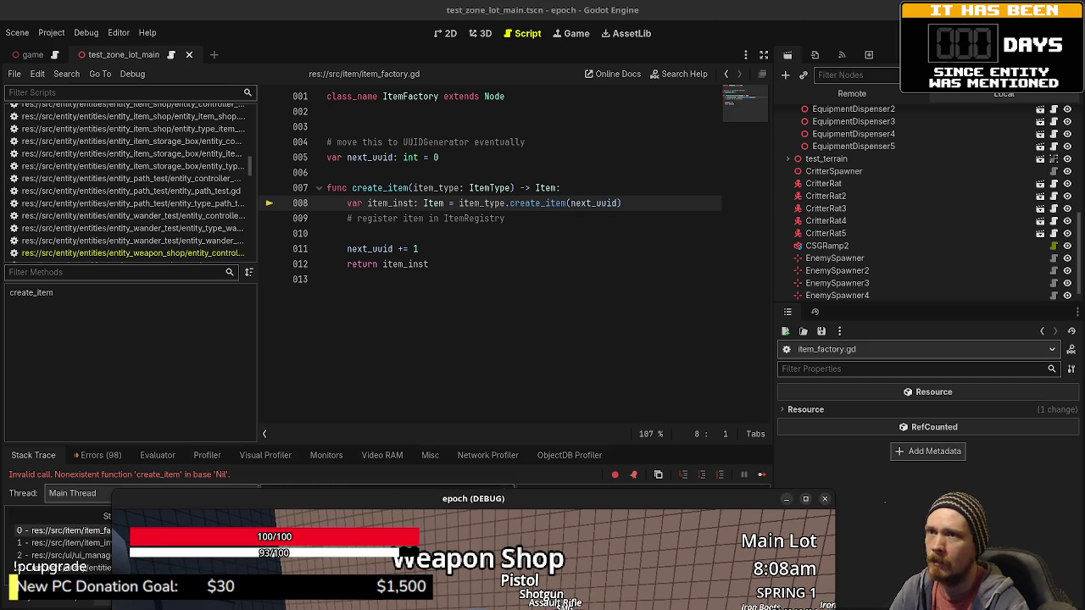
key(F8)
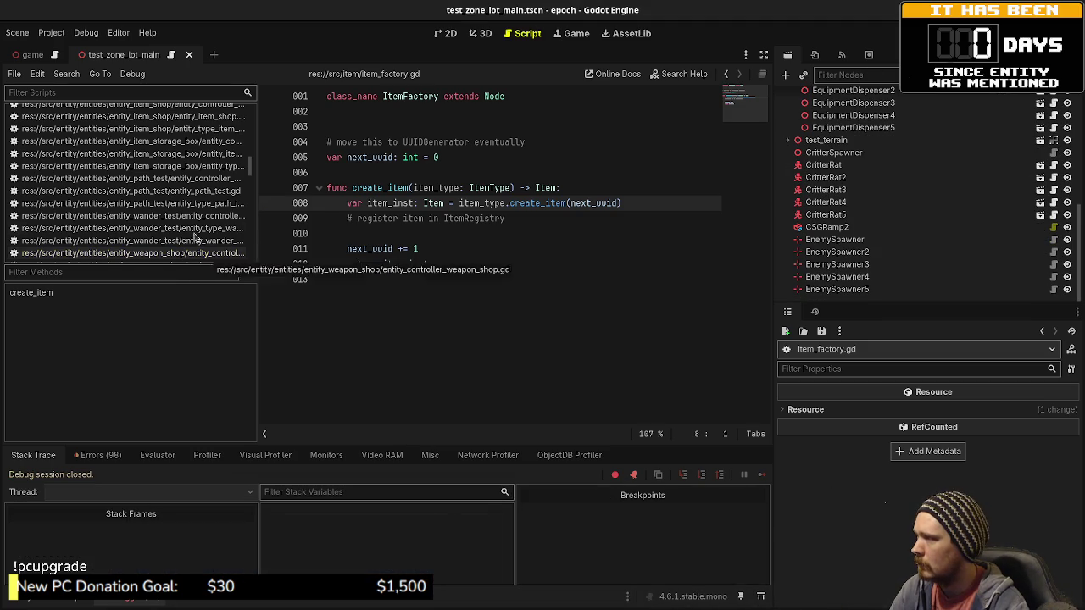
Step: Open game.gd at the weapon shop setup code in a full-width script editor
scroll(194, 237, up, 10)
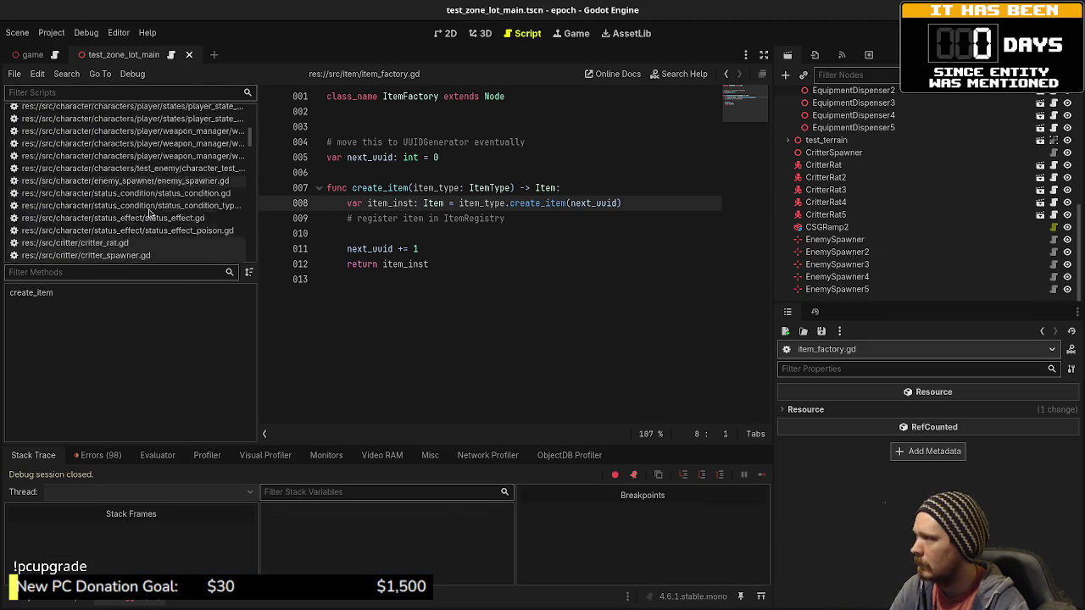
scroll(149, 212, up, 10)
click(106, 174)
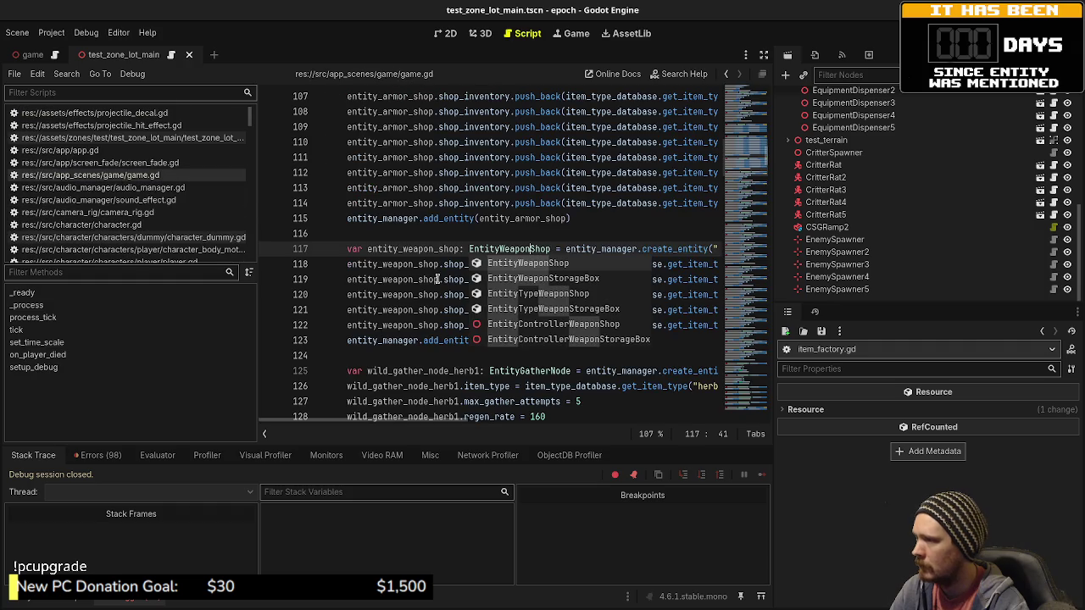
key(Escape)
key(Up)
click(763, 54)
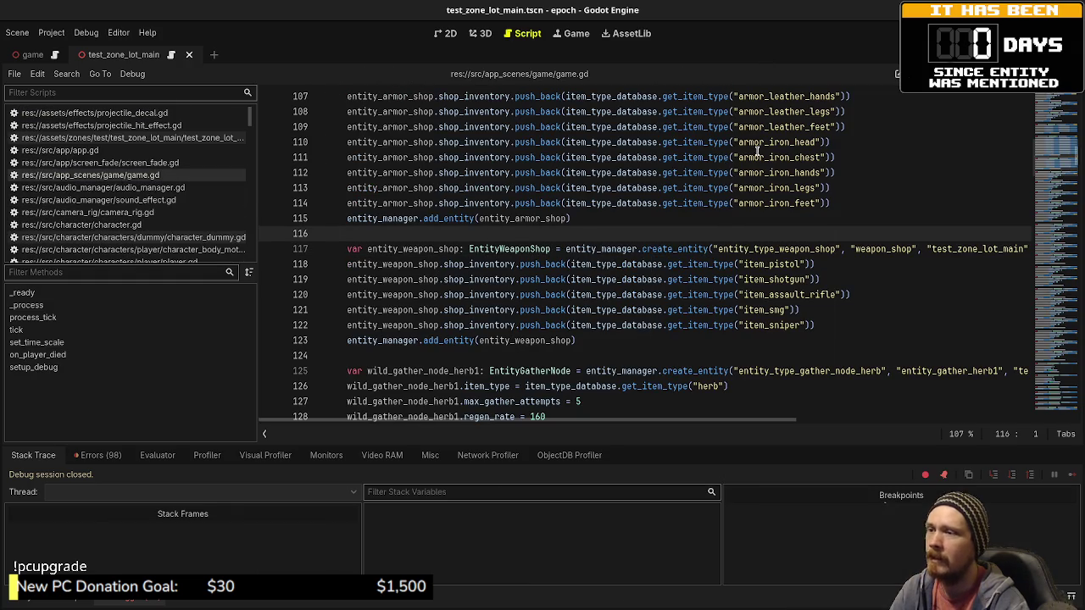
Step: Browse to data/items/weapons and select item_pistol.tres with the side docks restored
mouse_move(732, 269)
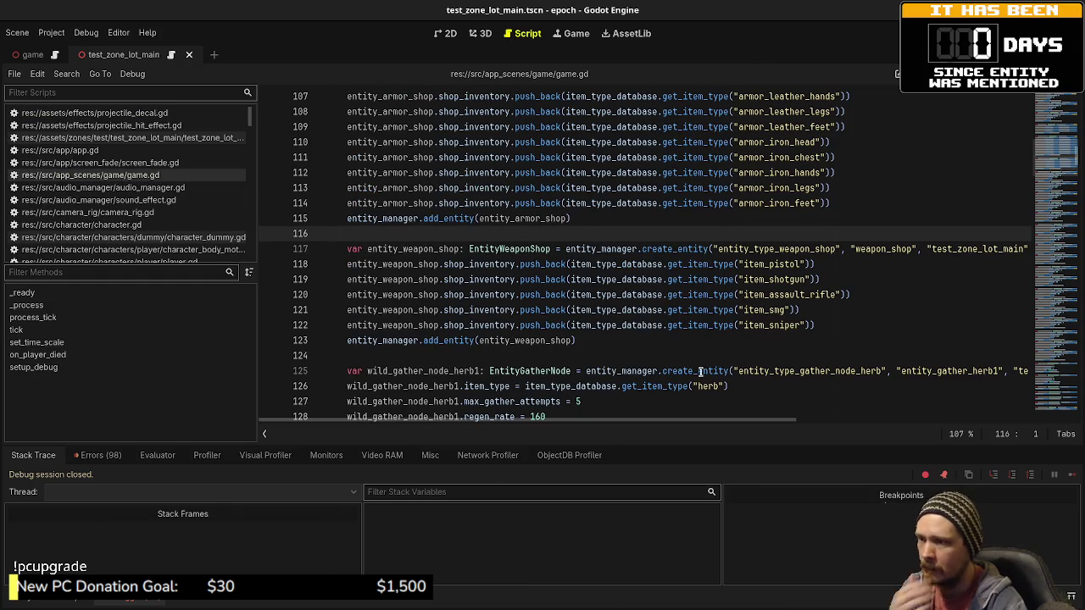
mouse_move(509, 399)
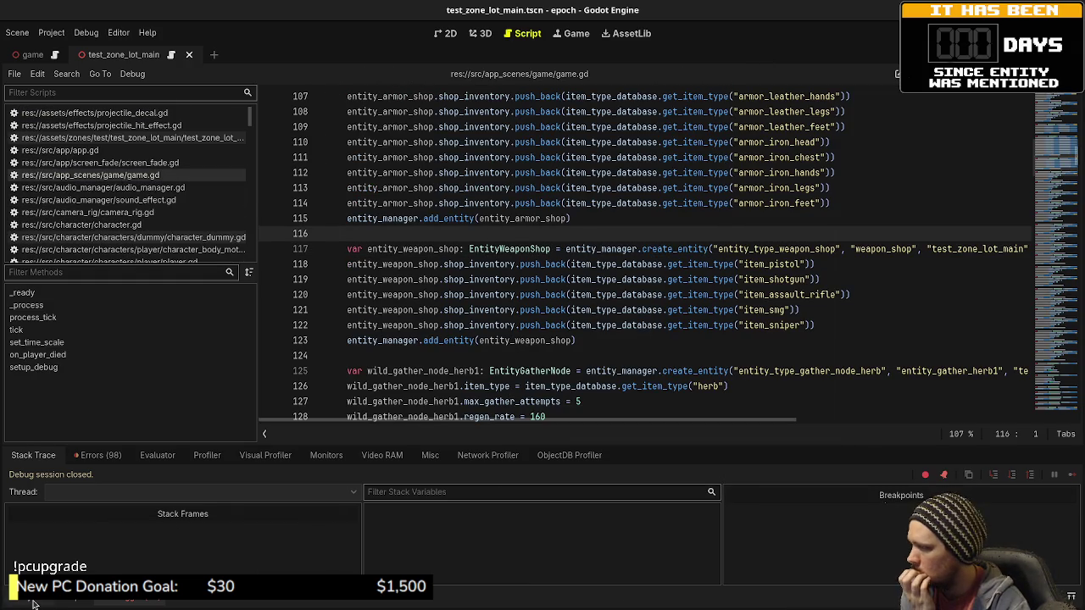
click(4, 593)
scroll(97, 529, down, 10)
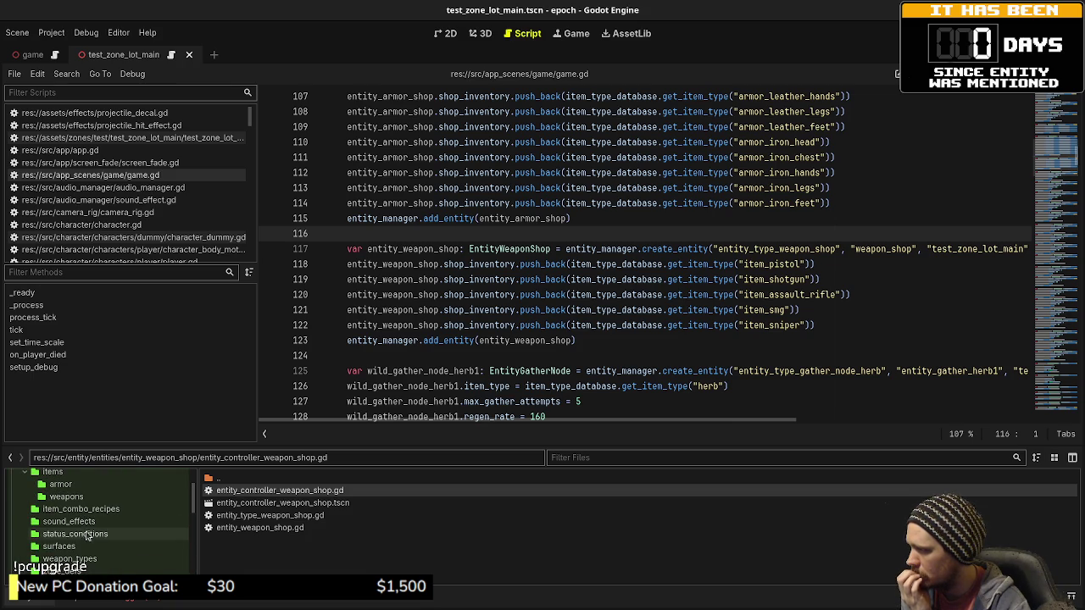
scroll(85, 524, up, 1)
click(66, 510)
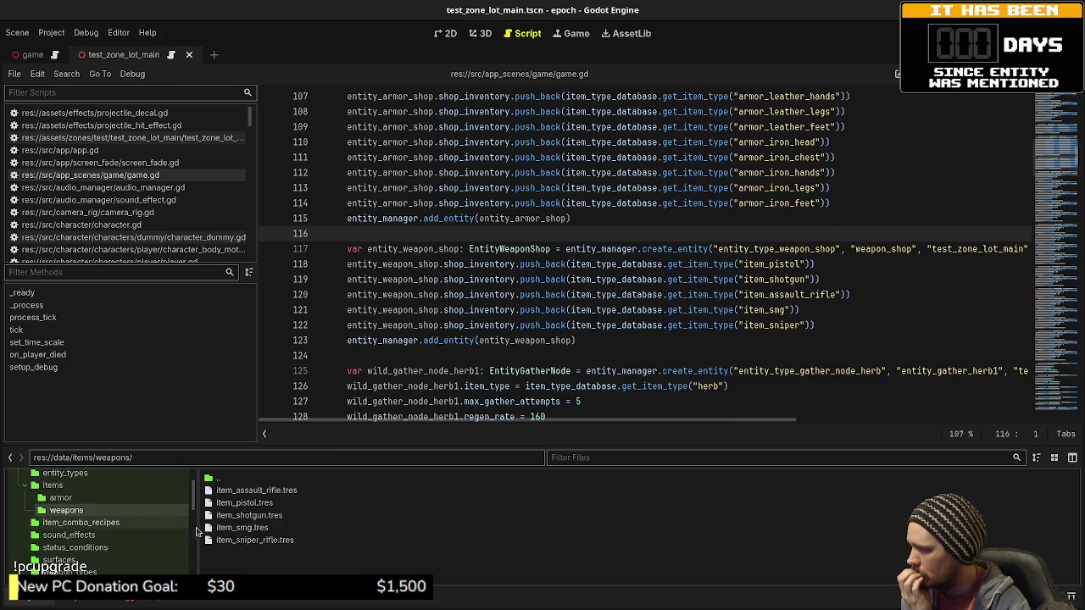
click(261, 506)
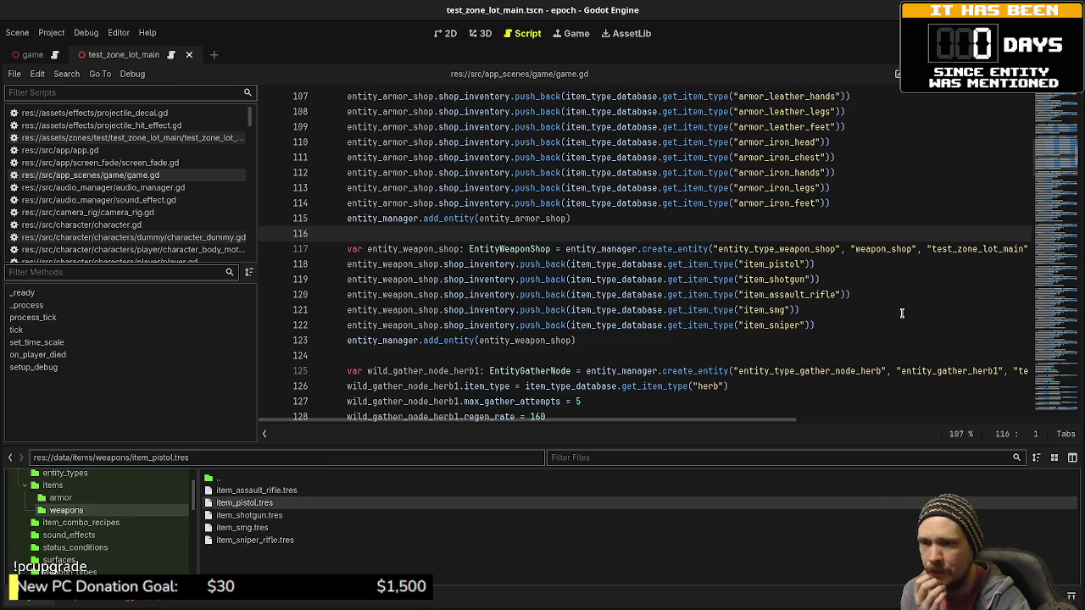
key(ctrl+shift+F11)
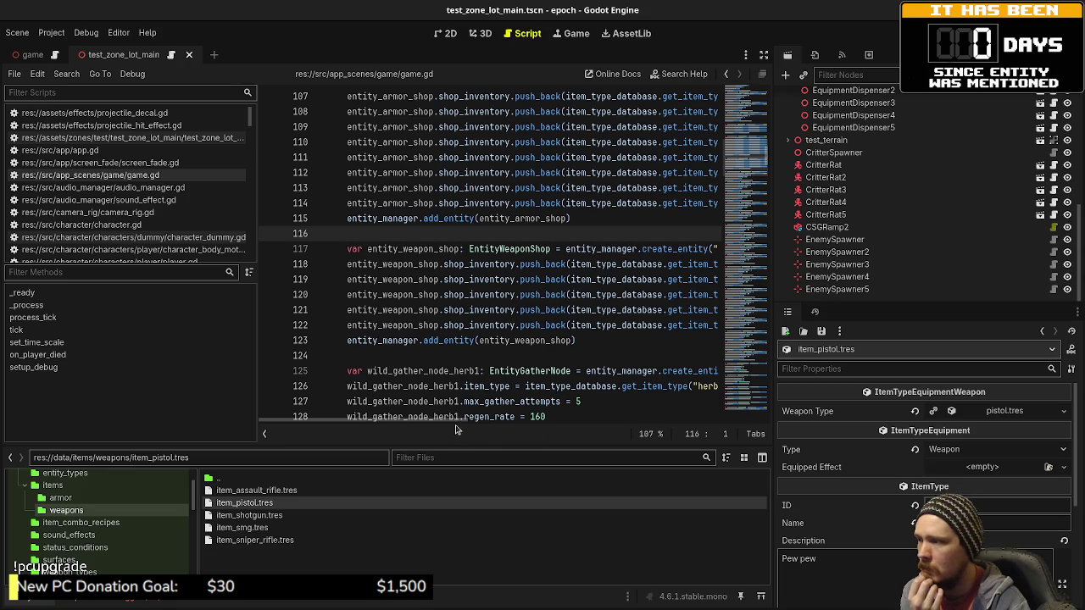
Step: Compare the shotgun and assault rifle resources and complete line 122 as 'item_sniper_rifle'
drag(455, 429, 540, 428)
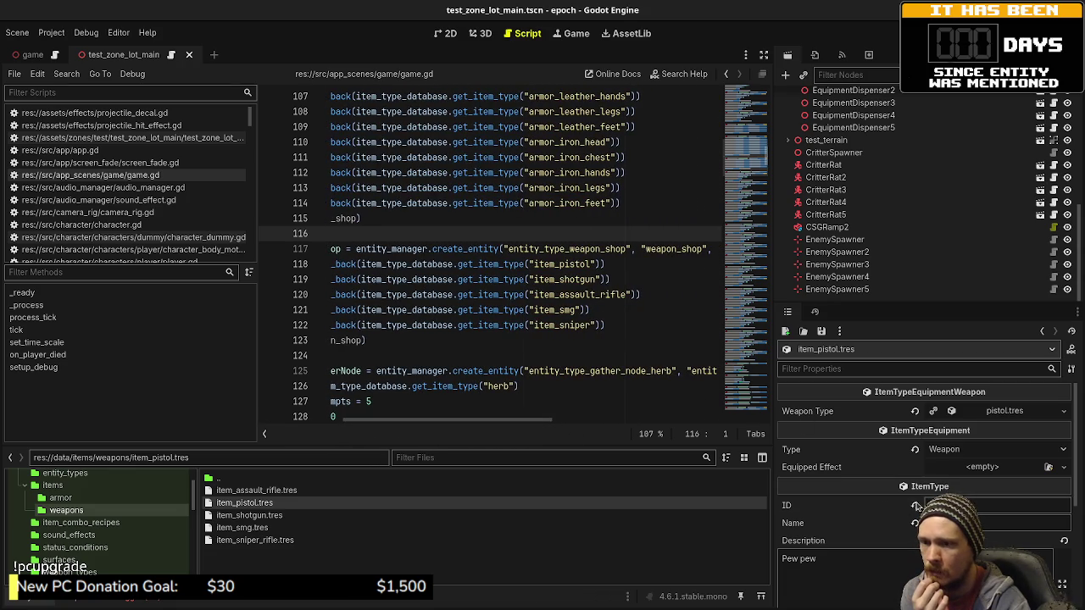
click(255, 515)
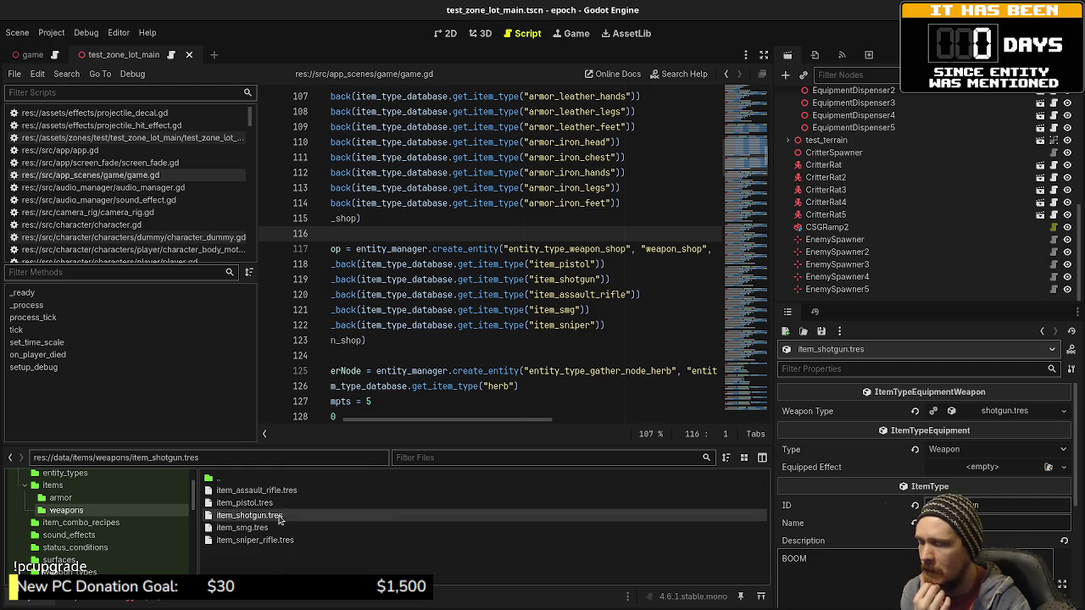
click(276, 492)
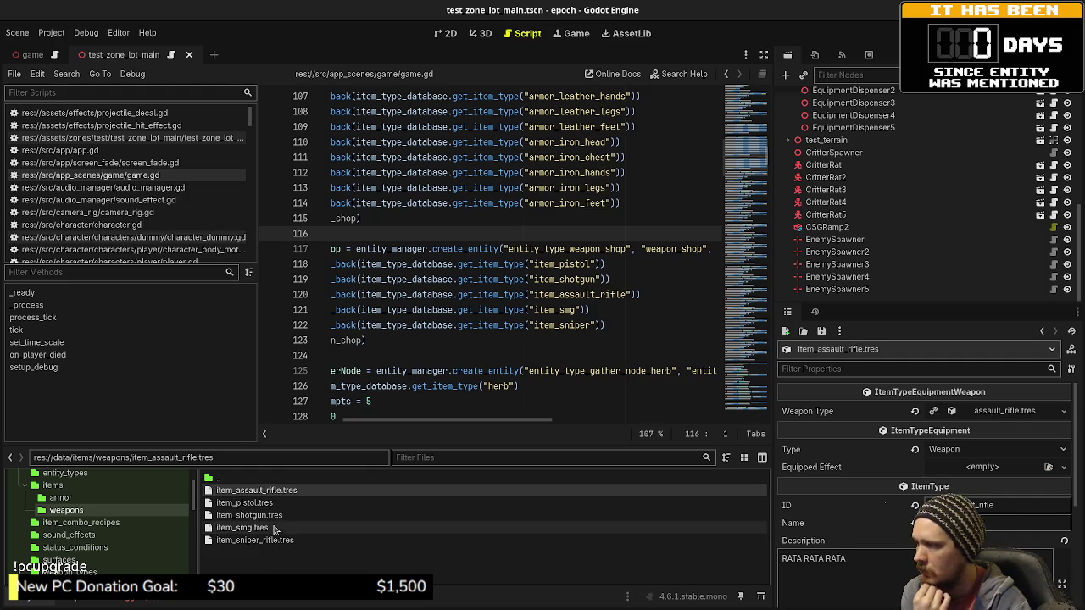
click(591, 325)
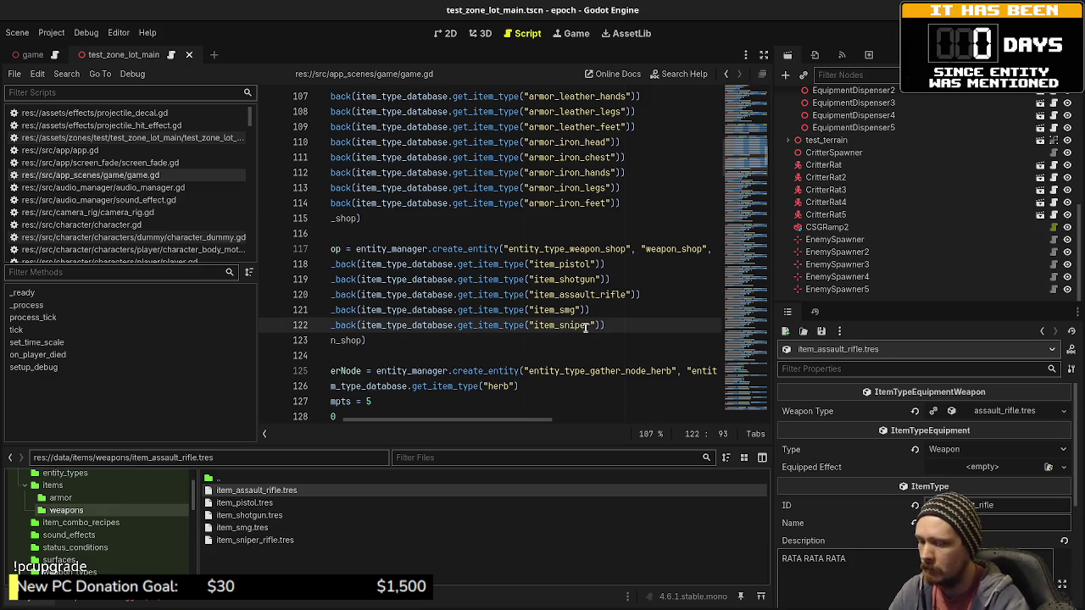
text(_rifle)
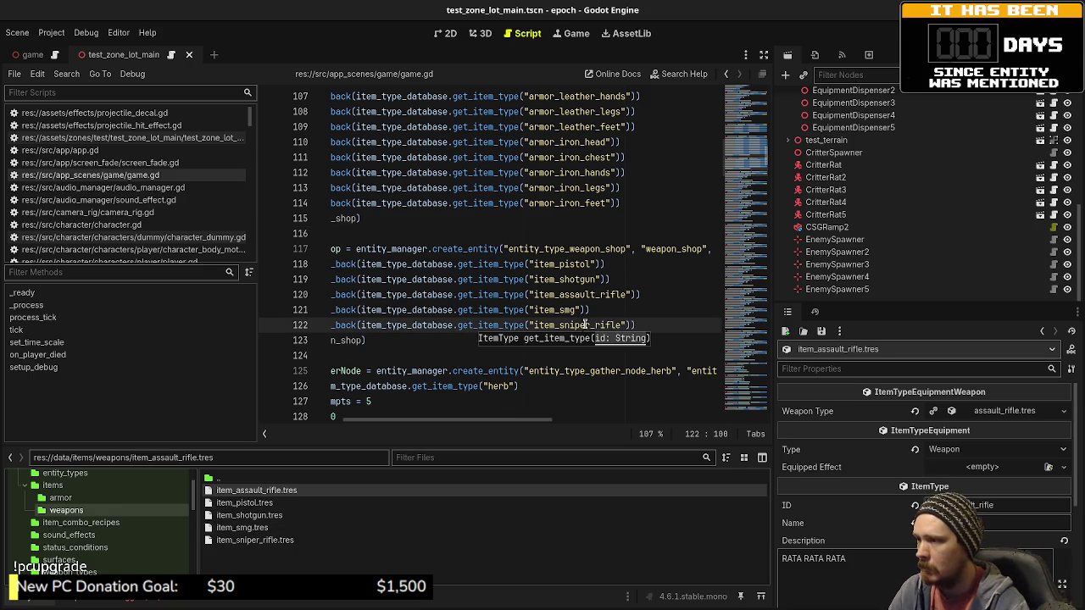
Step: Check the SMG and sniper rifle item resources, then save game.gd
click(241, 527)
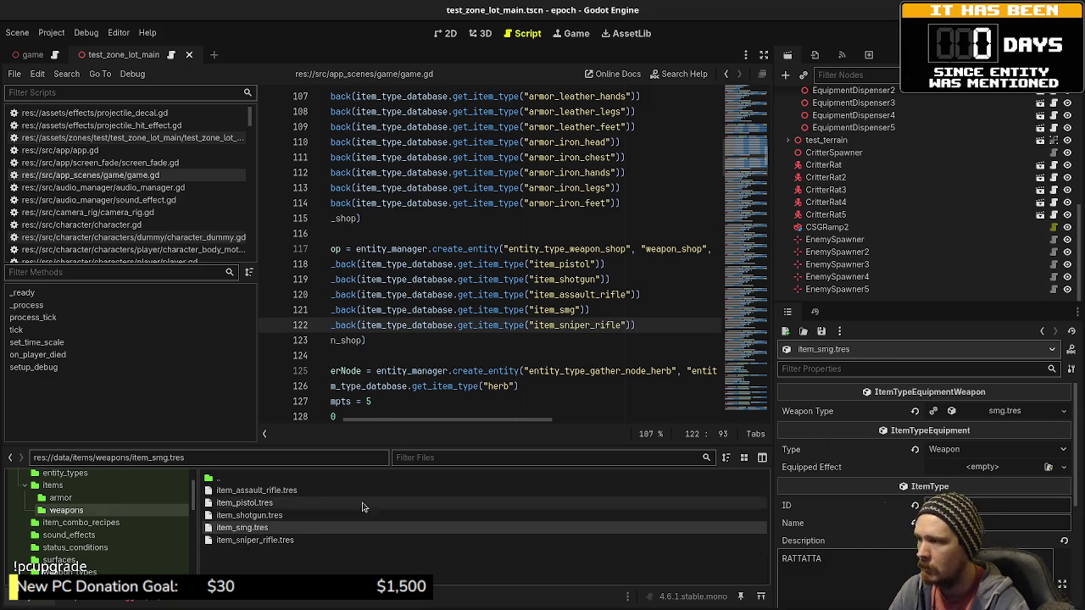
click(256, 541)
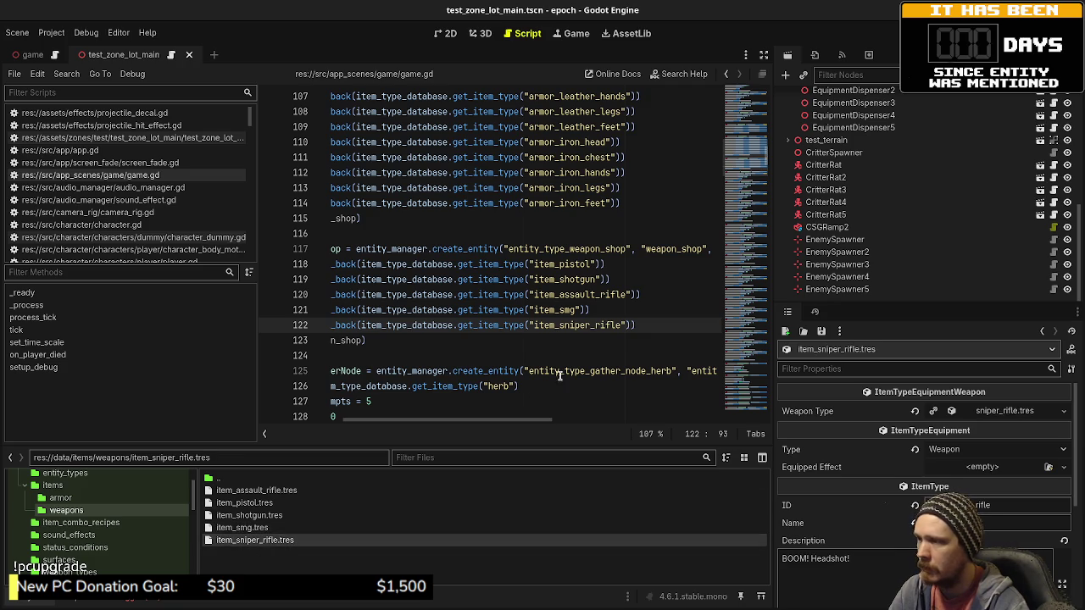
click(633, 278)
key(ctrl+s)
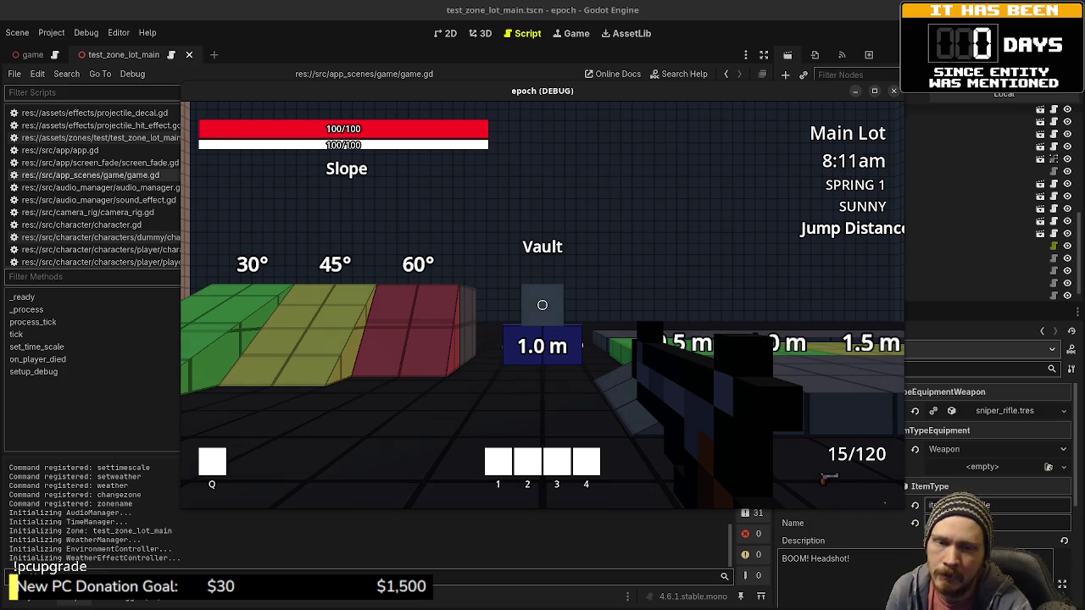
Step: At the Weapon Shop, move the pistol and other guns into Armor Storage and back
key(w)
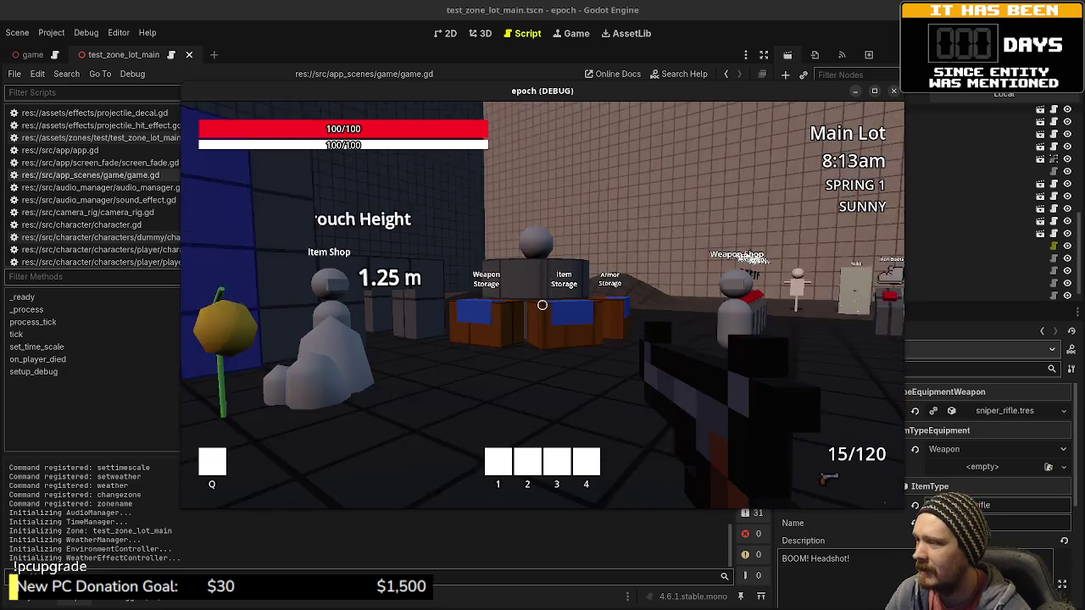
key(w)
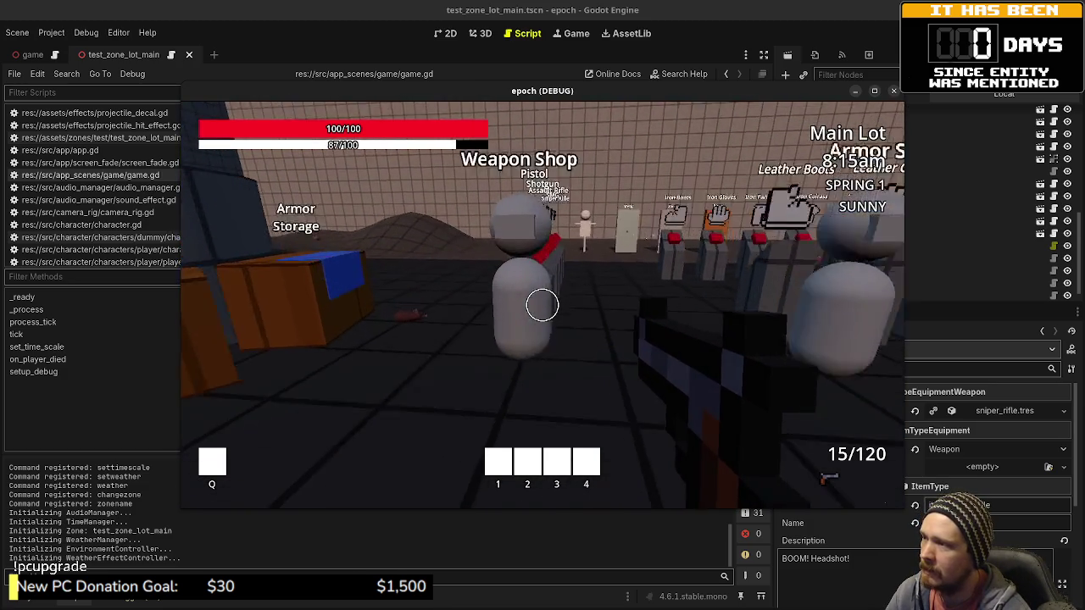
key(e)
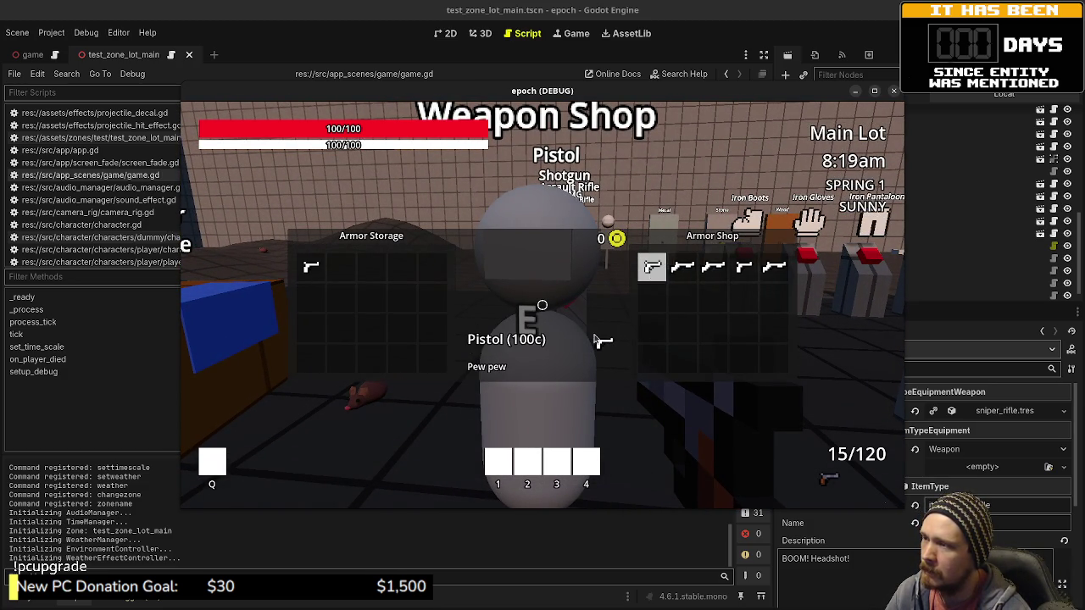
drag(652, 270, 310, 268)
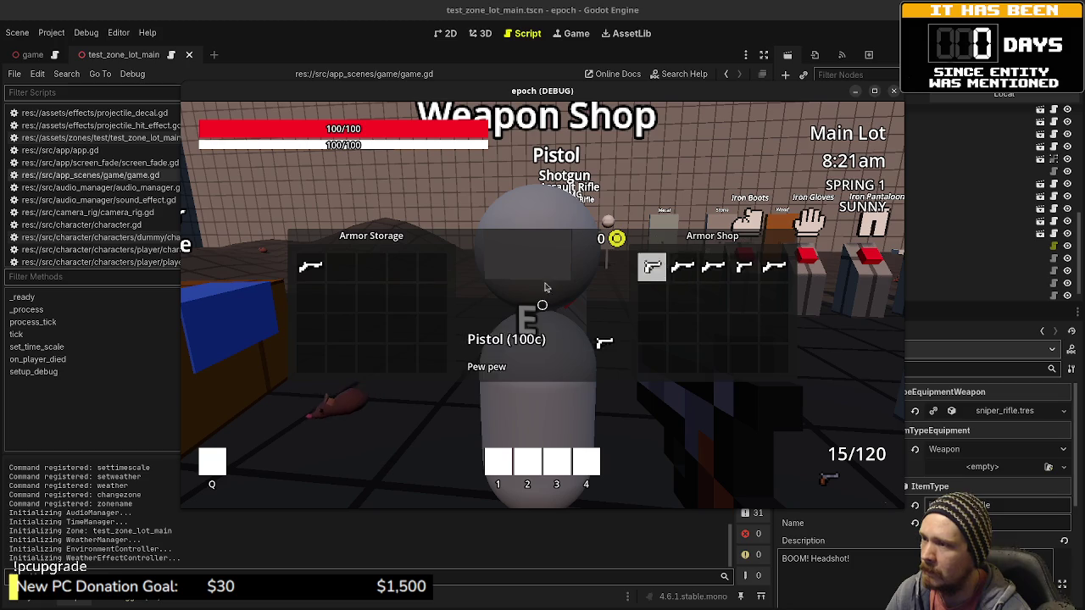
mouse_move(718, 276)
mouse_down()
mouse_move(339, 268)
mouse_move(371, 298)
mouse_up()
mouse_move(743, 269)
mouse_down()
mouse_move(359, 284)
mouse_move(373, 282)
mouse_up()
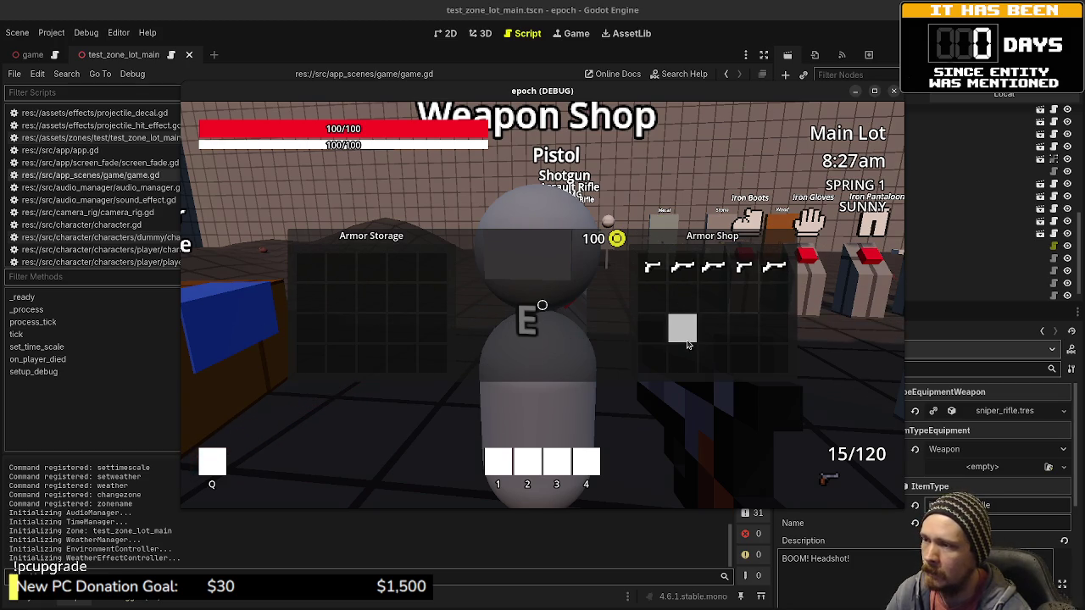
key(Escape)
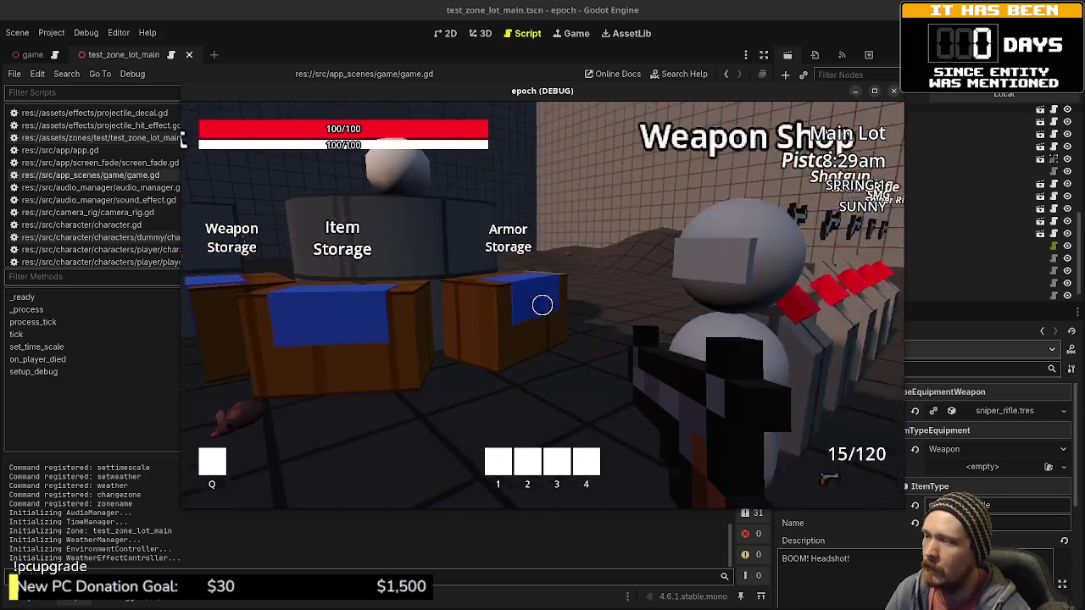
Step: Walk around the storage boxes and shops, then stop the game with F8
key(a)
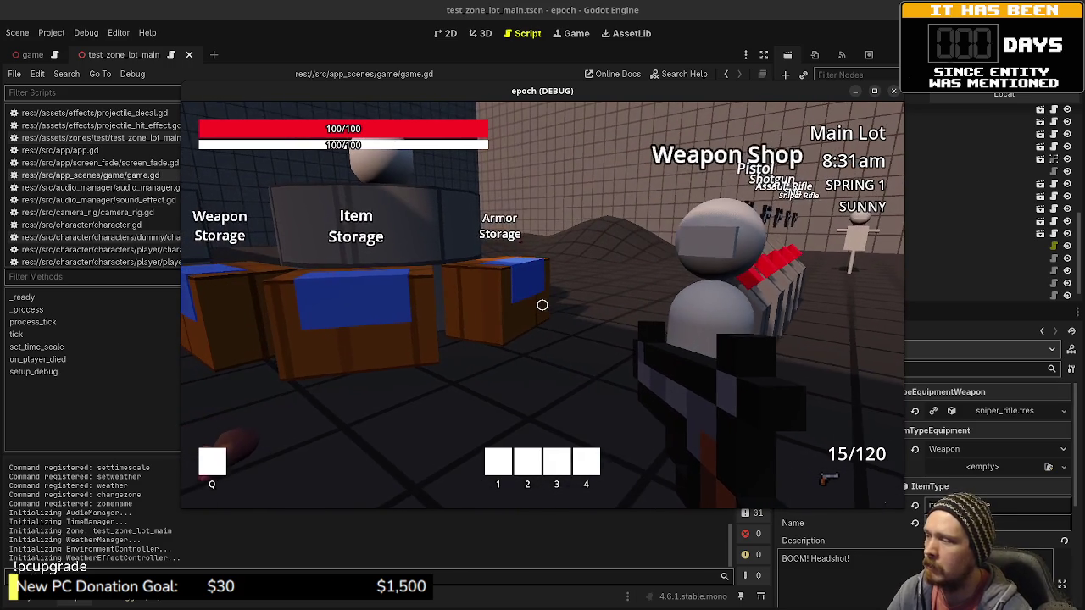
key(s)
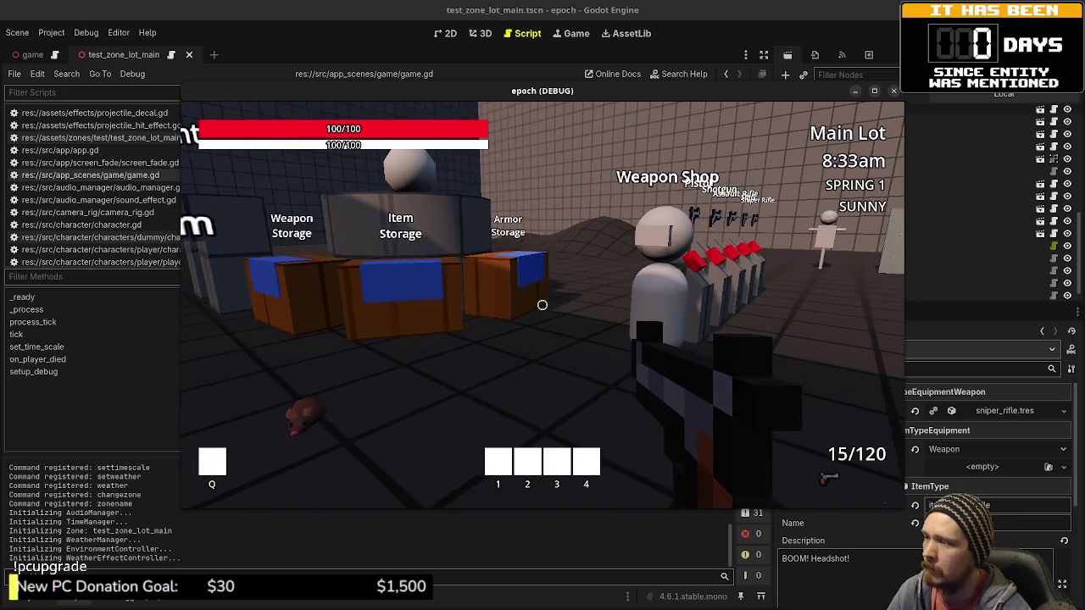
key(w)
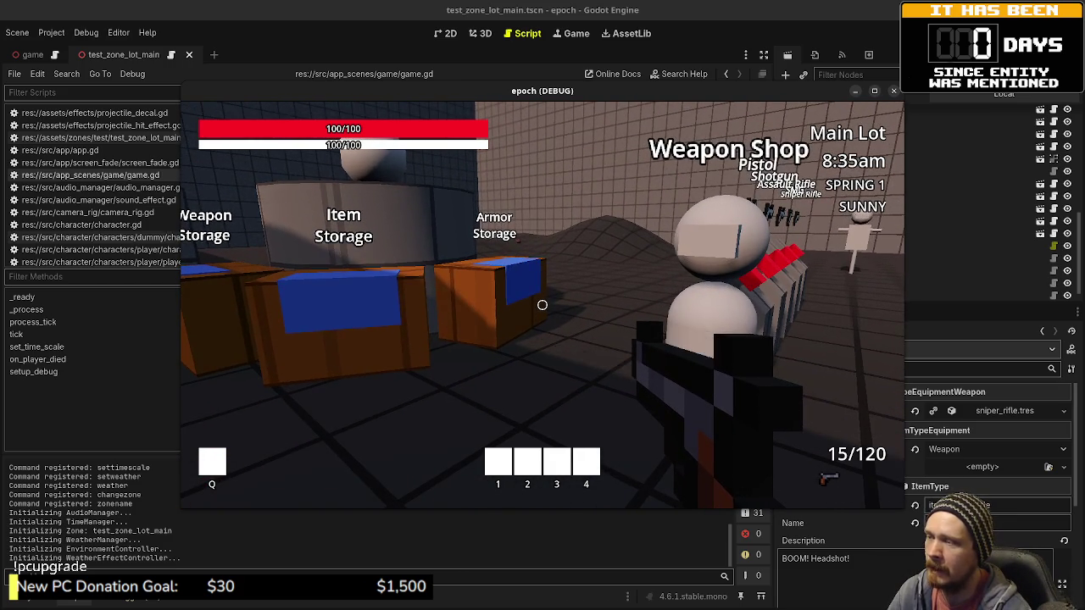
key(a)
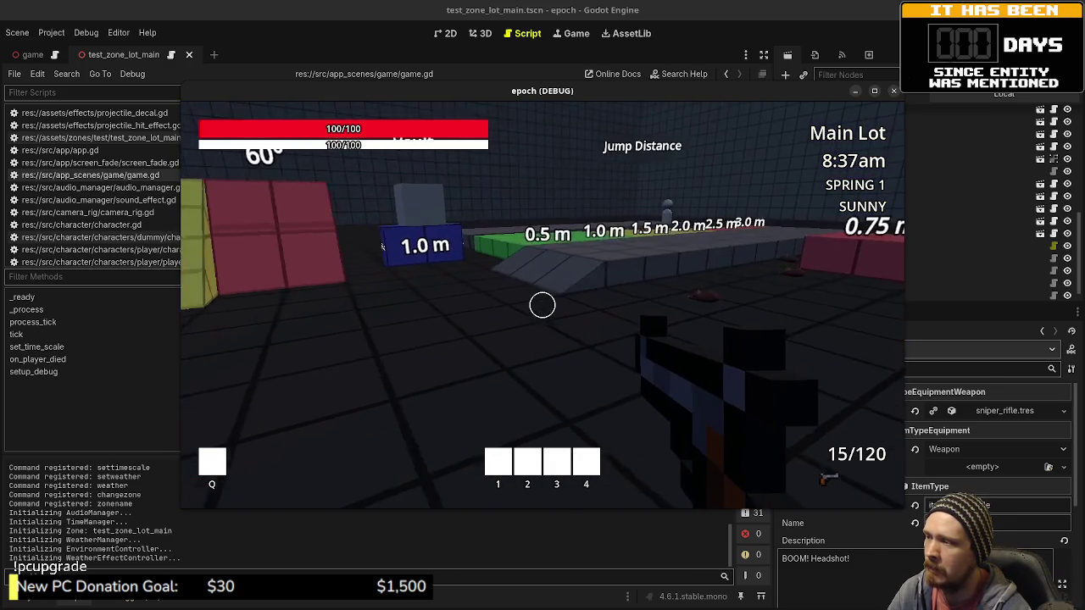
key(w)
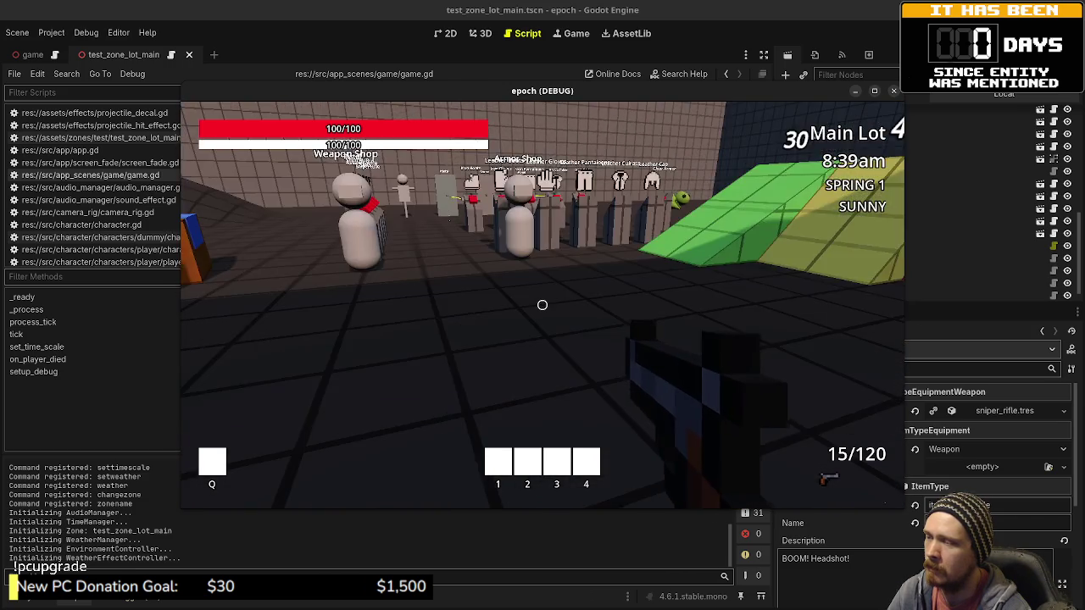
key(s)
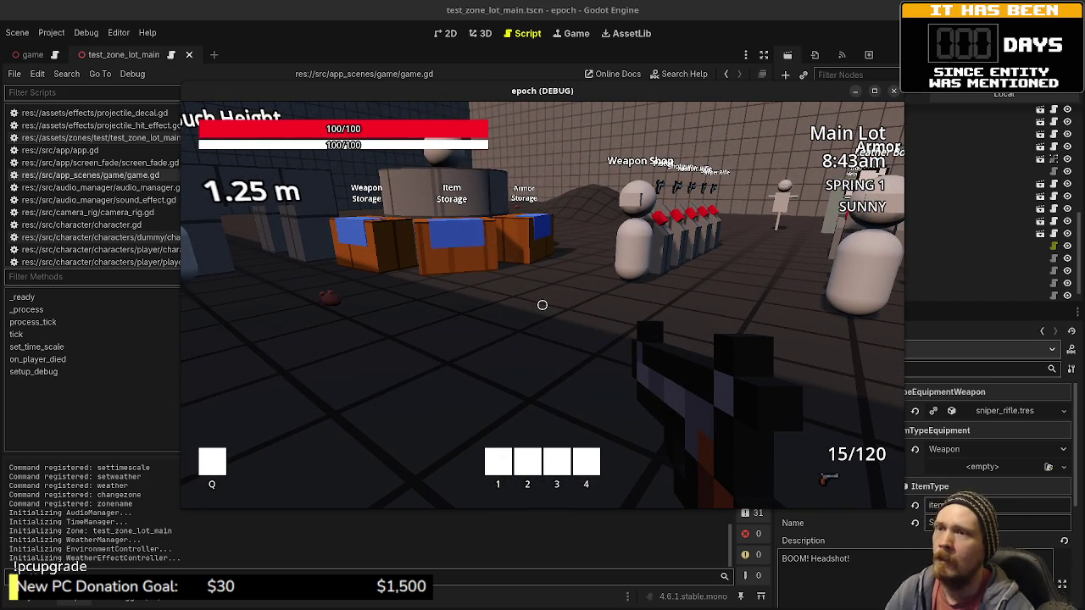
key(F8)
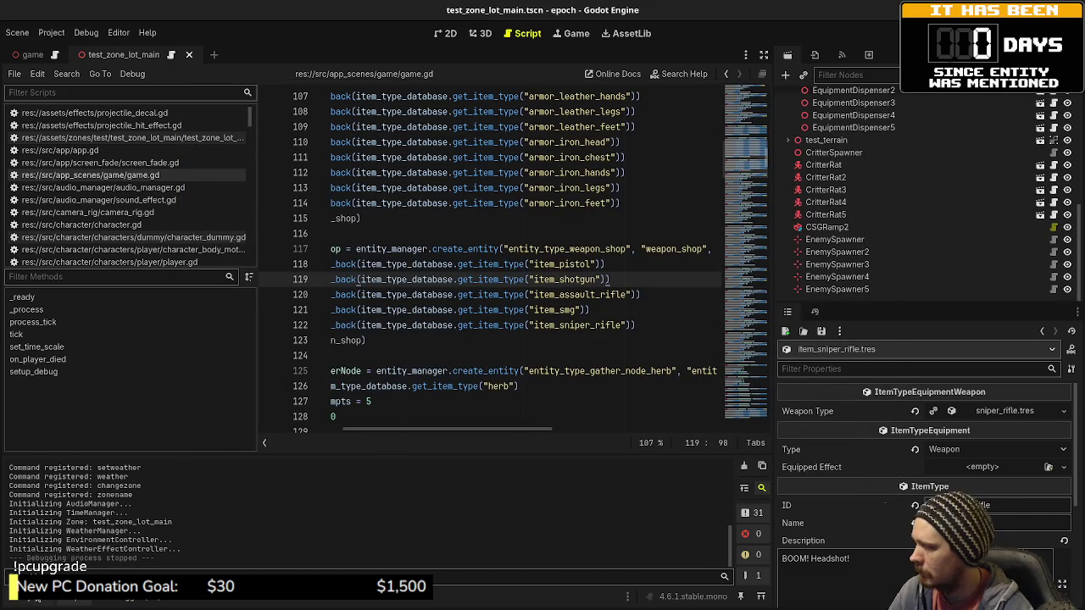
Step: Enlarge the FileSystem panel, collapse src/entity, and switch to the 3D view of test_zone_lot_main
mouse_move(246, 447)
mouse_down()
mouse_move(280, 203)
mouse_move(321, 168)
mouse_up()
click(30, 458)
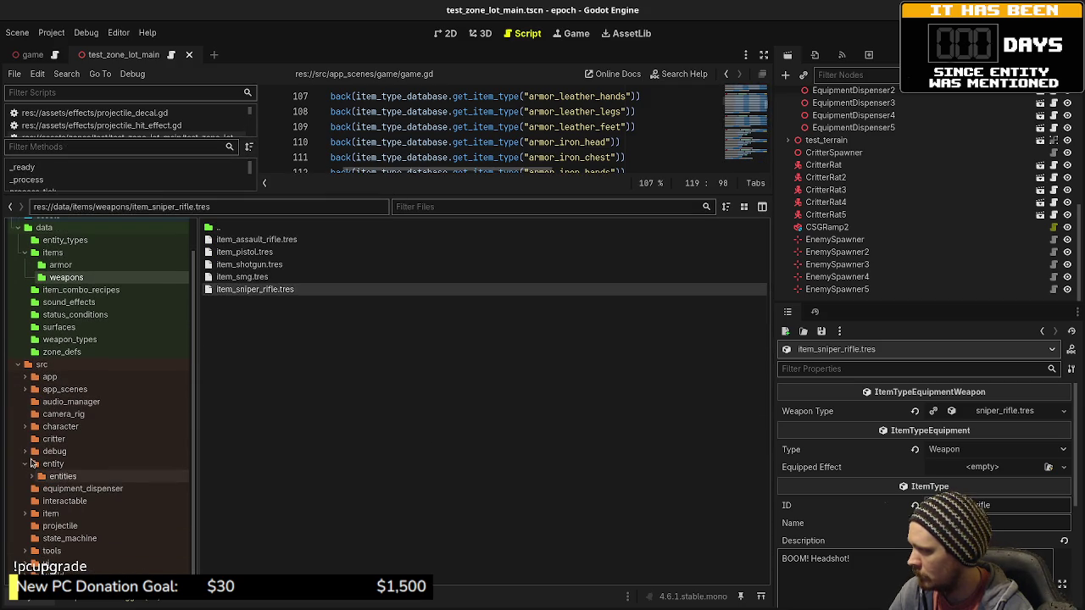
click(25, 463)
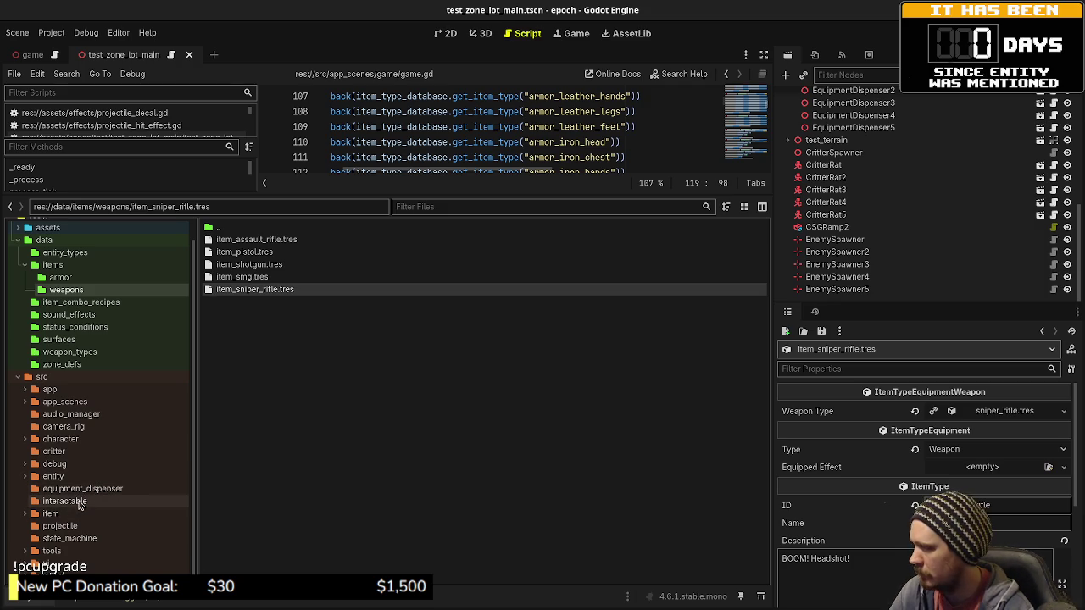
click(480, 33)
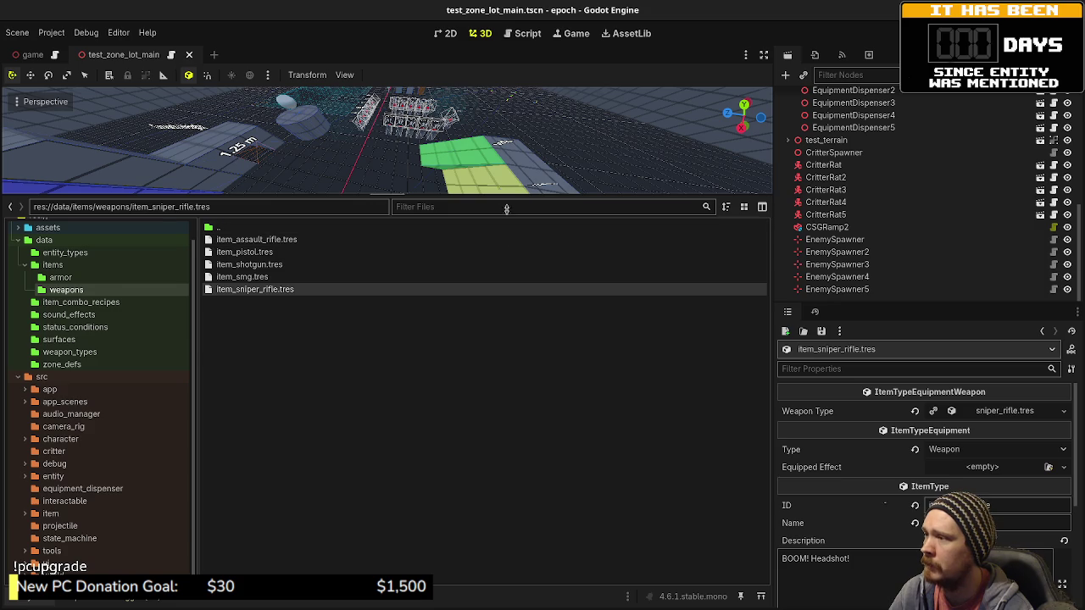
Step: Zoom and orbit past the Ladder Climb, Vault and Jump blocks to center the spawner wireframes
drag(506, 209, 506, 418)
scroll(407, 212, down, 10)
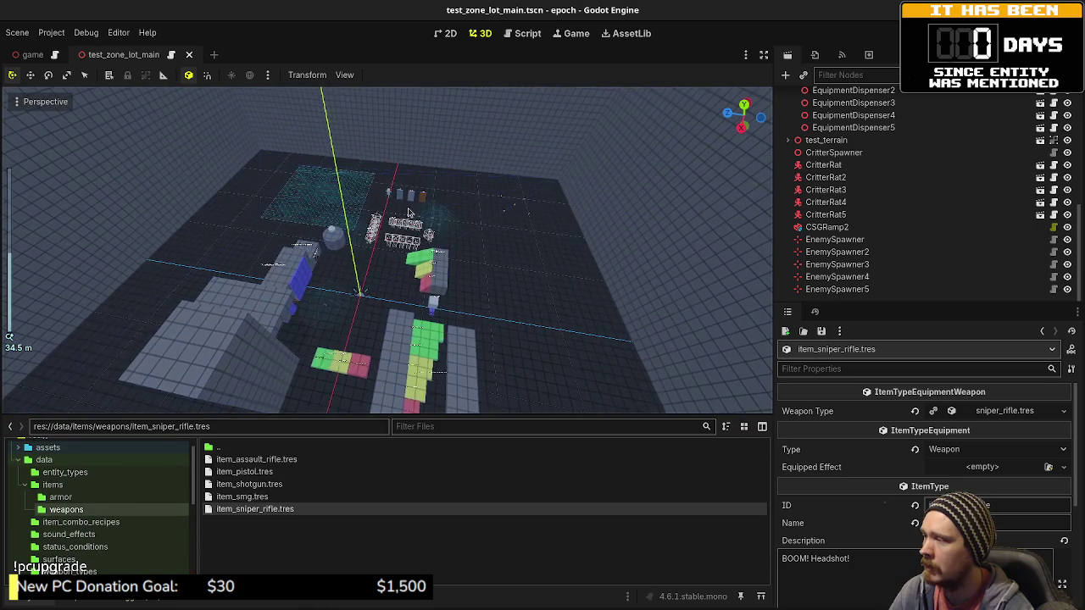
scroll(391, 327, down, 3)
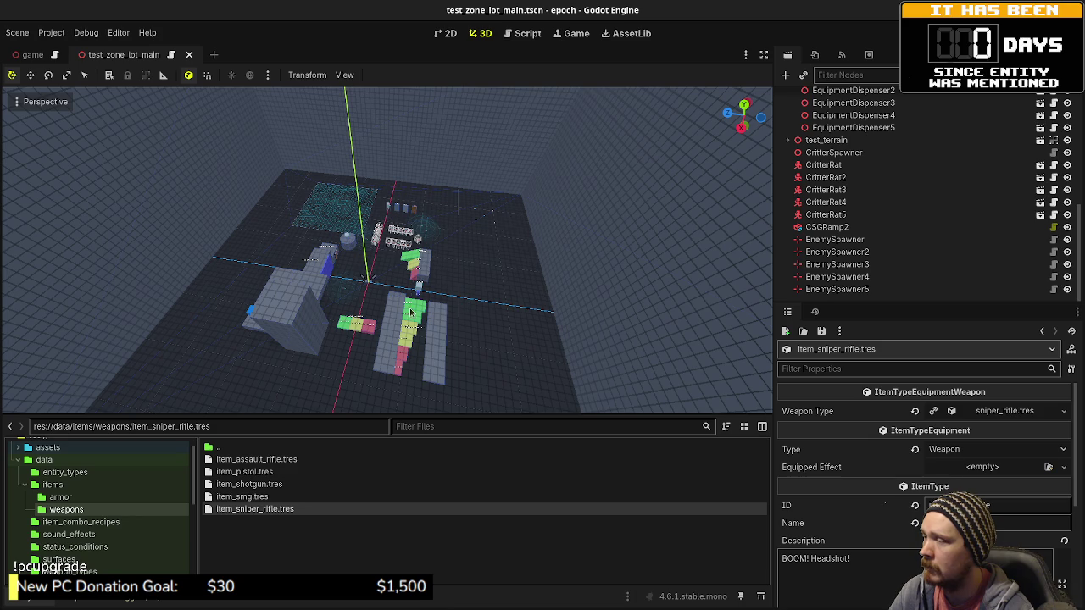
scroll(356, 301, up, 5)
scroll(356, 301, up, 2)
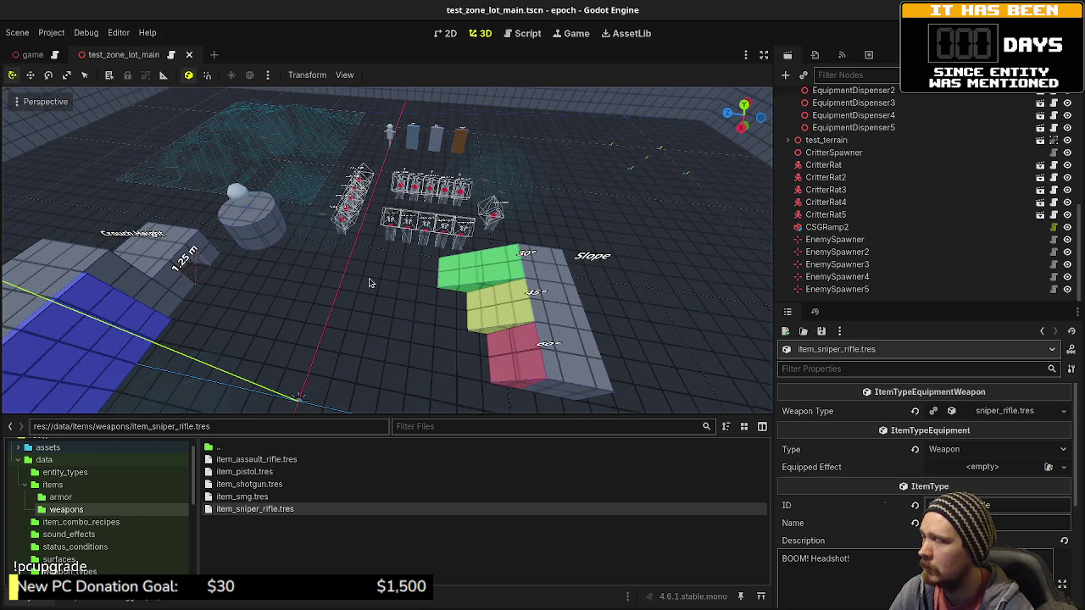
mouse_move(348, 328)
mouse_down()
mouse_move(472, 292)
mouse_move(464, 192)
mouse_up()
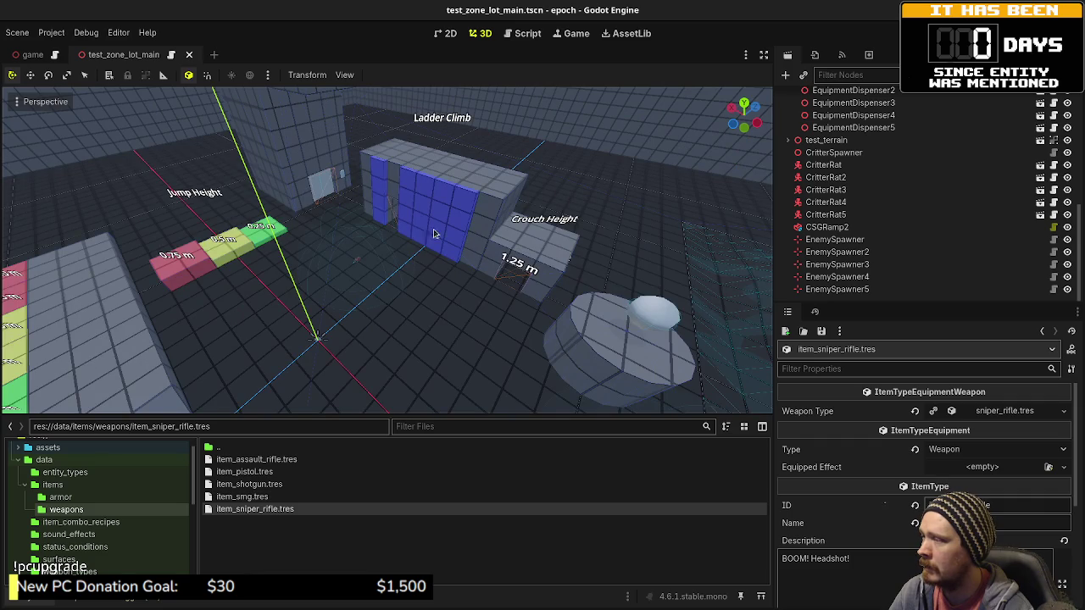
mouse_move(322, 241)
mouse_down()
mouse_move(270, 298)
mouse_move(387, 283)
mouse_move(399, 241)
mouse_up()
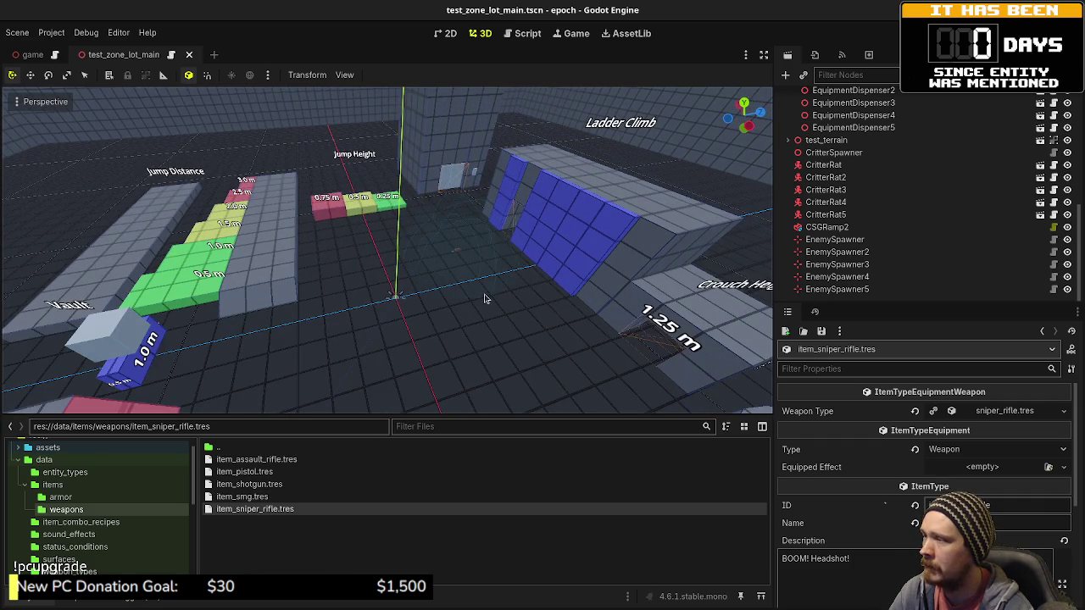
mouse_move(487, 297)
mouse_down()
mouse_move(426, 285)
mouse_move(481, 254)
mouse_up()
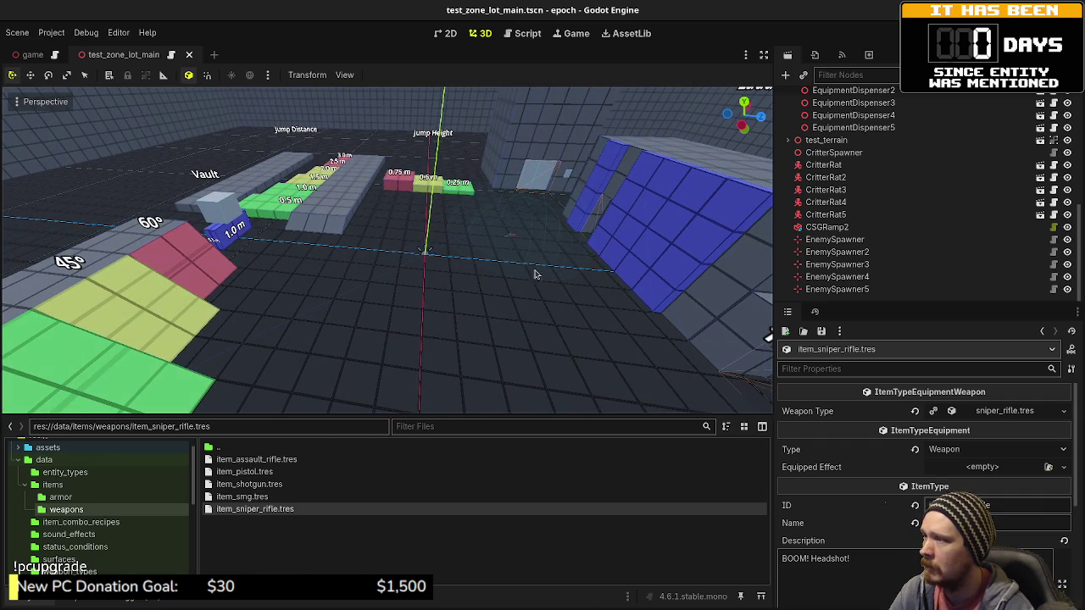
mouse_move(413, 231)
mouse_down()
mouse_move(449, 269)
mouse_move(453, 305)
mouse_up()
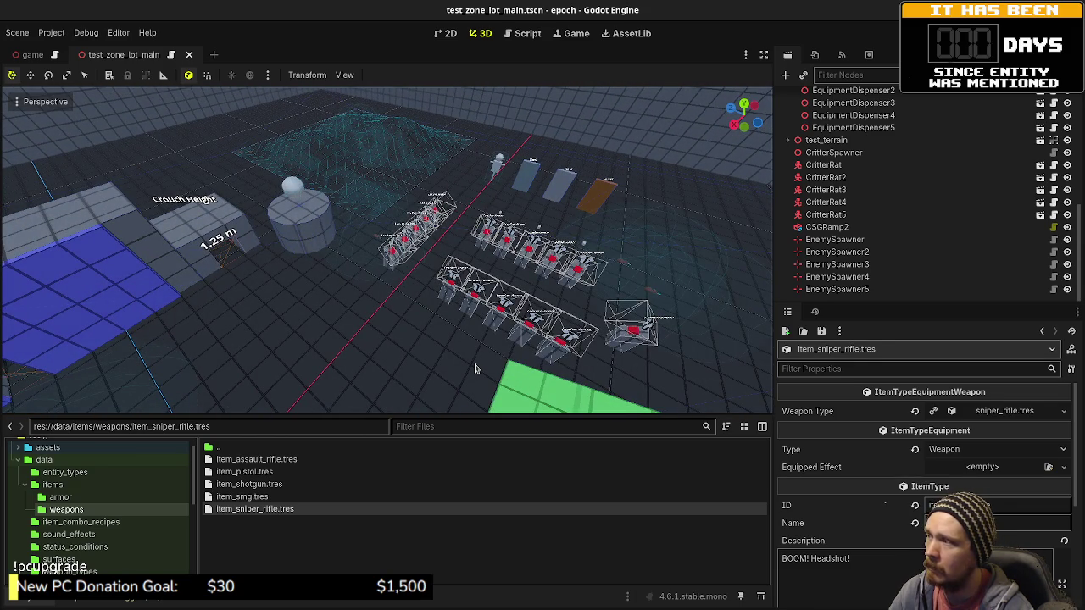
mouse_move(466, 331)
mouse_down()
mouse_move(505, 293)
mouse_move(445, 279)
mouse_up()
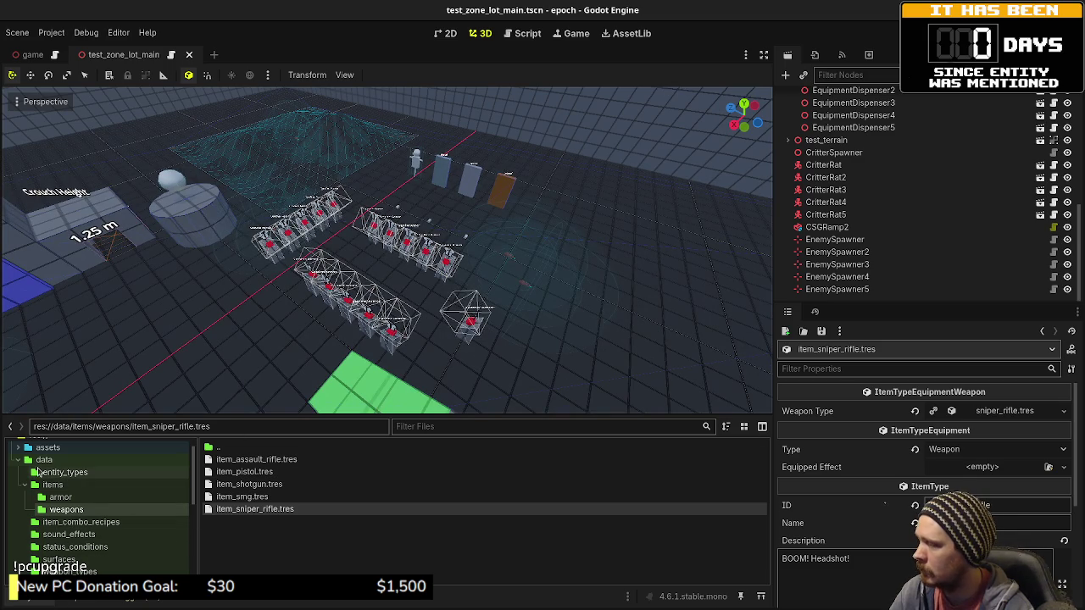
Step: Collapse the items and data folders, open src/item, and give the file list more room
scroll(27, 509, up, 1)
click(27, 509)
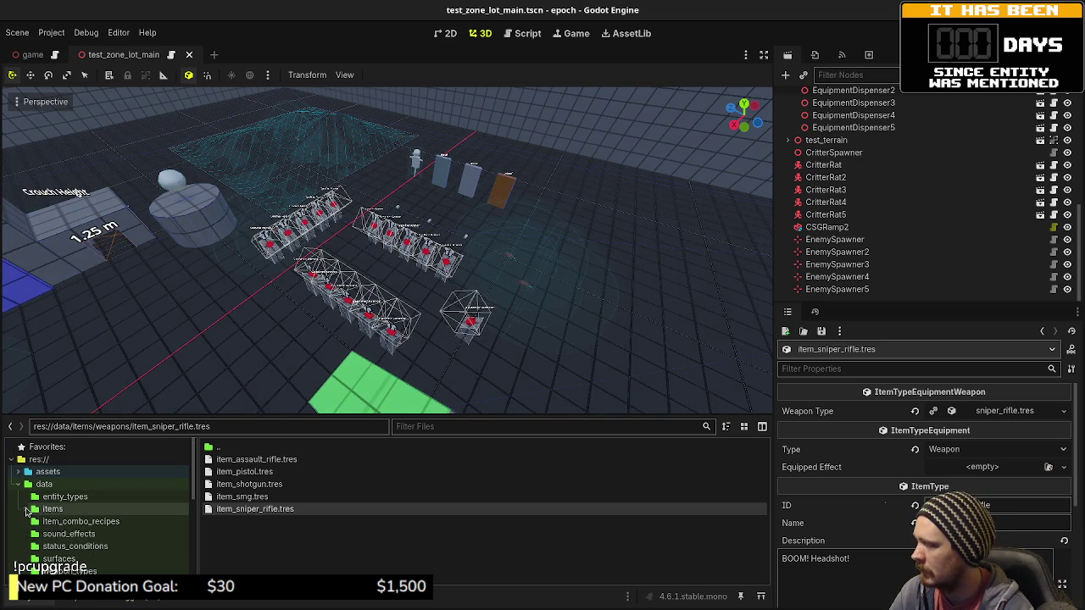
scroll(26, 496, down, 2)
scroll(23, 485, up, 1)
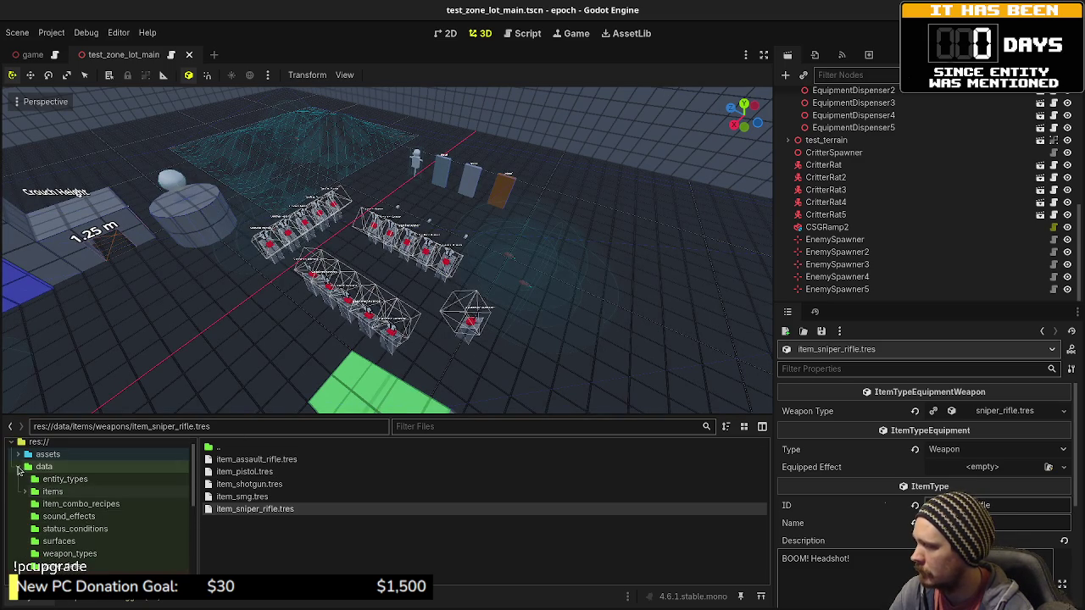
click(18, 466)
scroll(76, 525, down, 3)
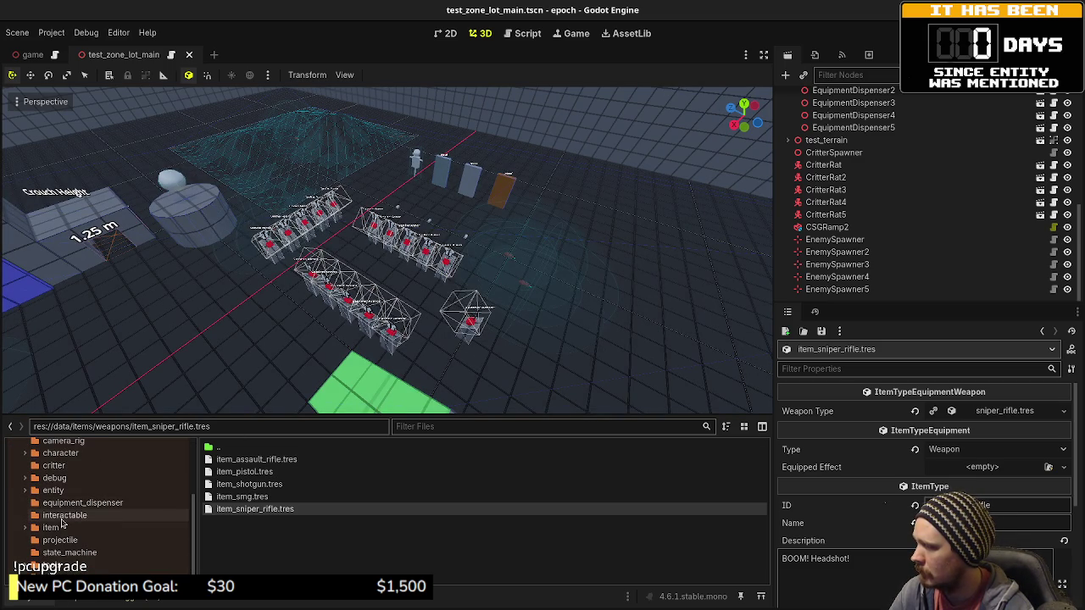
scroll(60, 521, down, 1)
click(50, 514)
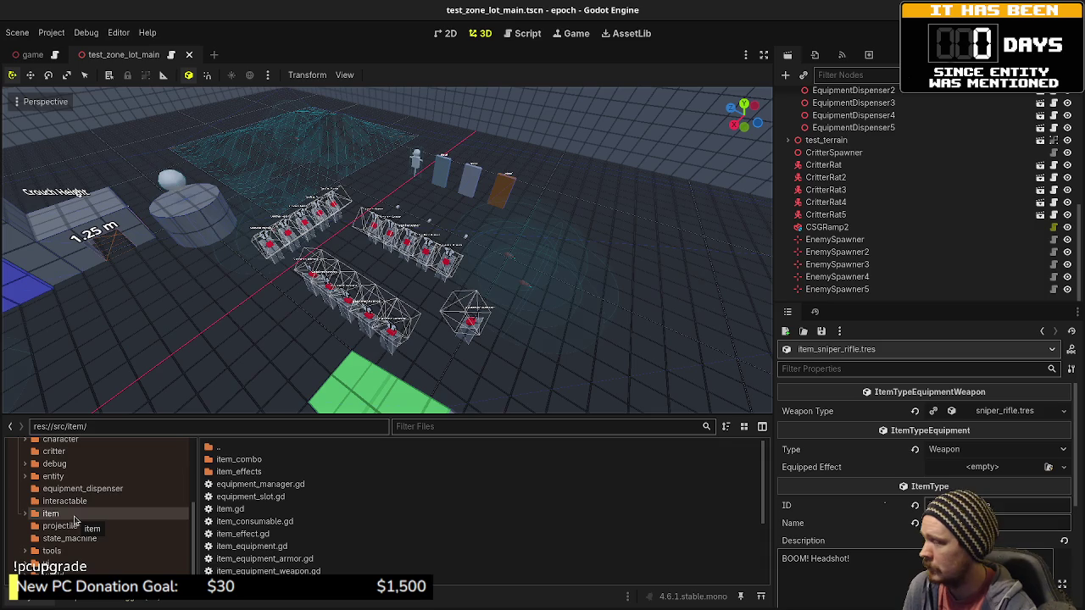
scroll(89, 523, up, 4)
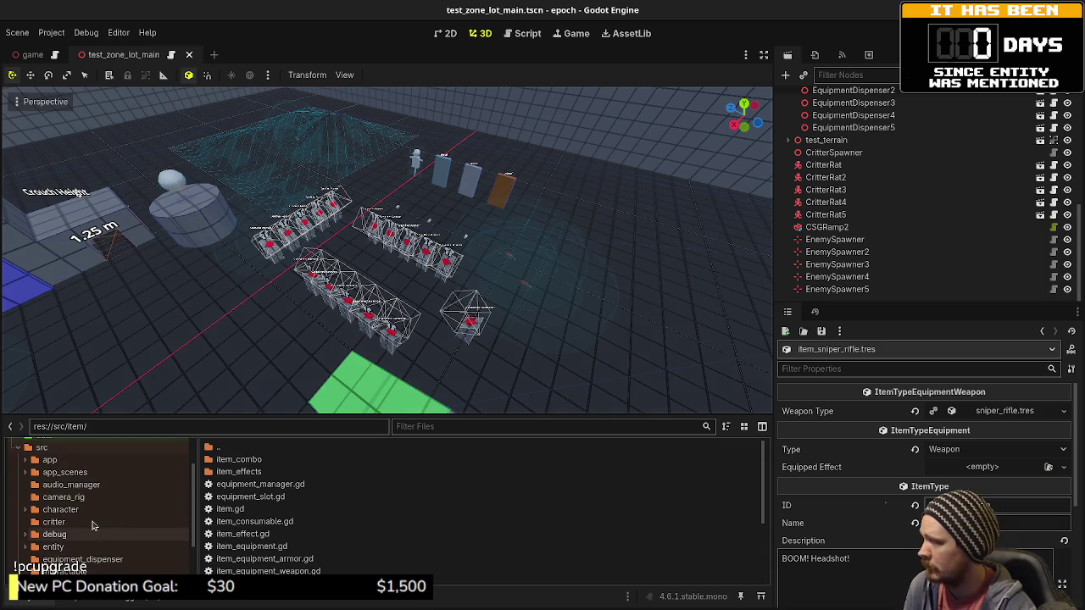
scroll(91, 525, down, 4)
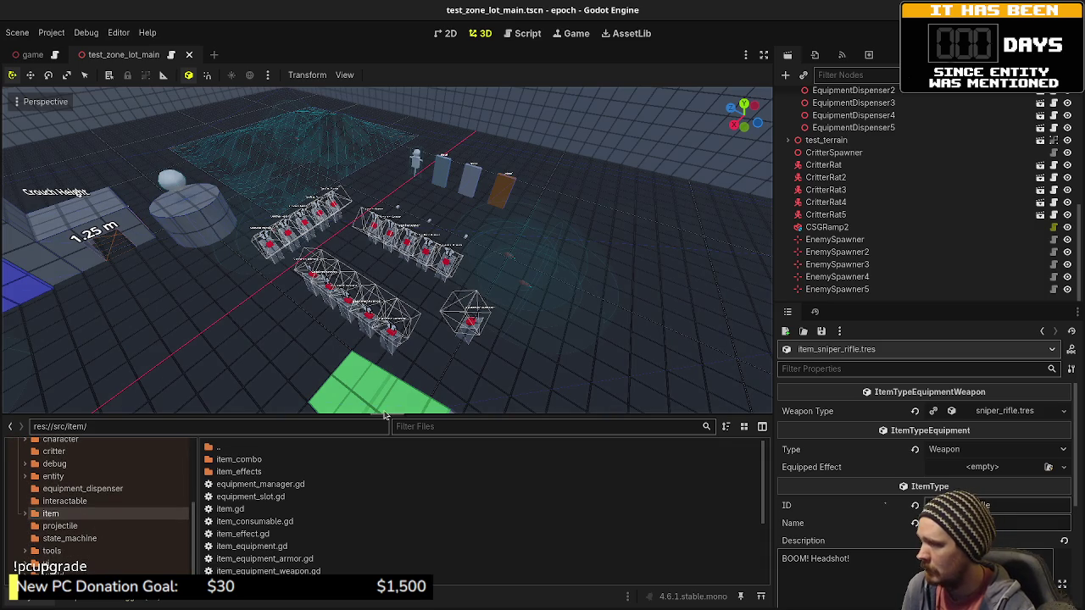
mouse_move(386, 415)
mouse_down()
mouse_move(382, 126)
mouse_move(364, 116)
mouse_move(411, 236)
mouse_up()
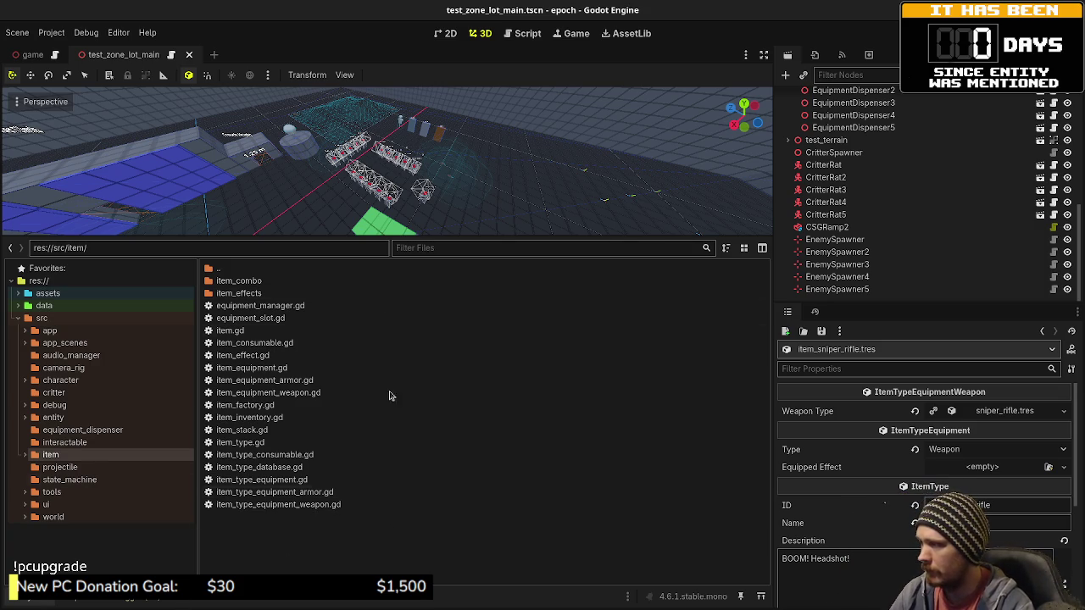
Step: Create a new consumable folder inside src/item
right_click(285, 523)
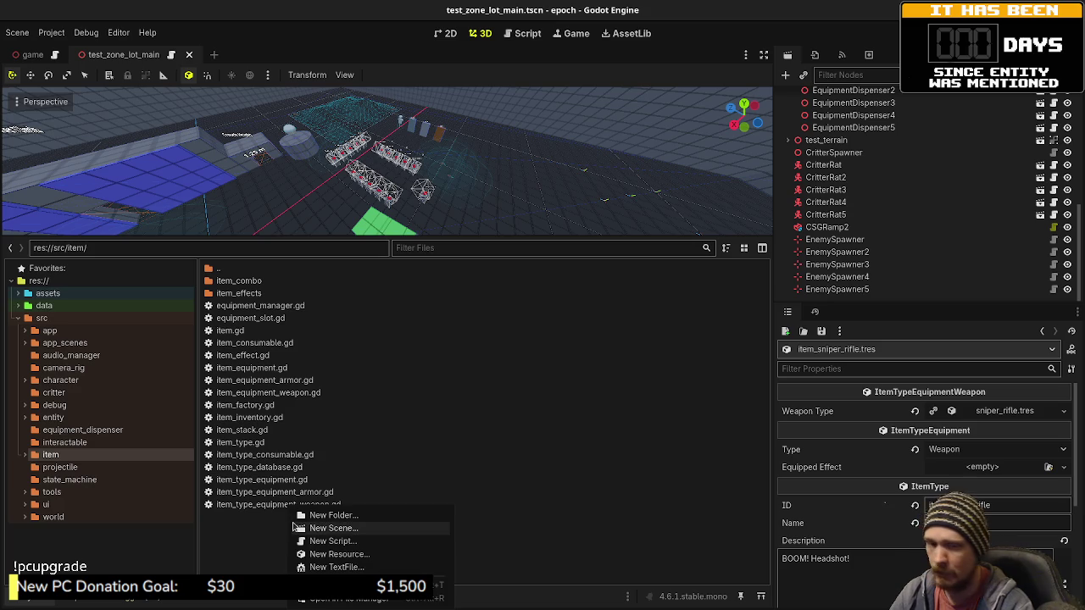
click(262, 534)
right_click(270, 535)
click(249, 537)
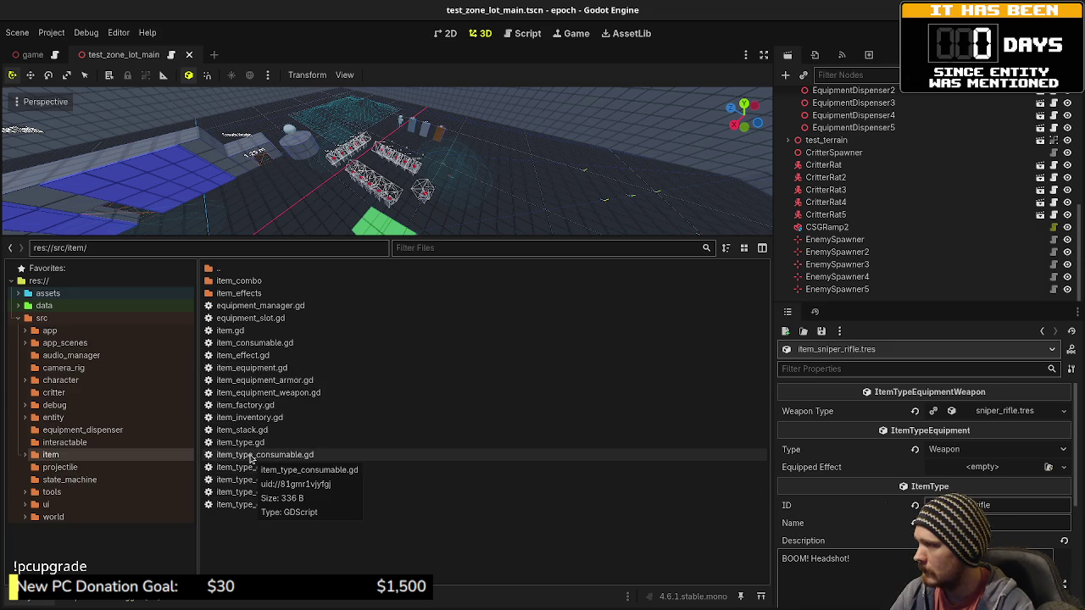
right_click(247, 547)
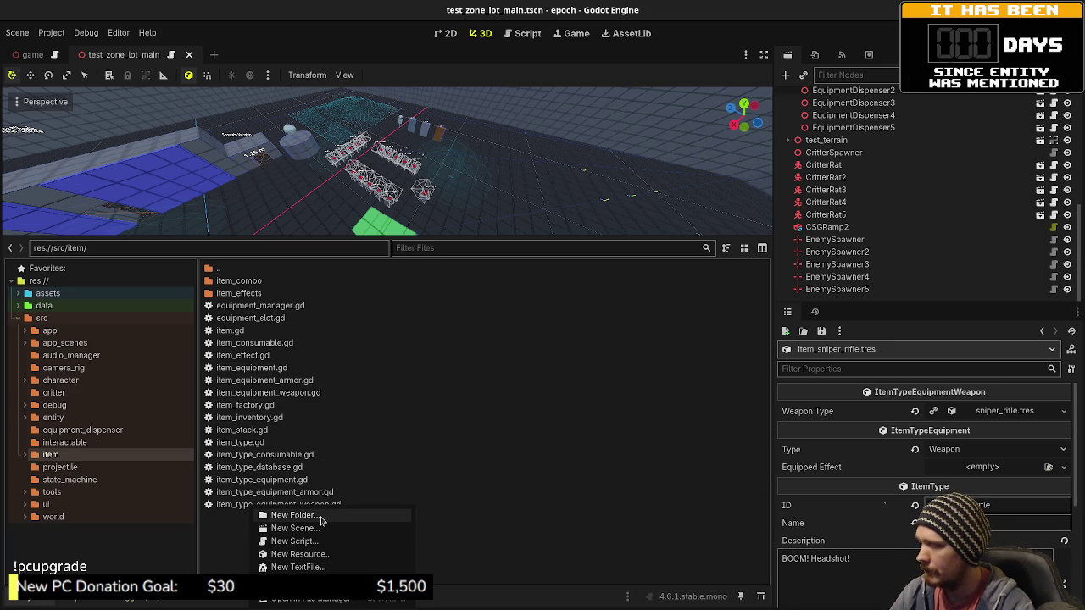
click(321, 517)
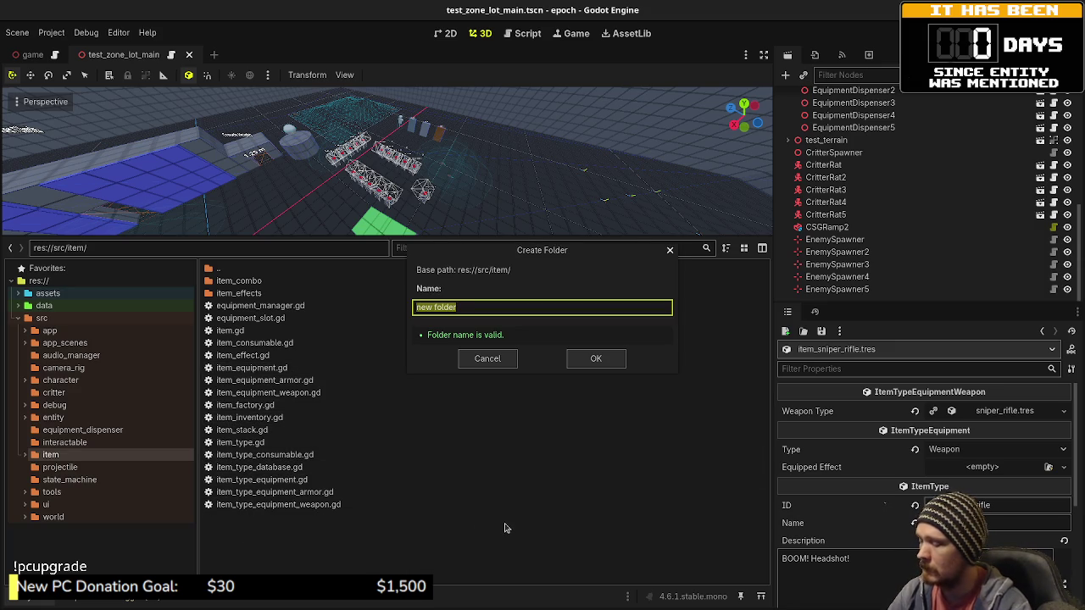
text(consumable)
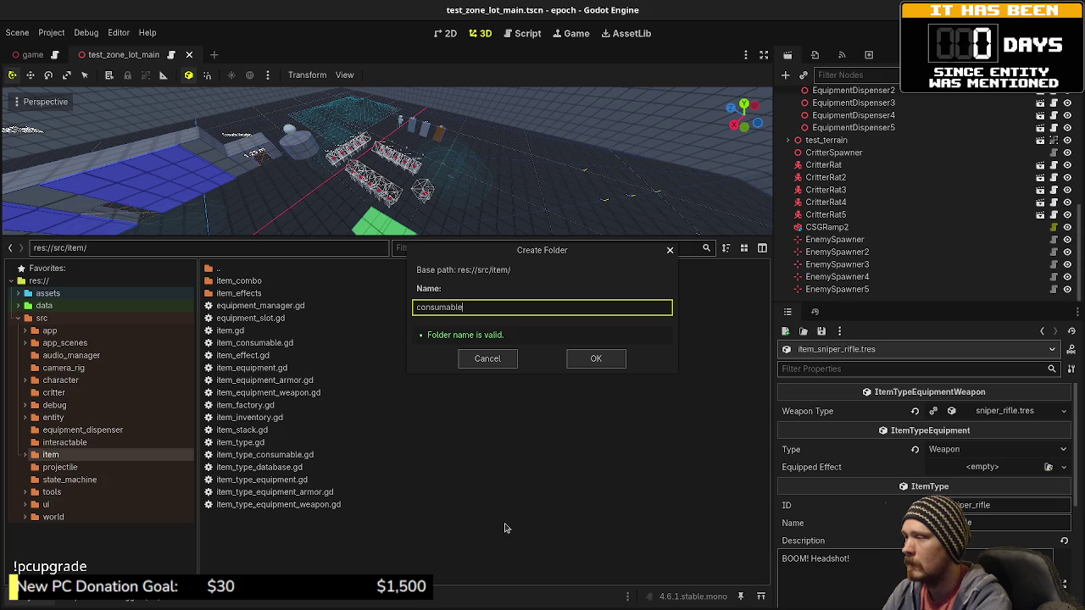
key(Return)
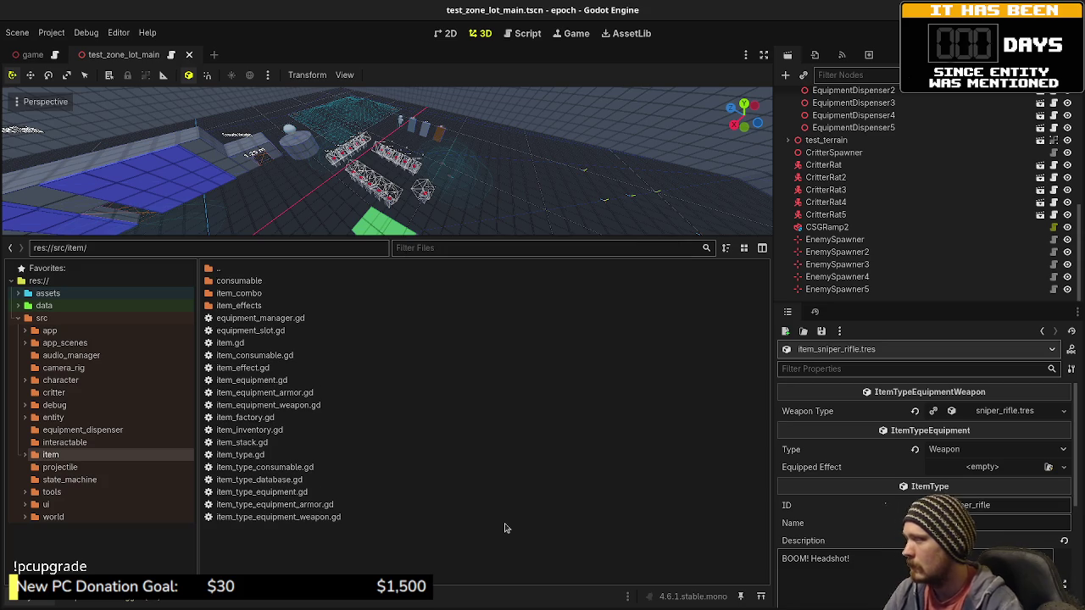
Step: Move item_consumable.gd and item_type_consumable.gd into the consumable folder
click(246, 357)
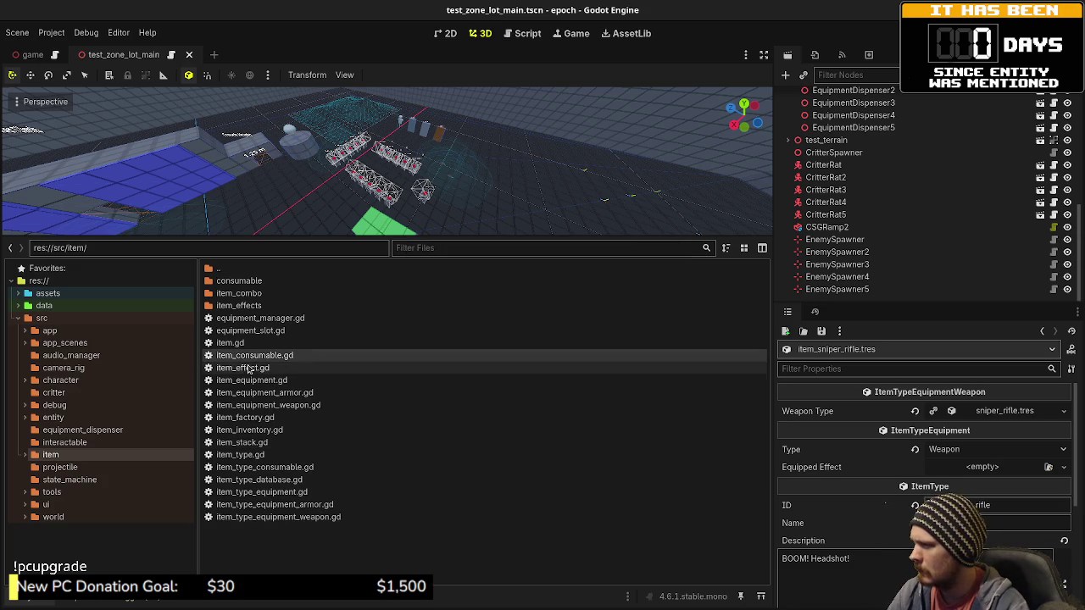
ctrl+click(254, 469)
click(253, 470)
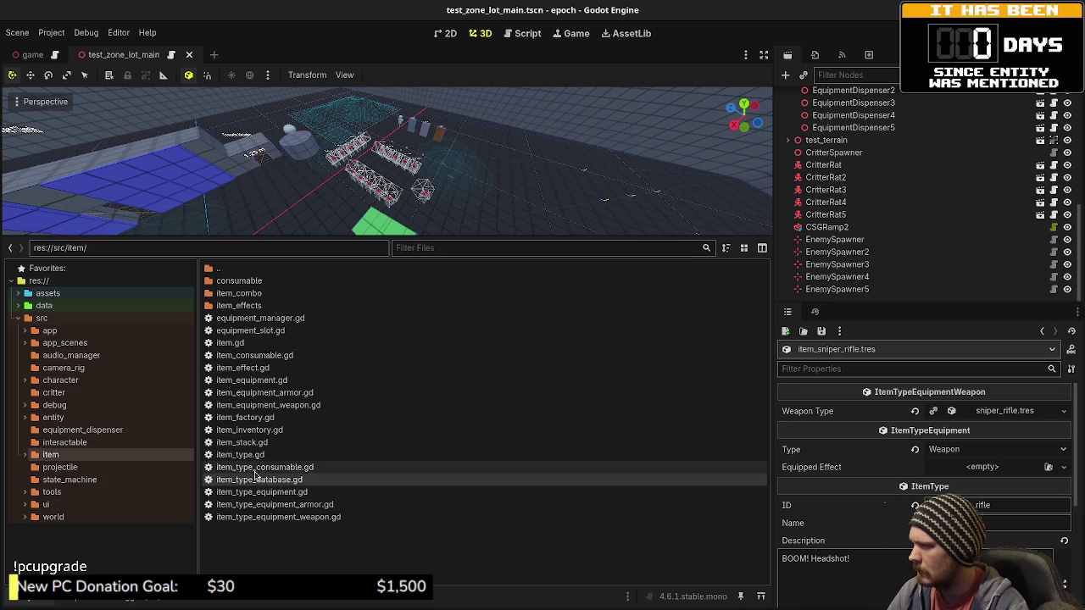
ctrl+click(241, 357)
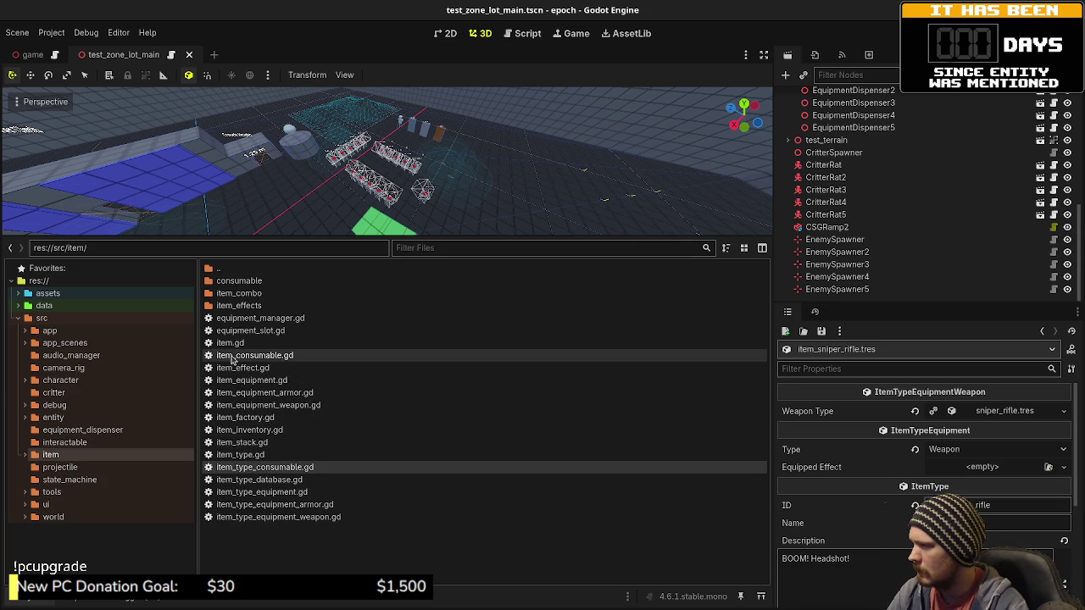
drag(252, 355, 257, 285)
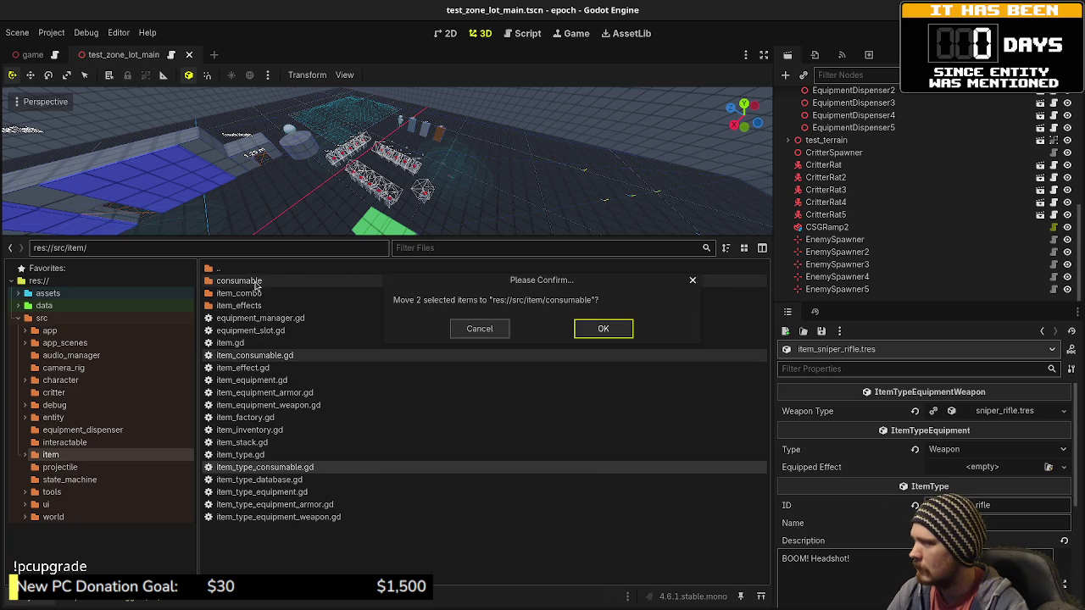
click(603, 329)
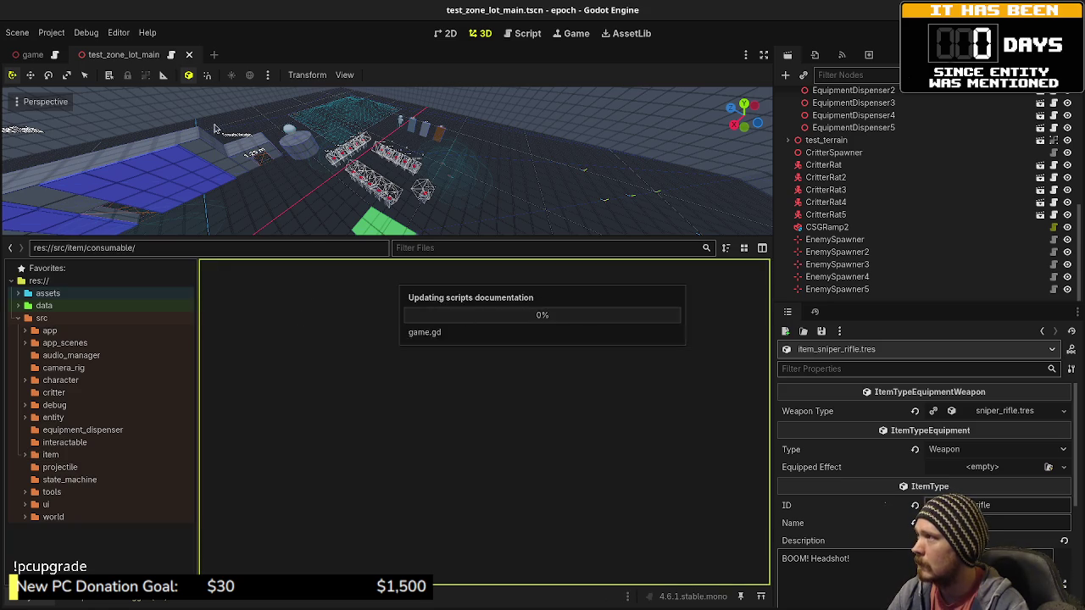
Step: Close the test_zone_lot_main and game scenes and create an equipment folder in src/item
click(189, 54)
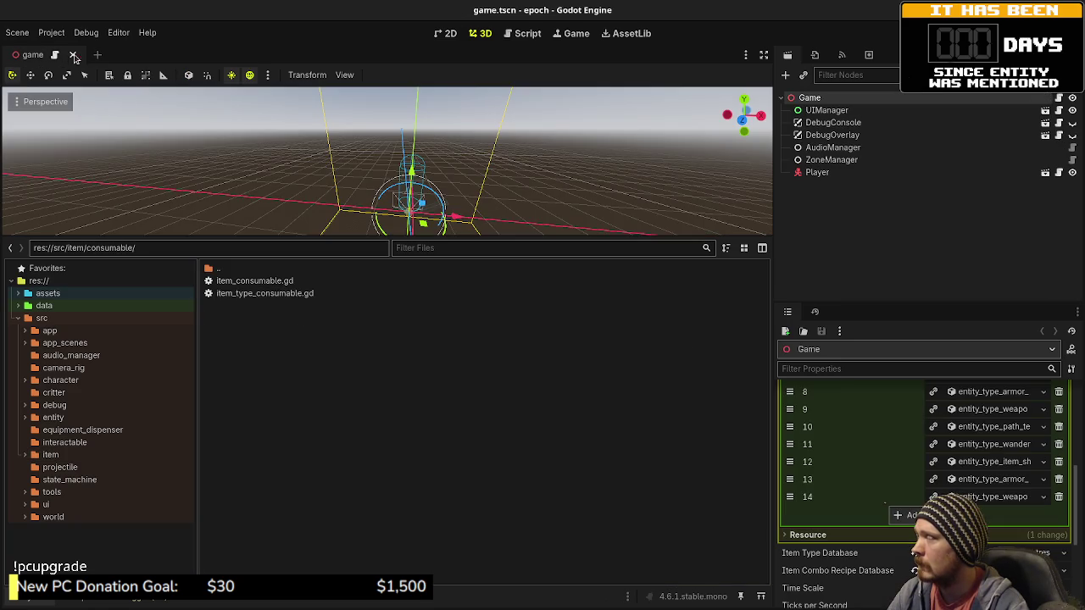
click(76, 54)
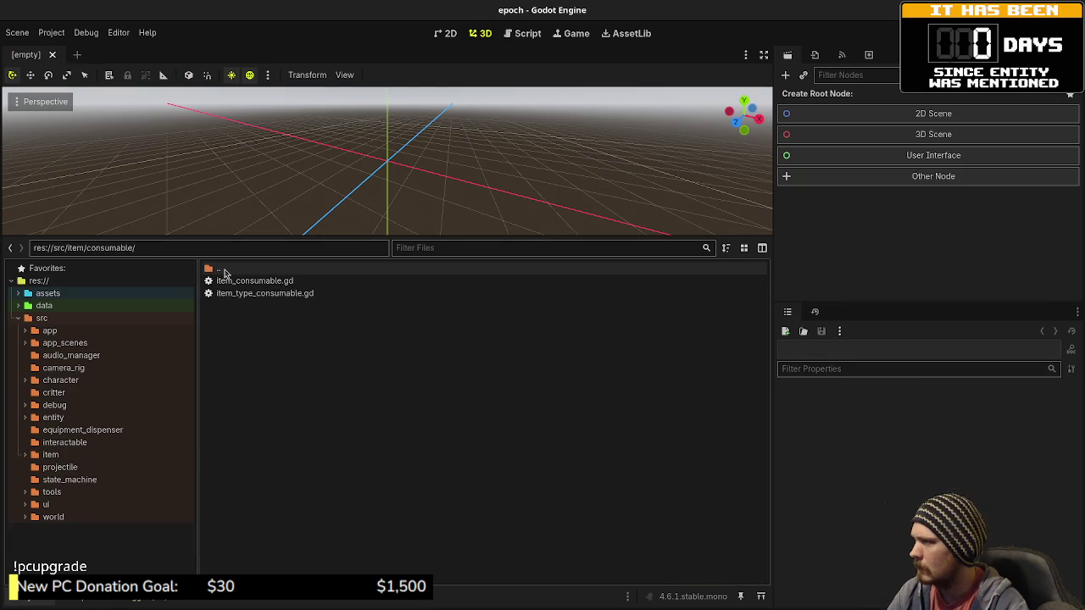
double_click(223, 269)
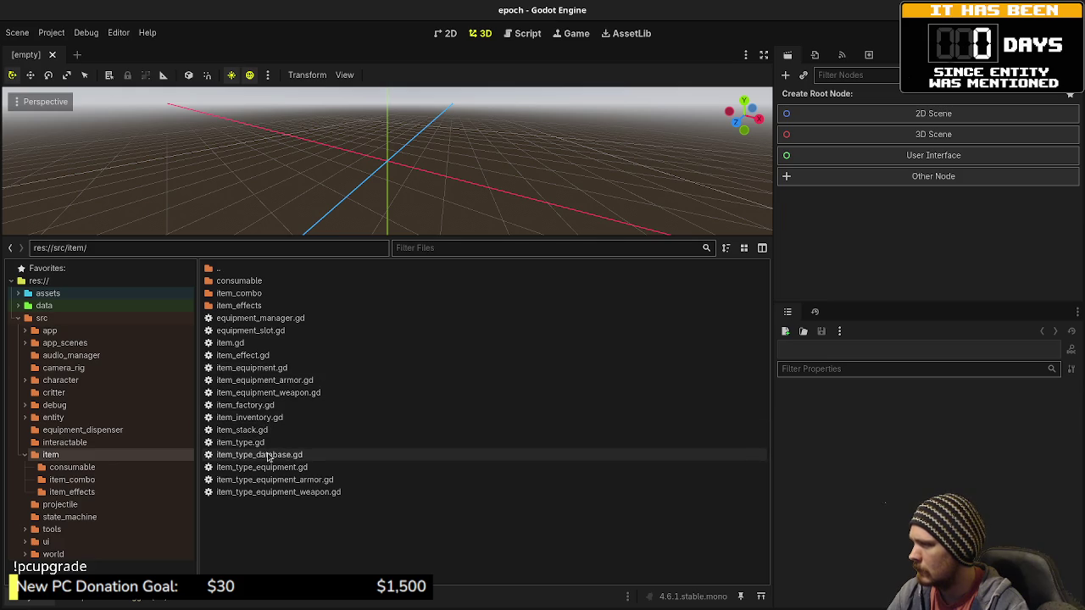
right_click(279, 508)
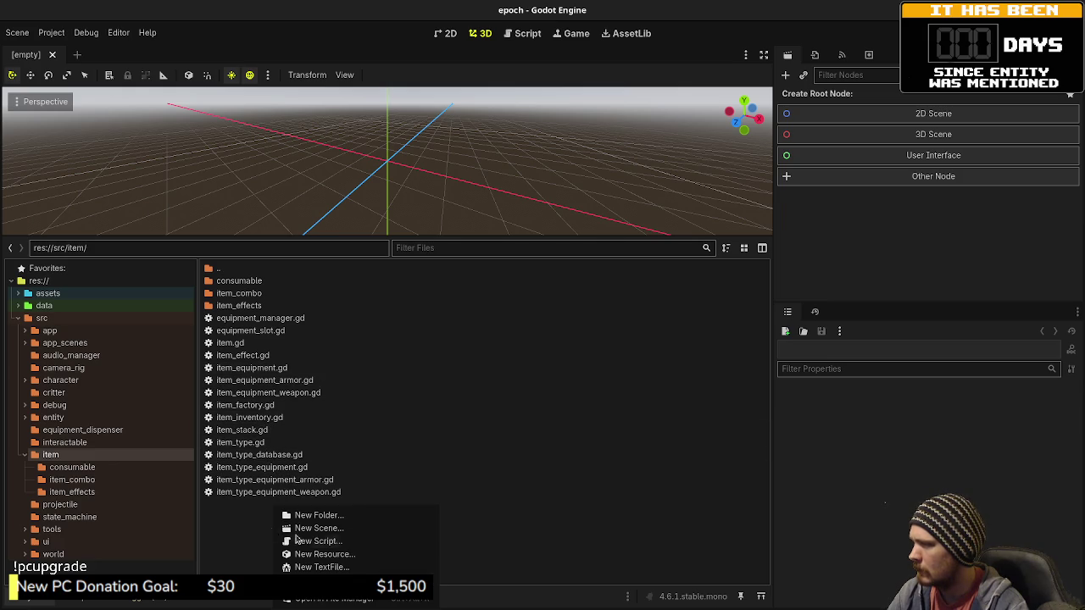
click(334, 519)
text(equipment)
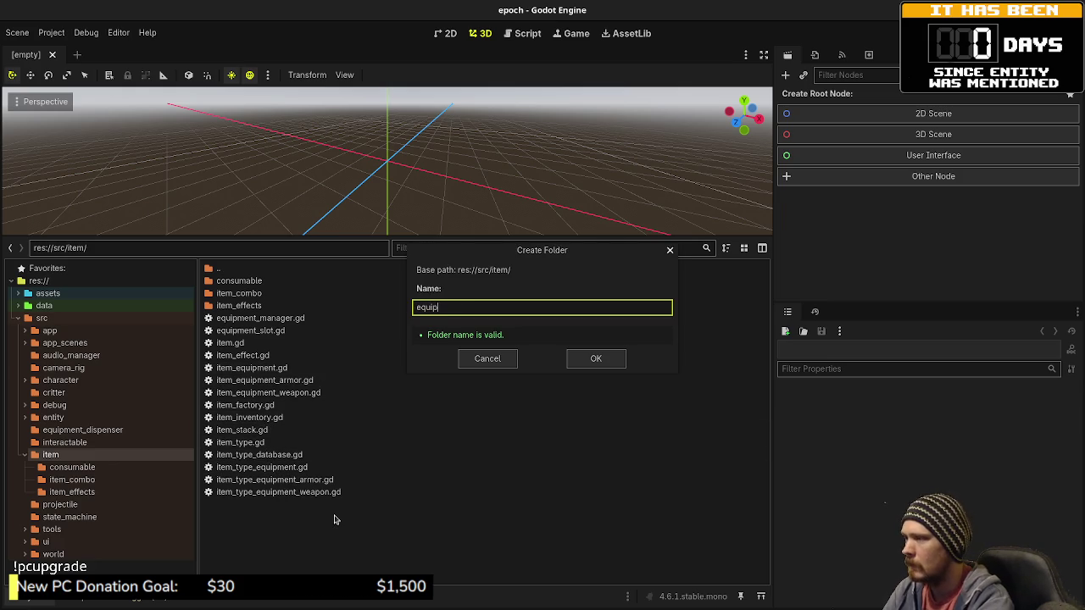
key(Return)
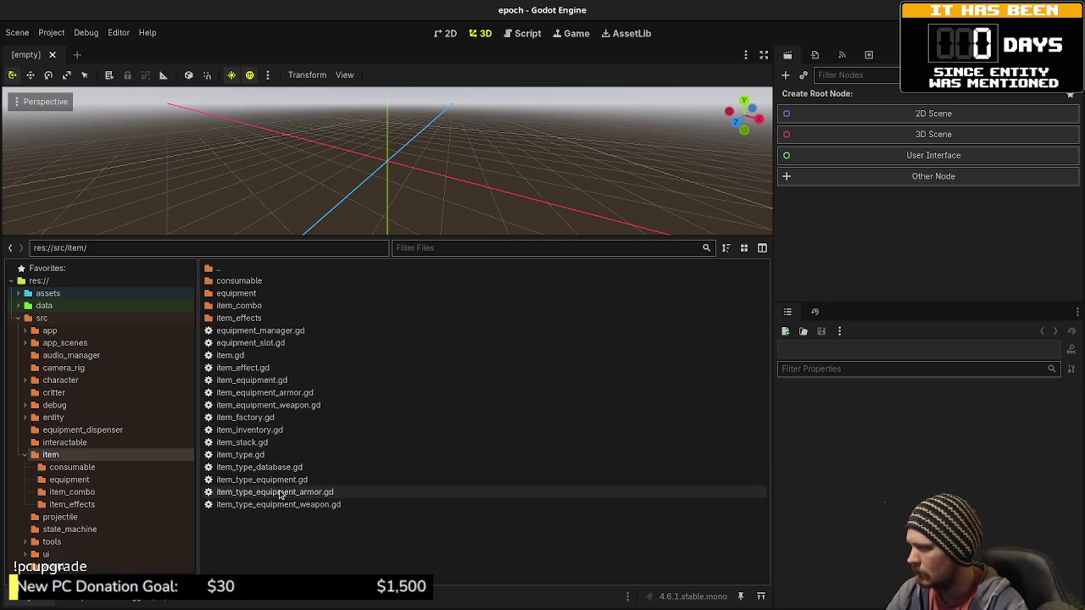
Step: Move the six item_equipment and item_type_equipment scripts into the equipment folder
click(277, 480)
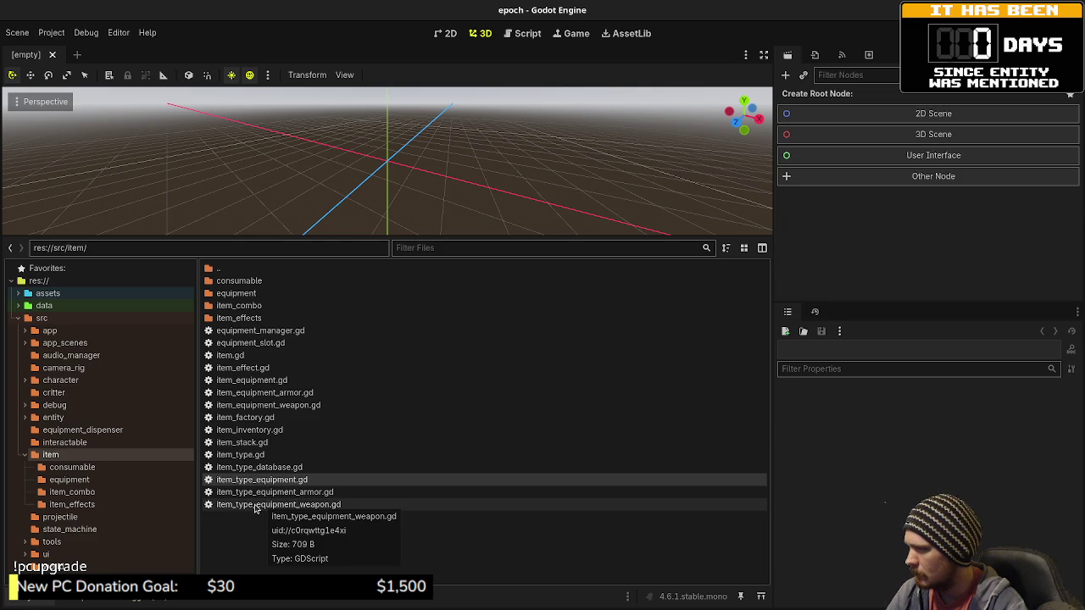
drag(254, 507, 249, 472)
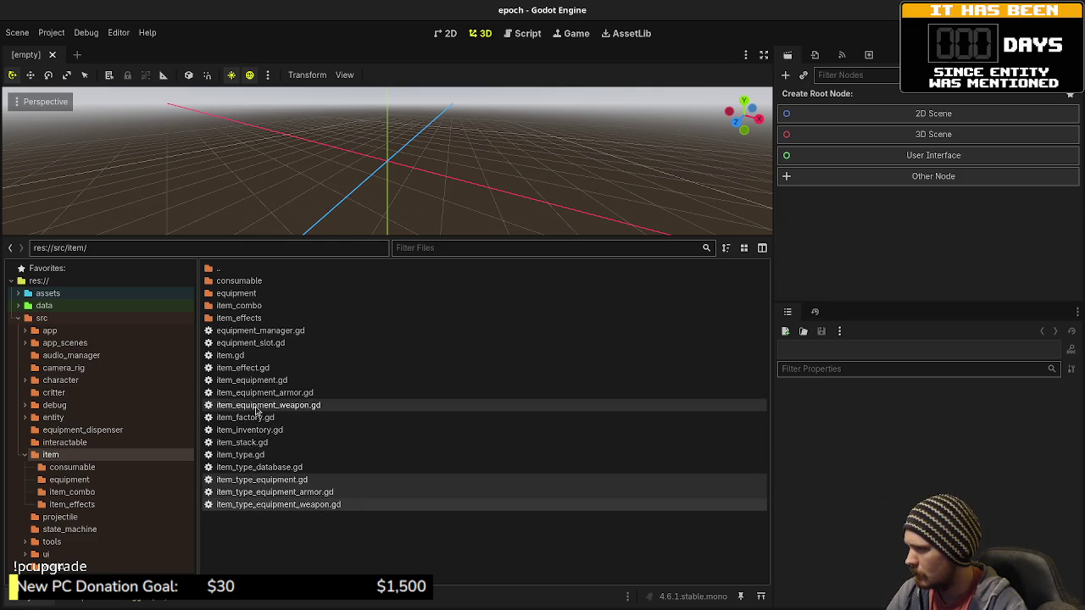
drag(256, 409, 250, 295)
click(617, 331)
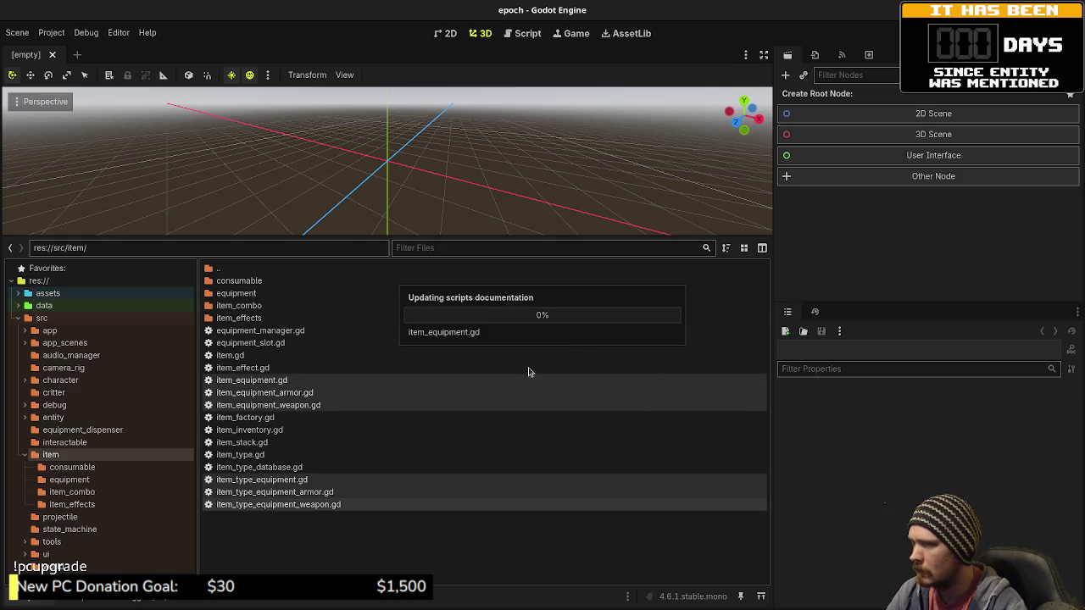
double_click(222, 268)
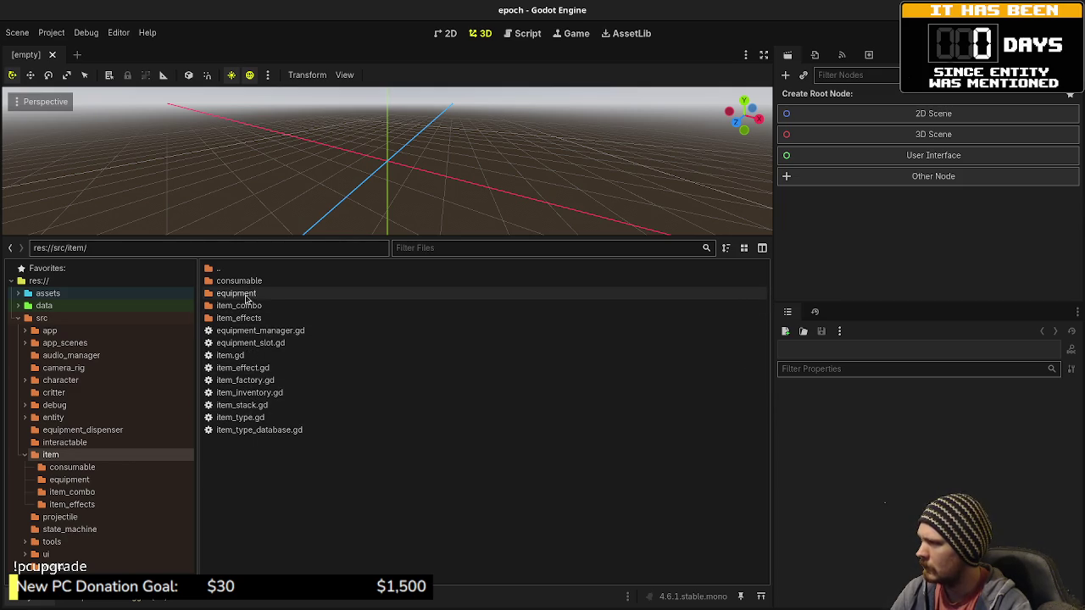
Step: Create new armor and weapon folders inside the equipment folder
double_click(245, 294)
right_click(288, 412)
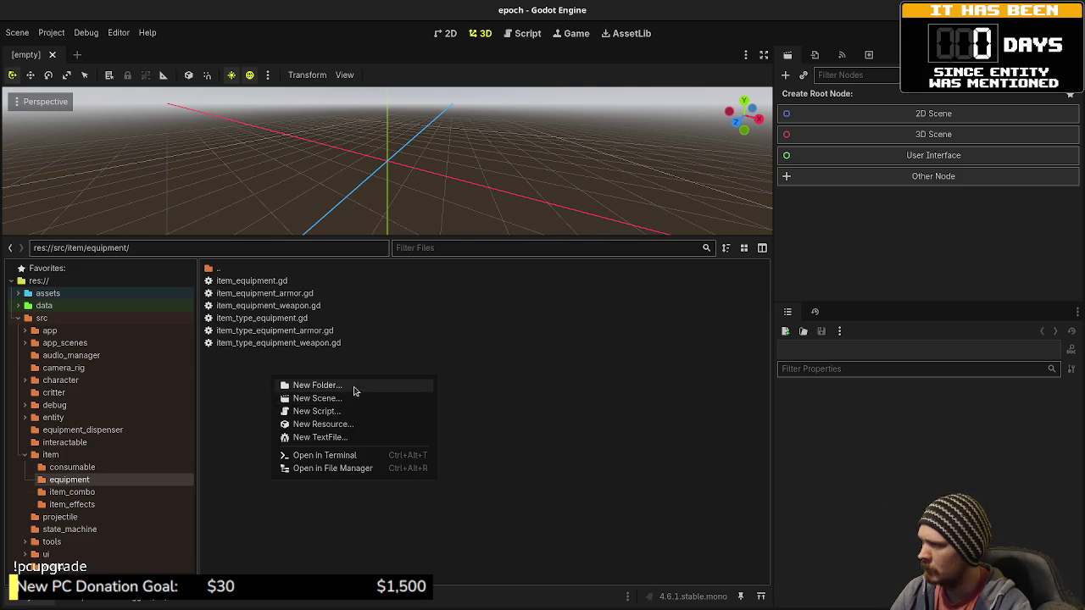
click(355, 388)
text(armor)
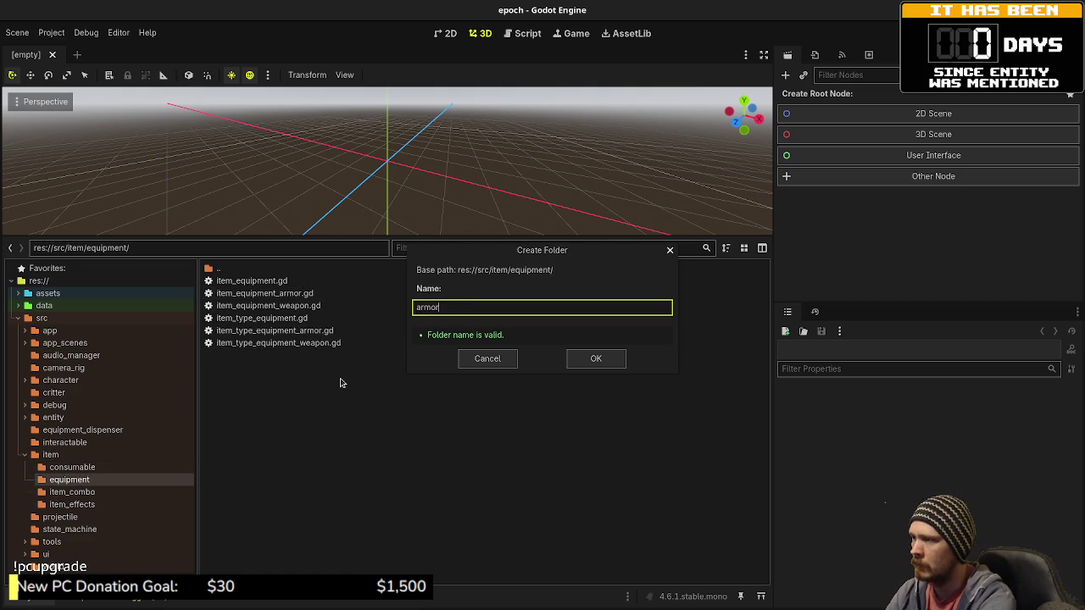
key(Return)
right_click(352, 396)
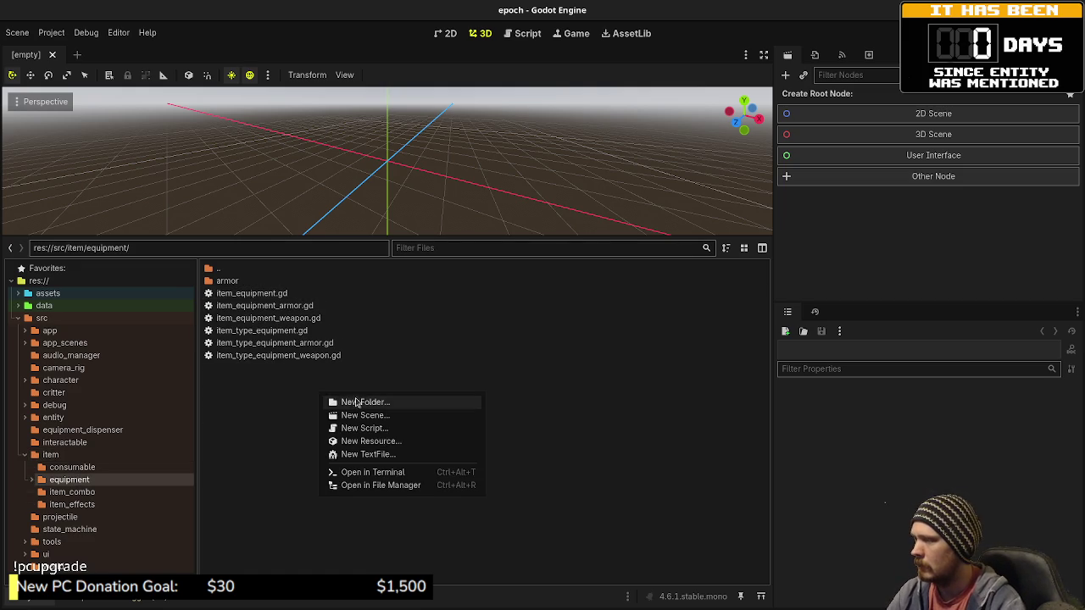
click(359, 404)
text(weapon)
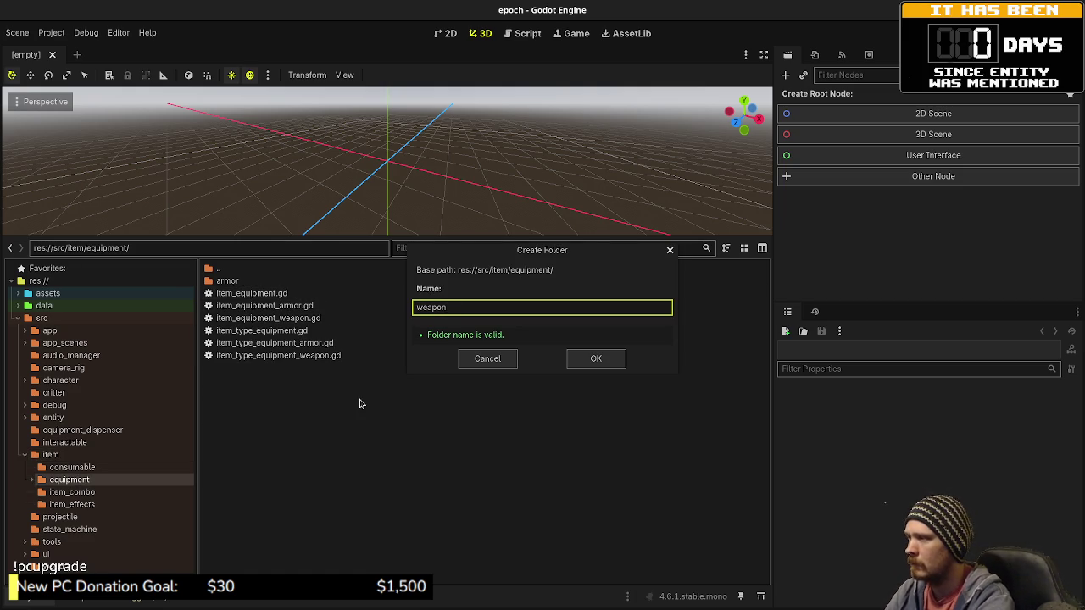
key(Return)
Step: Move item_equipment_armor.gd and item_type_equipment_armor.gd into the armor folder
click(272, 318)
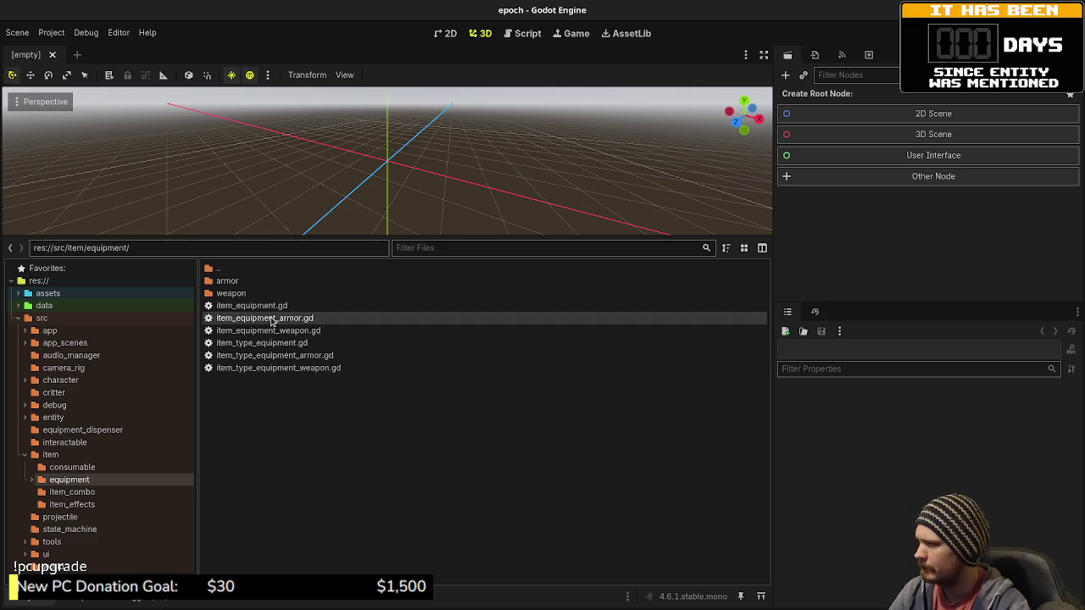
ctrl+click(271, 355)
drag(251, 320, 246, 283)
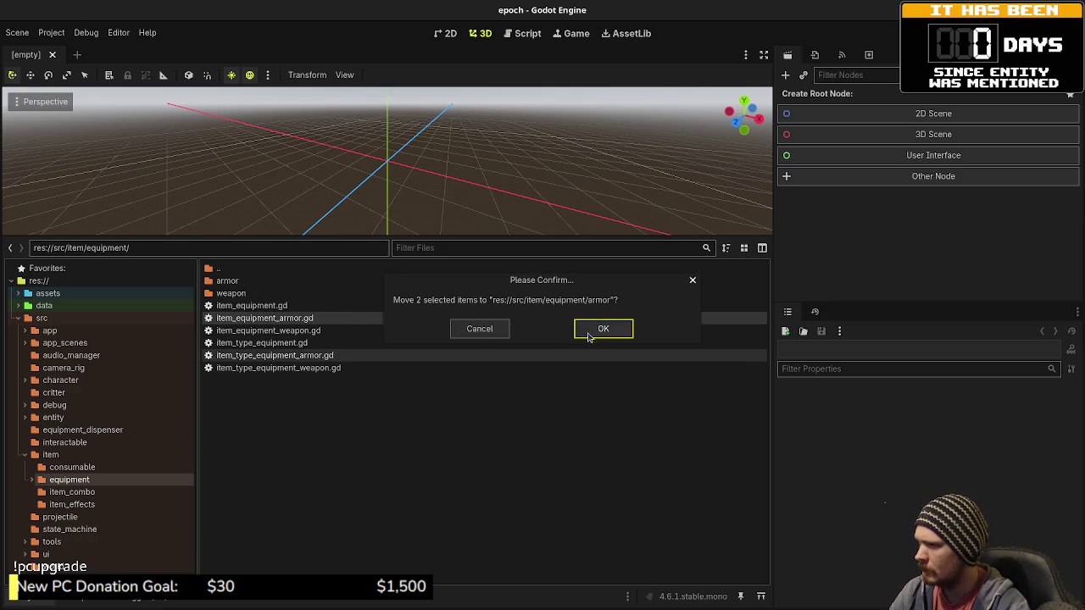
click(591, 336)
double_click(238, 268)
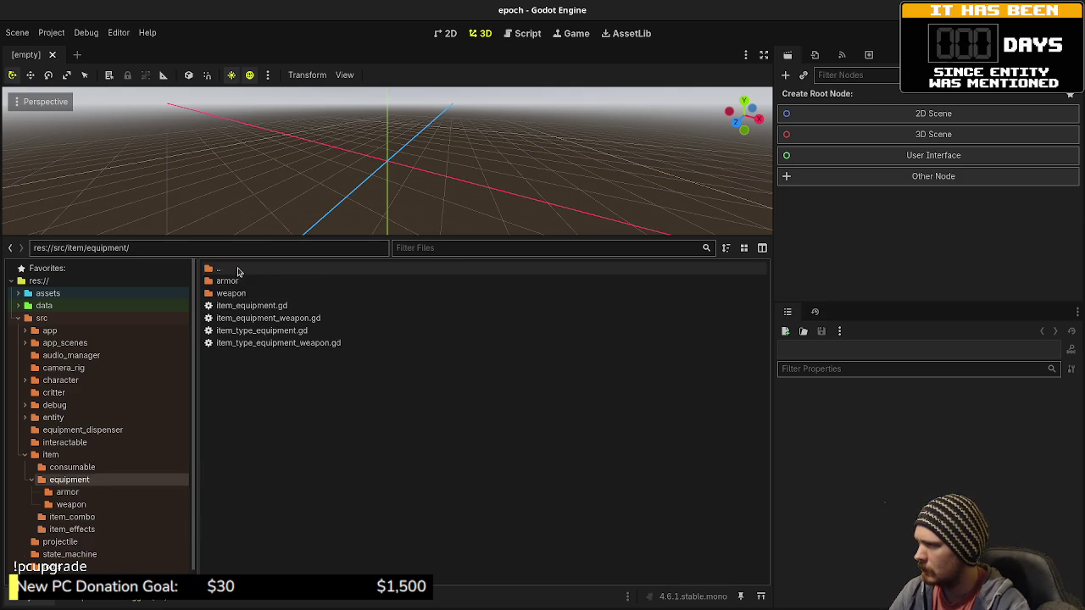
Step: Move both weapon scripts into the weapon folder, then go back up to the item folder
right_click(288, 389)
key(Escape)
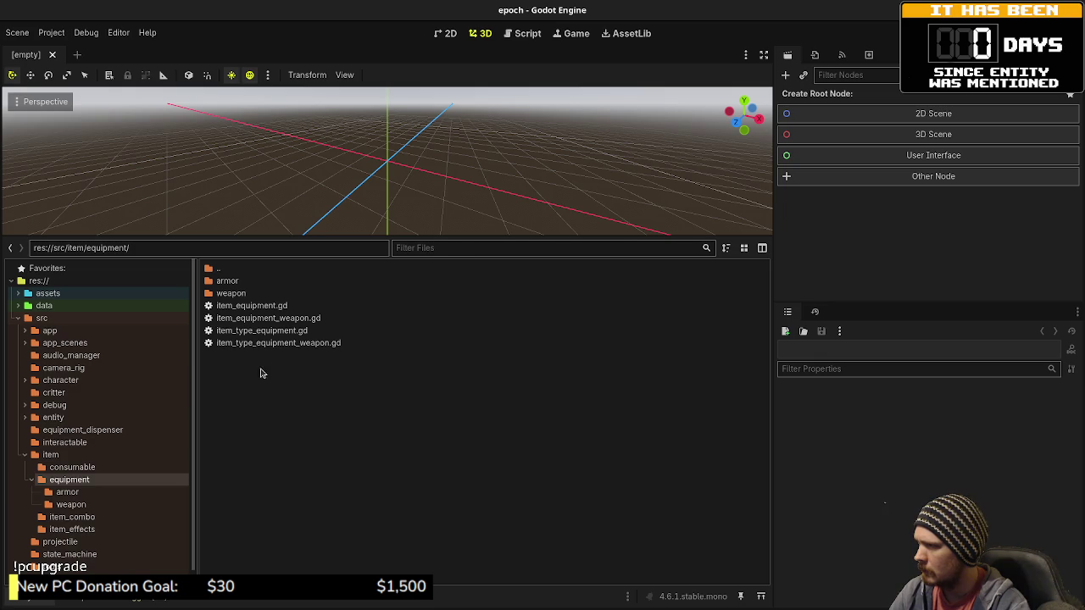
ctrl+click(259, 318)
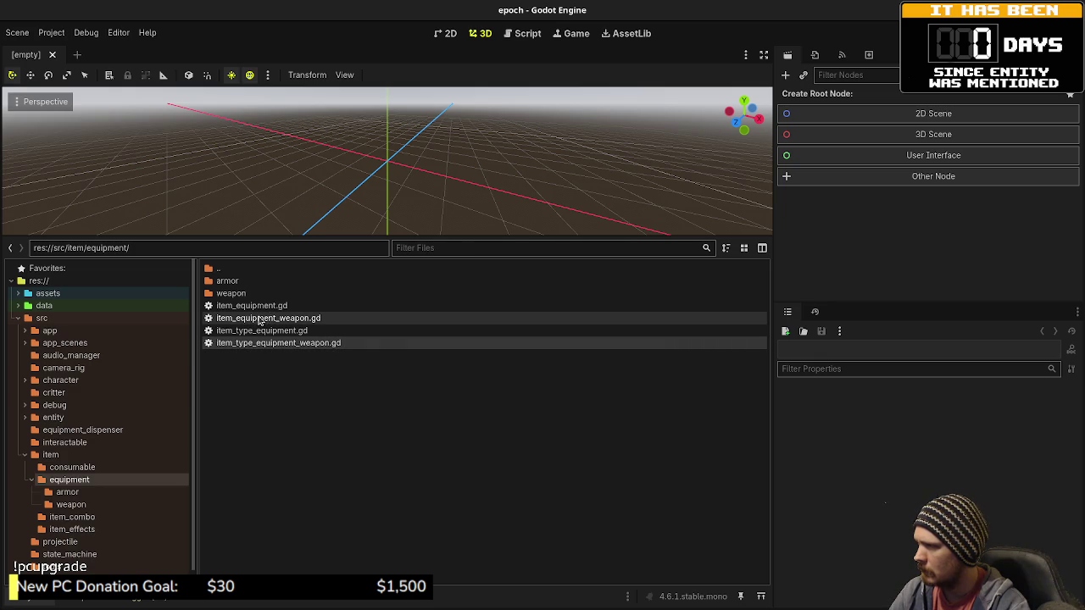
drag(258, 319, 252, 293)
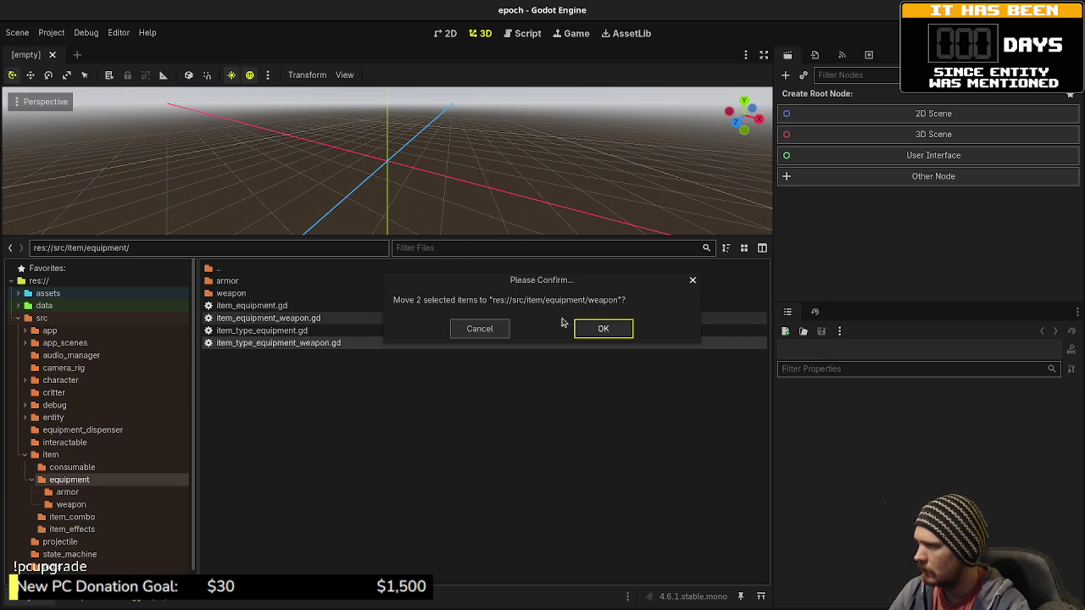
click(588, 327)
double_click(280, 268)
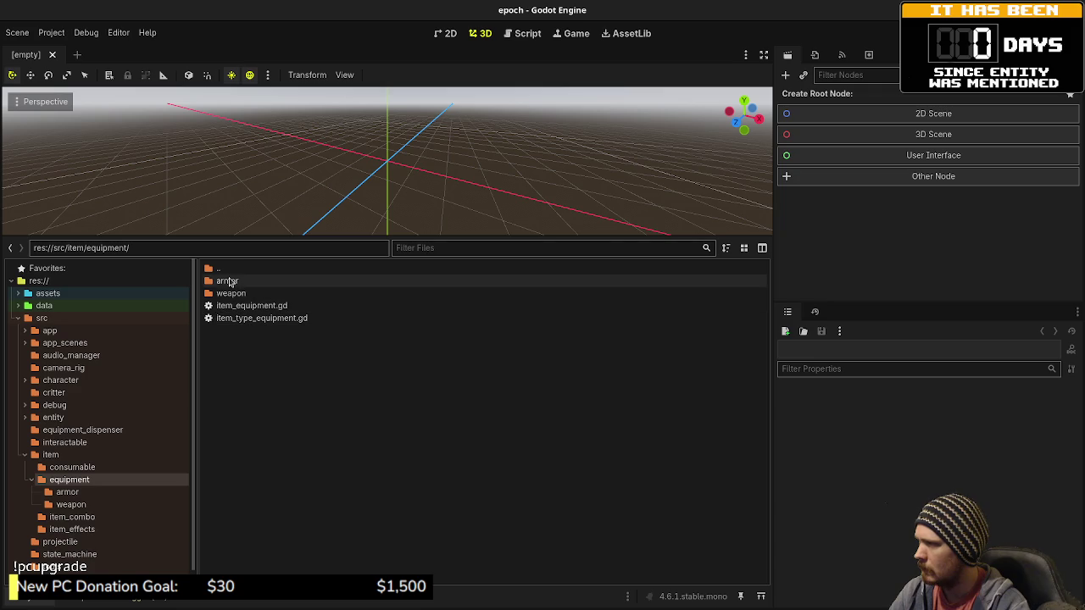
double_click(219, 269)
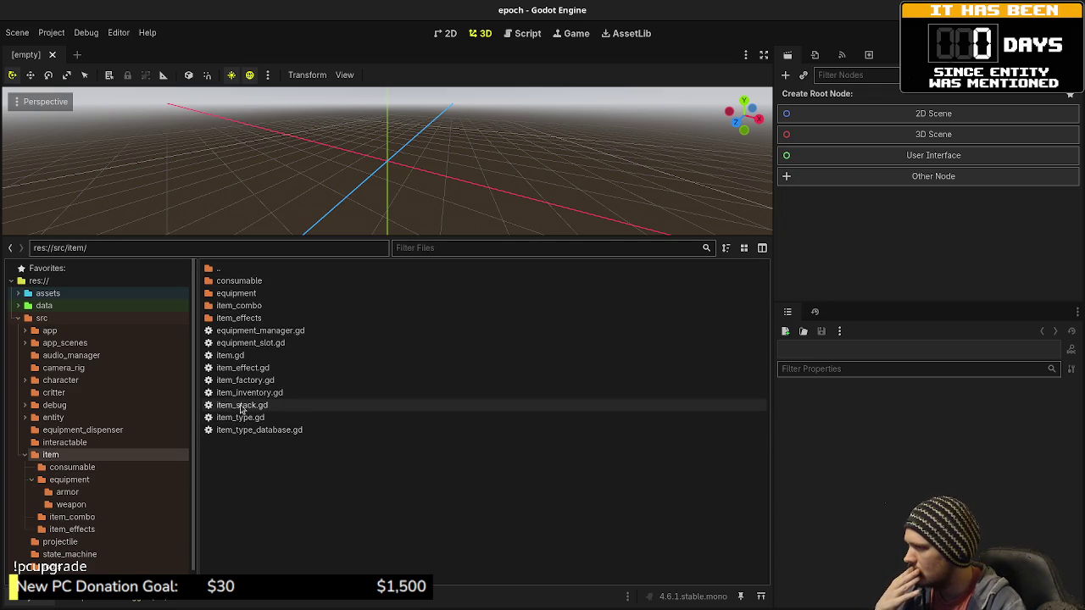
mouse_move(240, 399)
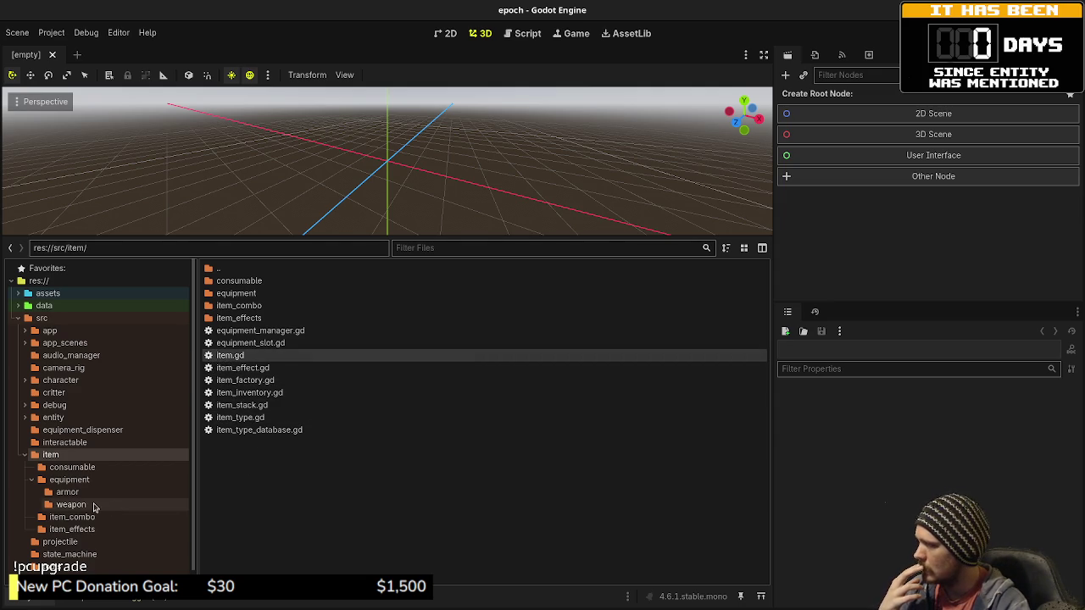
Step: Rename entity_type_registry.gd in the entity folder to entity_type_database.gd
click(76, 417)
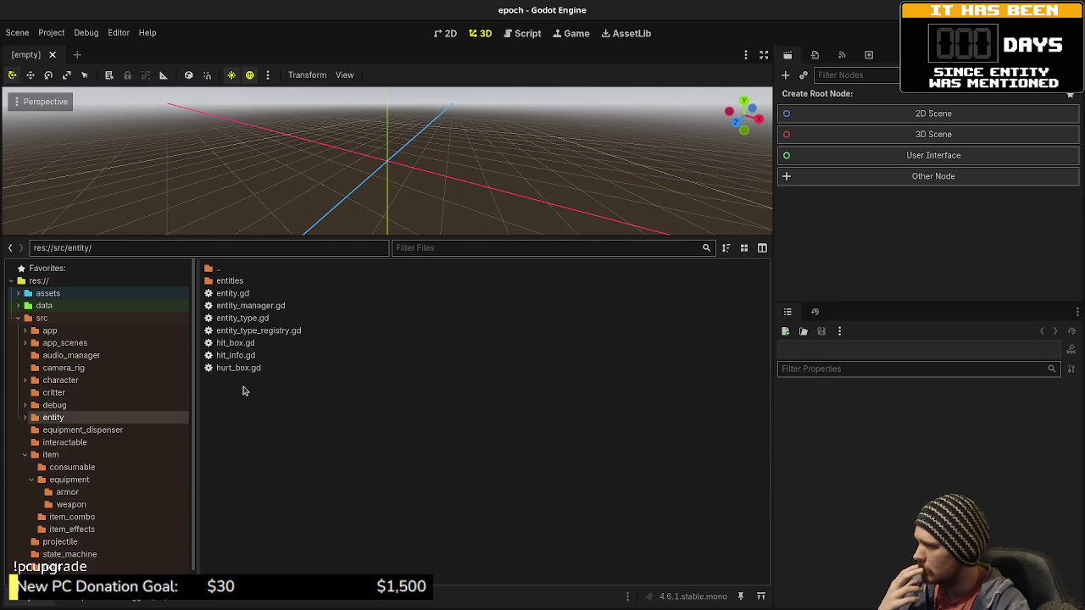
right_click(270, 331)
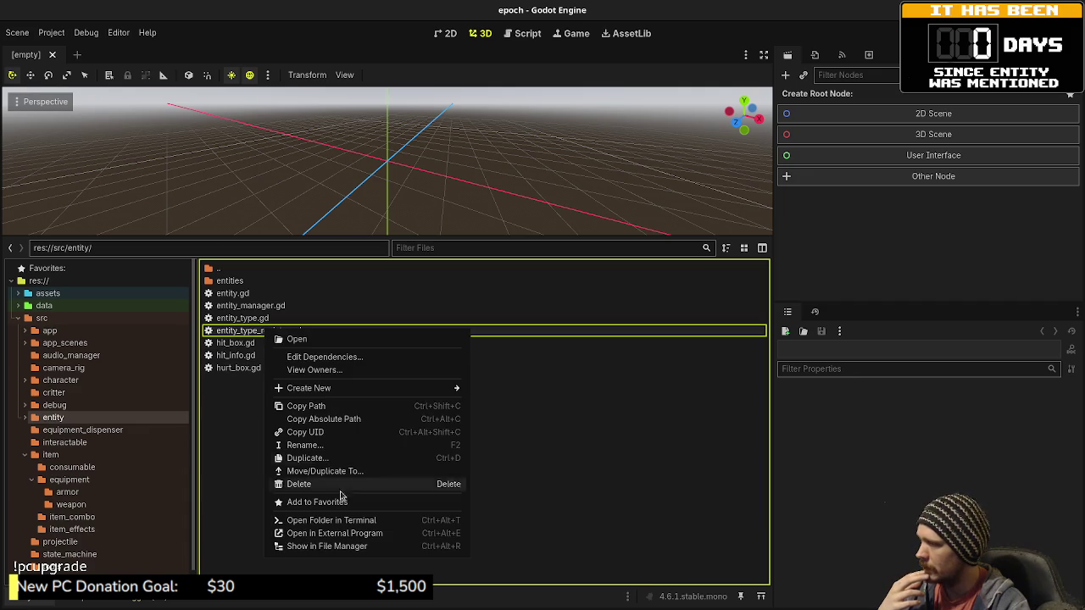
click(318, 445)
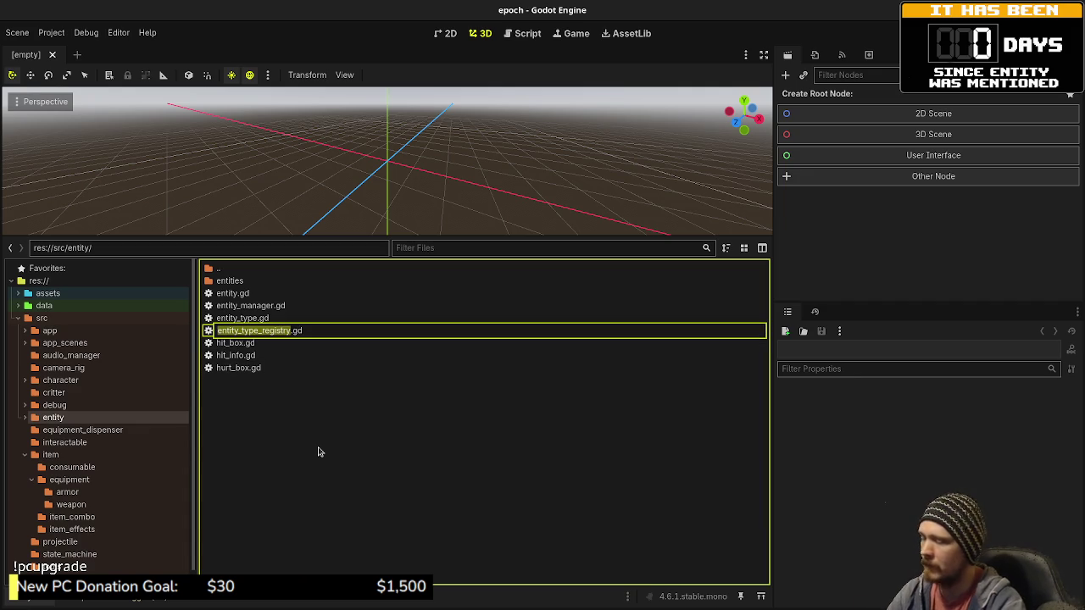
key(Right)
key(shift+Left)
key(shift+Left)
key(shift+Left)
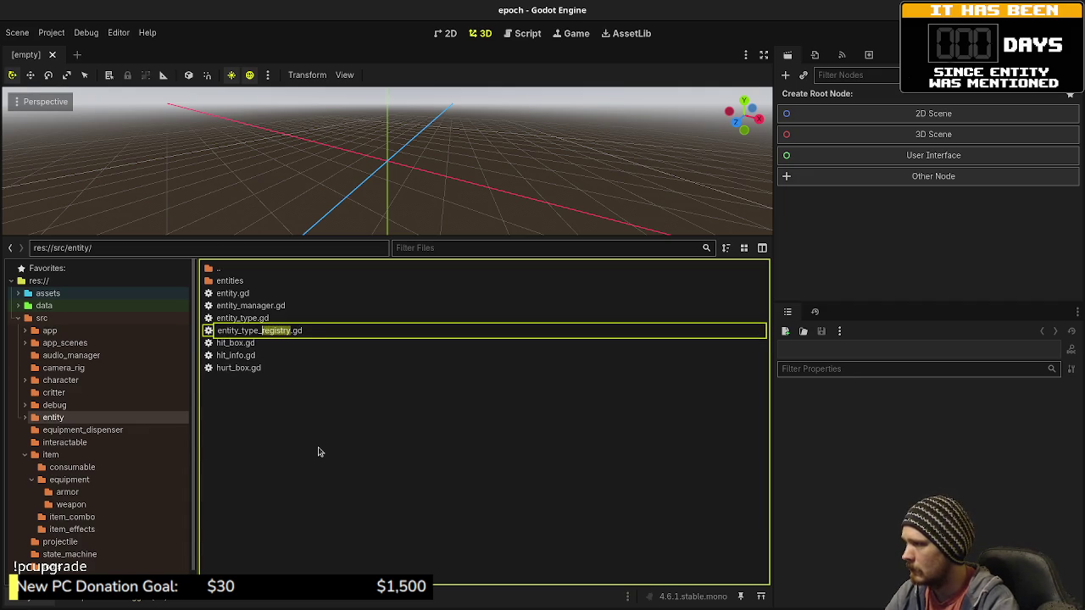
text(database)
key(Return)
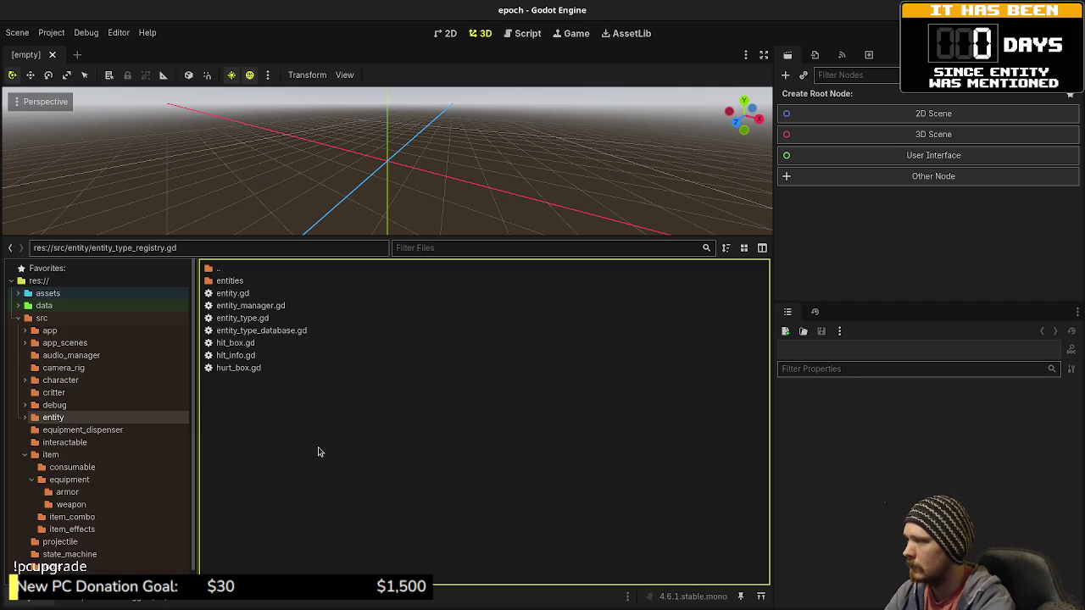
Step: Change the script's class_name from EntityTypeRegistry to EntityTypeDatabase
double_click(293, 331)
drag(433, 96, 476, 96)
text(Database extends Resource)
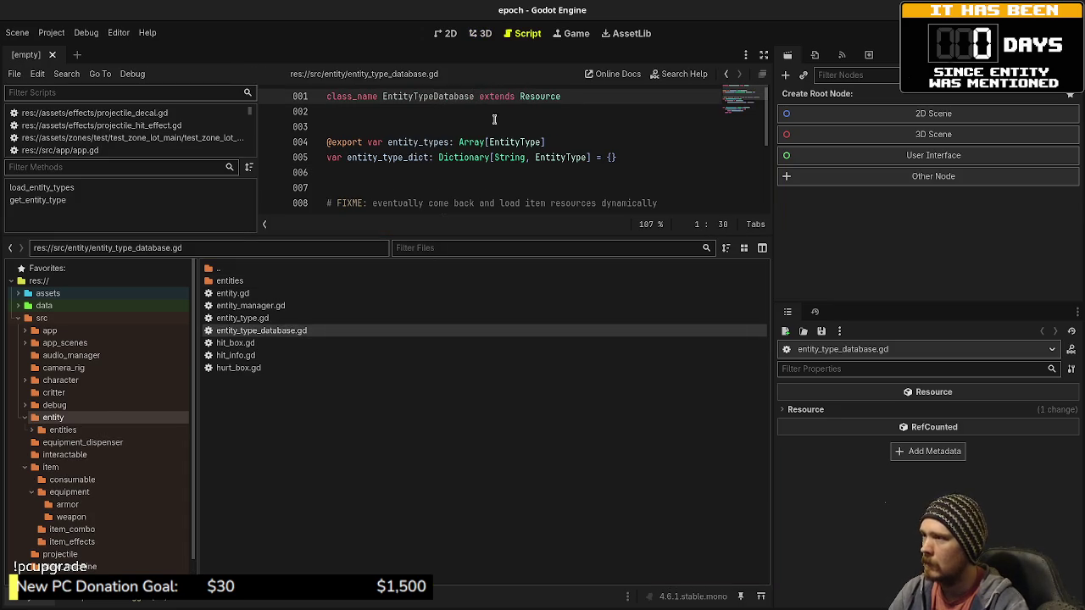
click(503, 126)
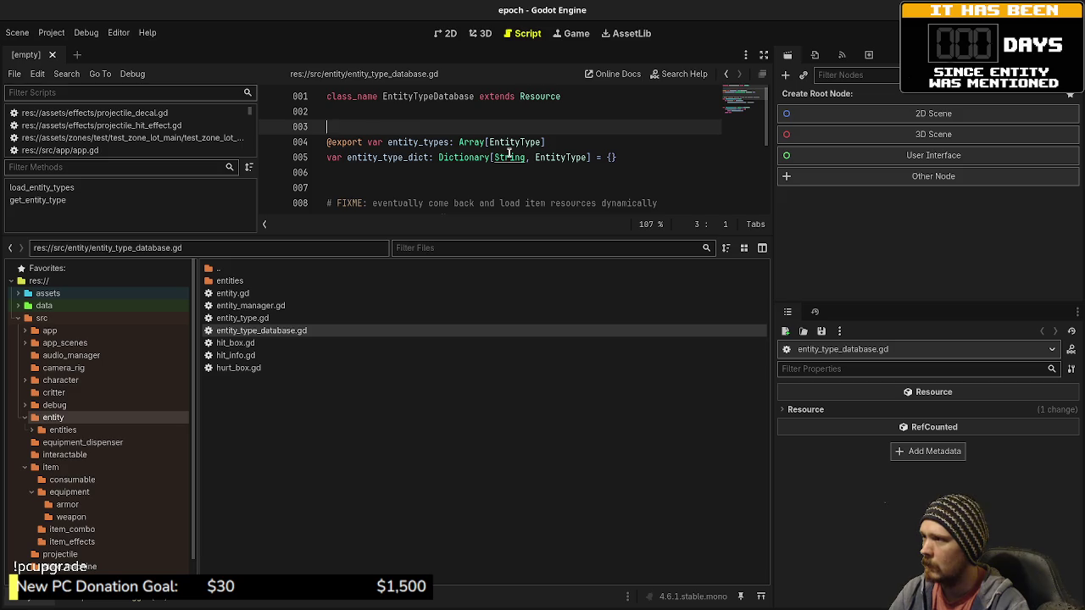
scroll(447, 187, down, 5)
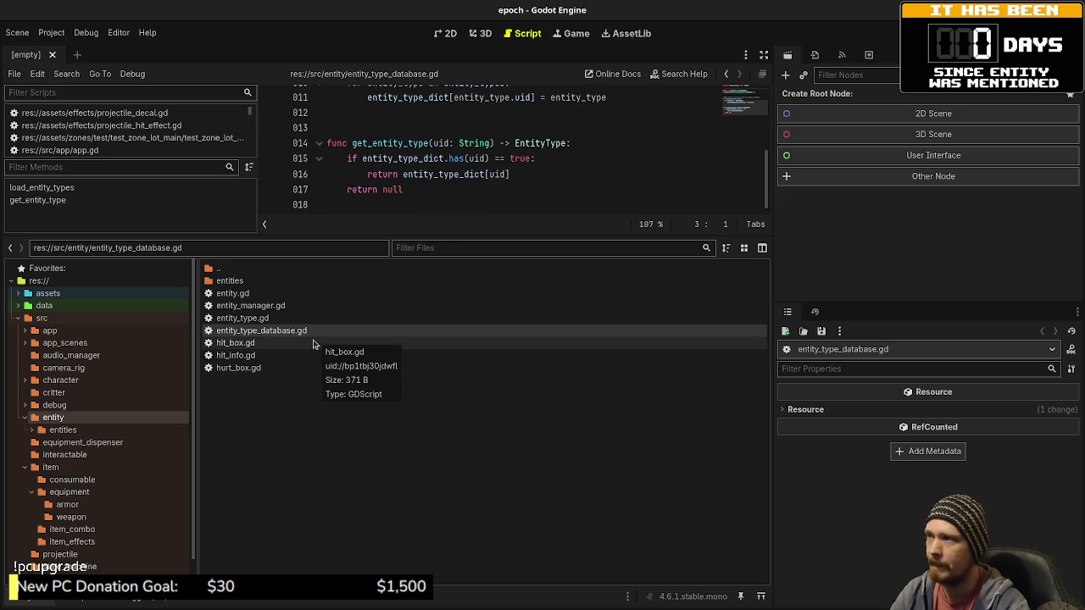
scroll(419, 179, up, 2)
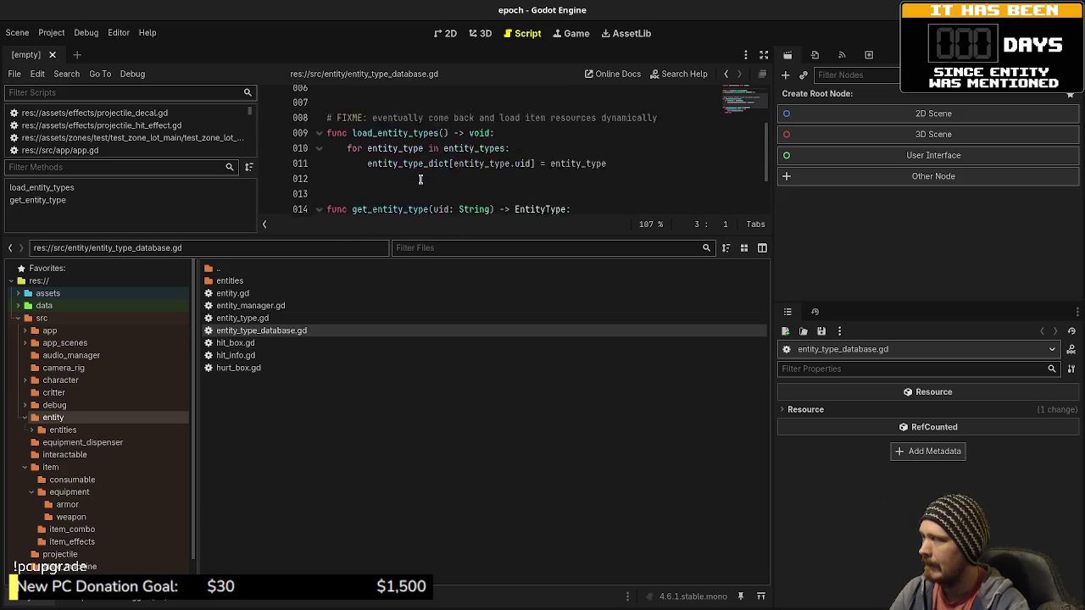
scroll(420, 178, up, 2)
click(67, 77)
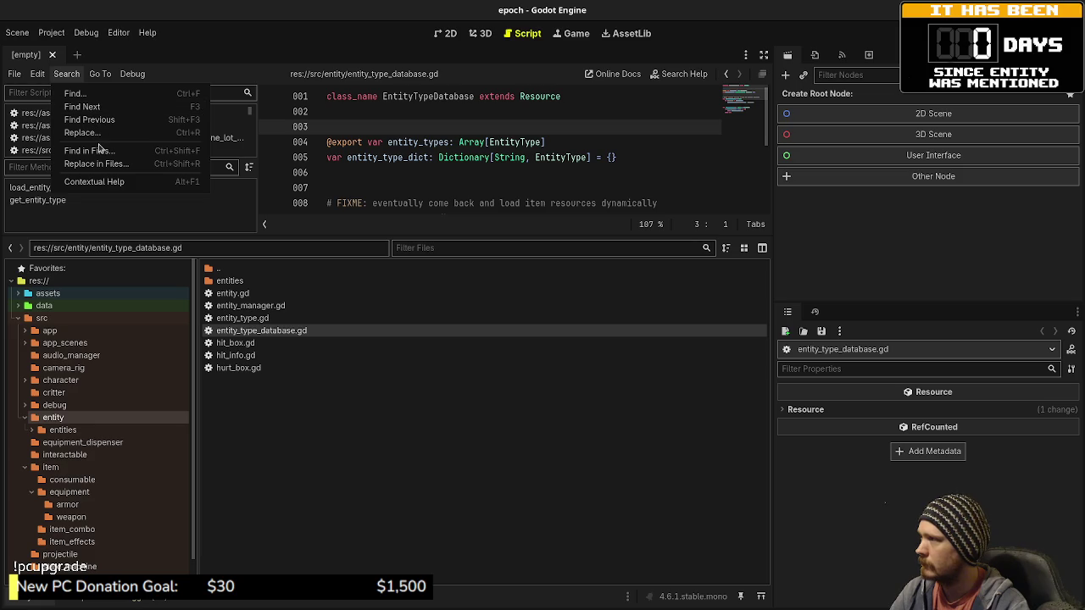
Step: Find EntityTypeRegistry in the project files and change game.gd line 19 to EntityTypeDatabase
click(100, 150)
text(Entity)
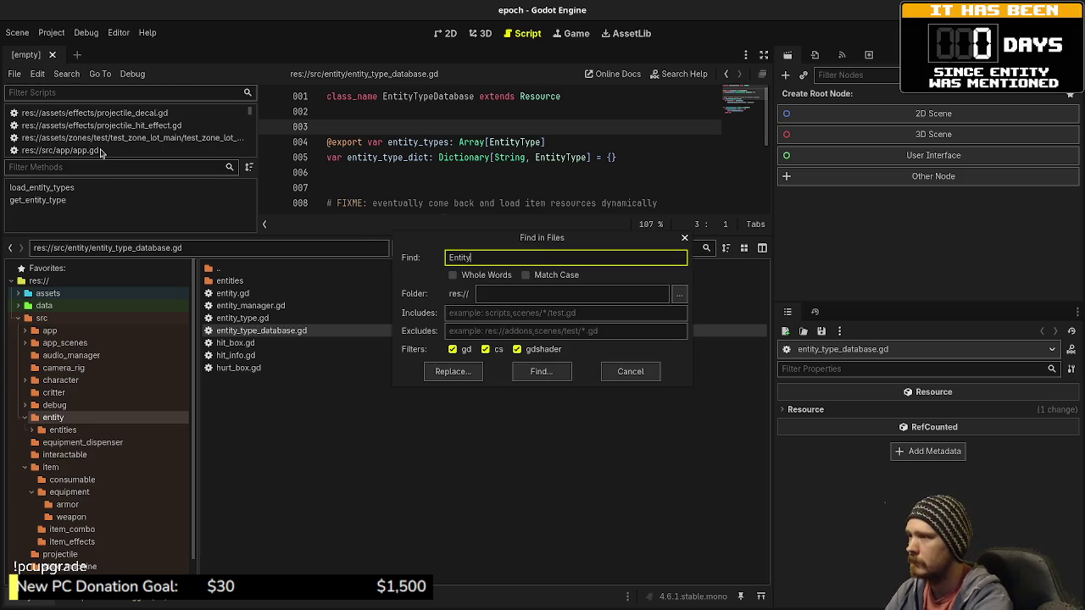
text(TypeRegistry)
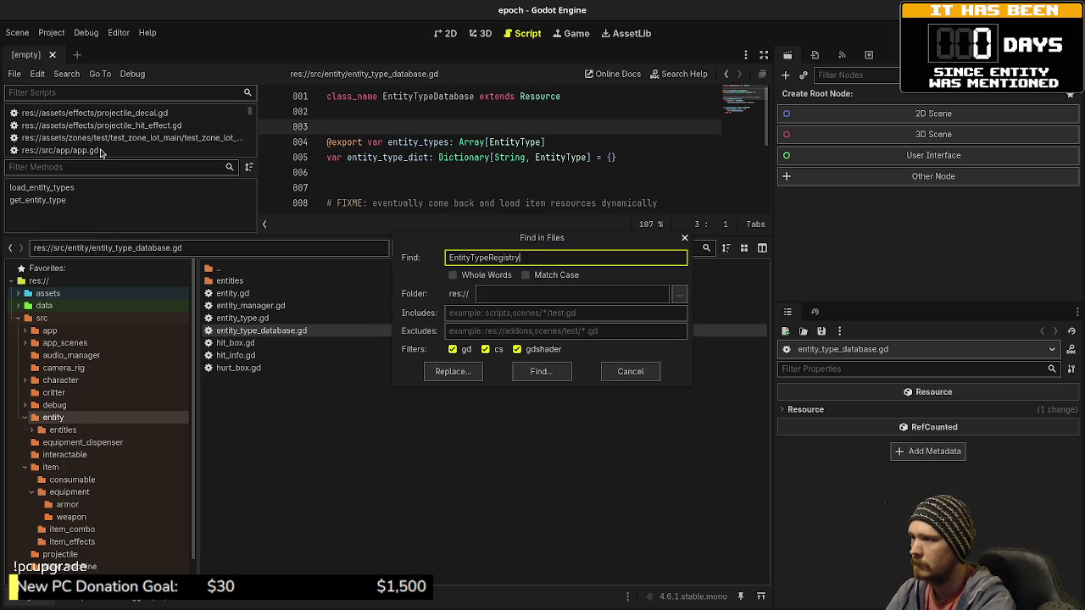
key(Return)
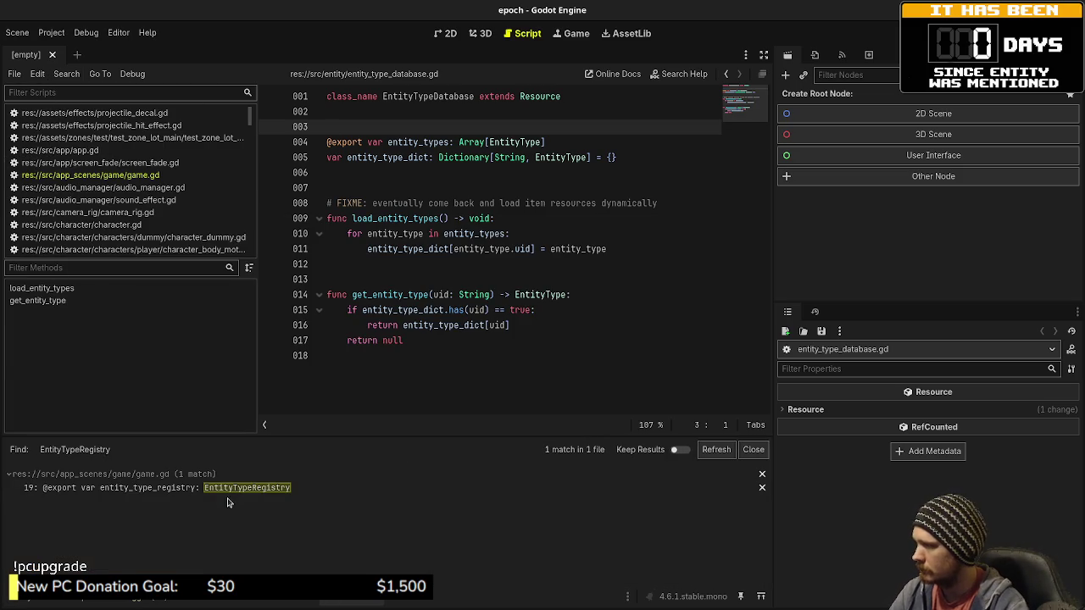
click(228, 489)
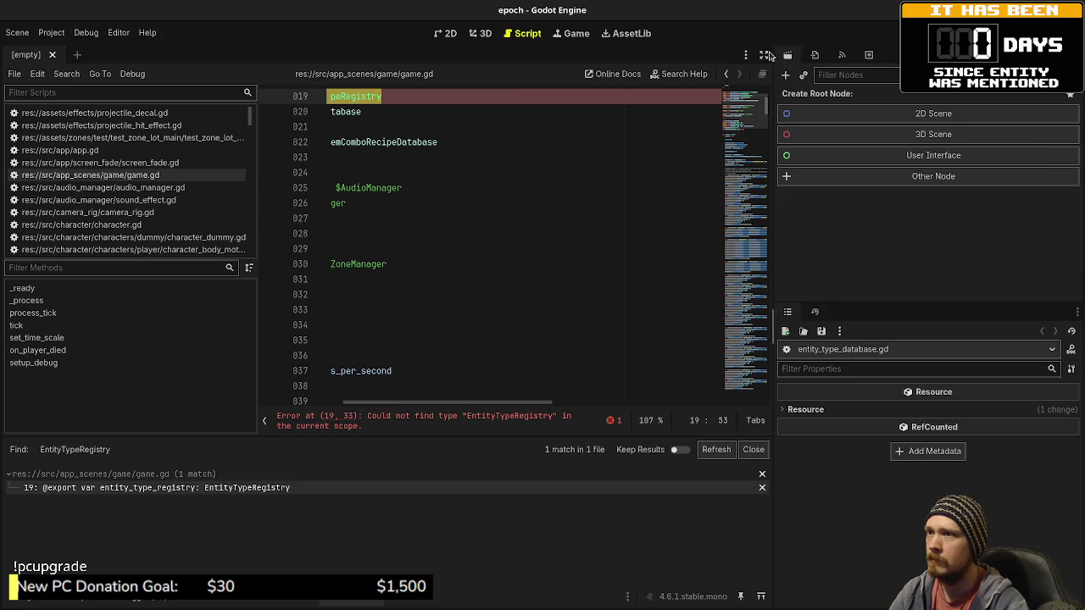
click(764, 55)
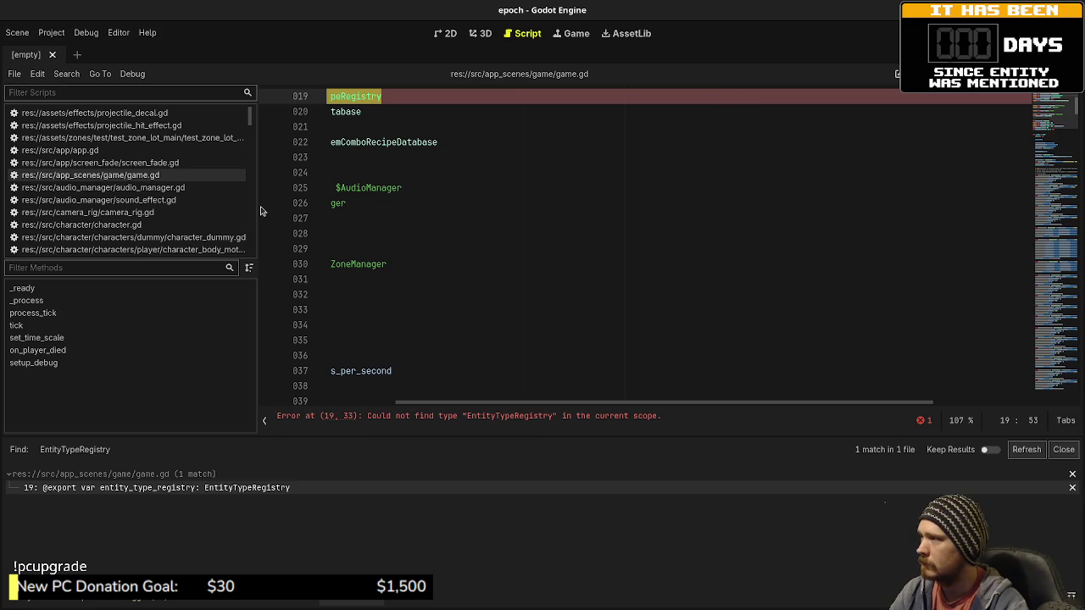
drag(257, 212, 157, 216)
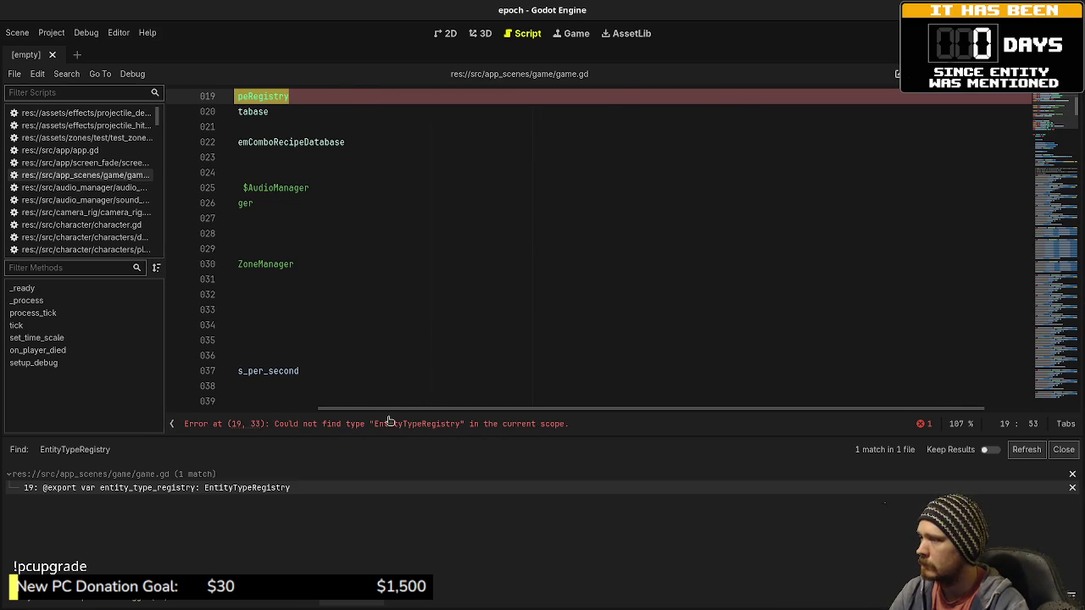
drag(389, 409, 238, 409)
scroll(462, 264, up, 4)
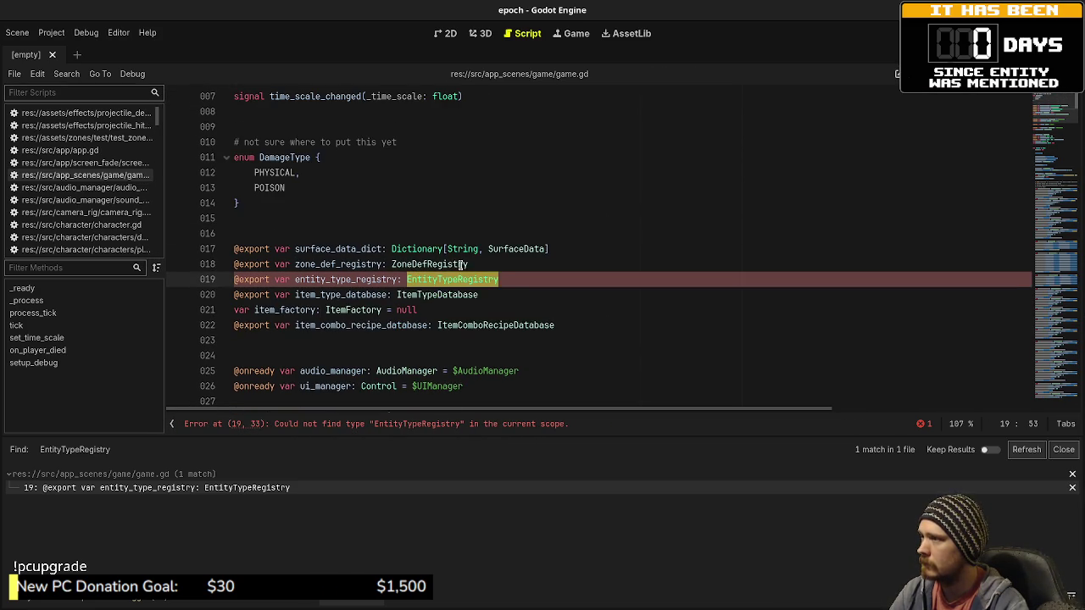
key(BackSpace)
key(BackSpace)
key(BackSpace)
text(D)
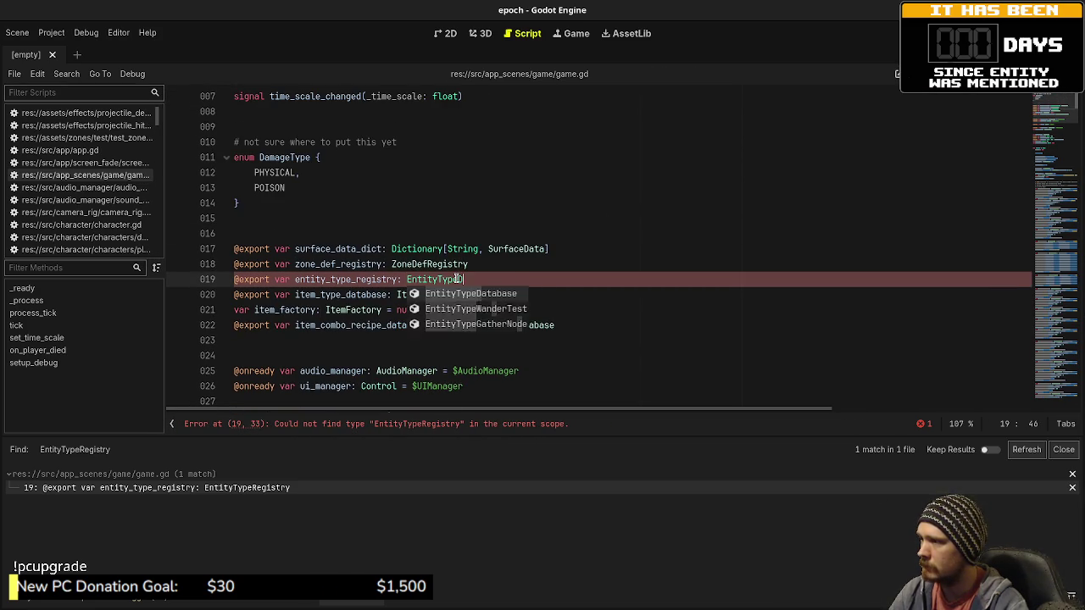
text(ata)
key(Return)
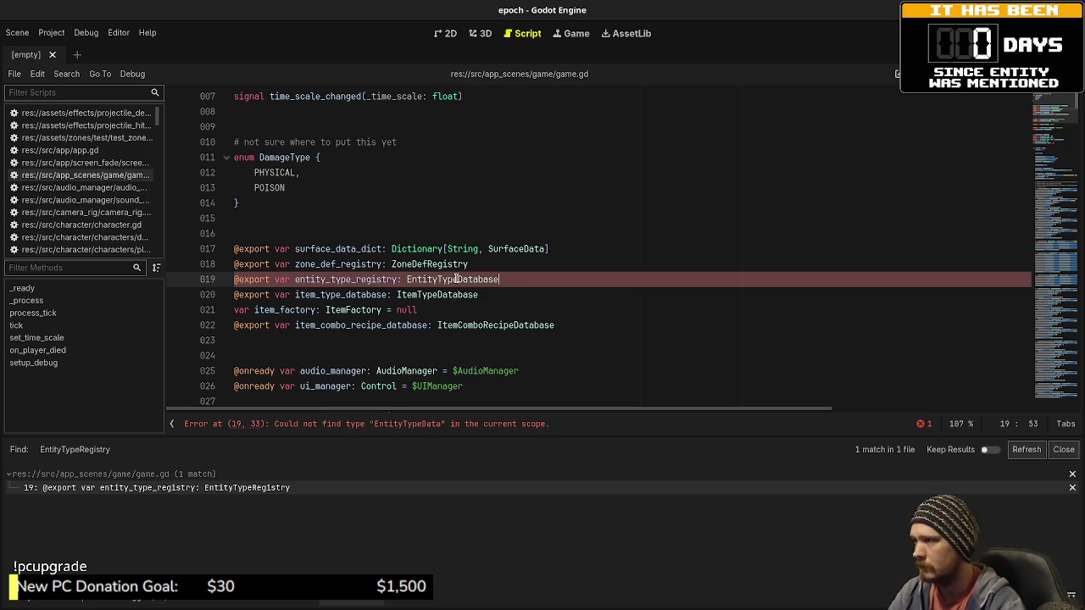
Step: Rename the game.gd variable to entity_type_database, including its use on line 48
drag(355, 279, 394, 279)
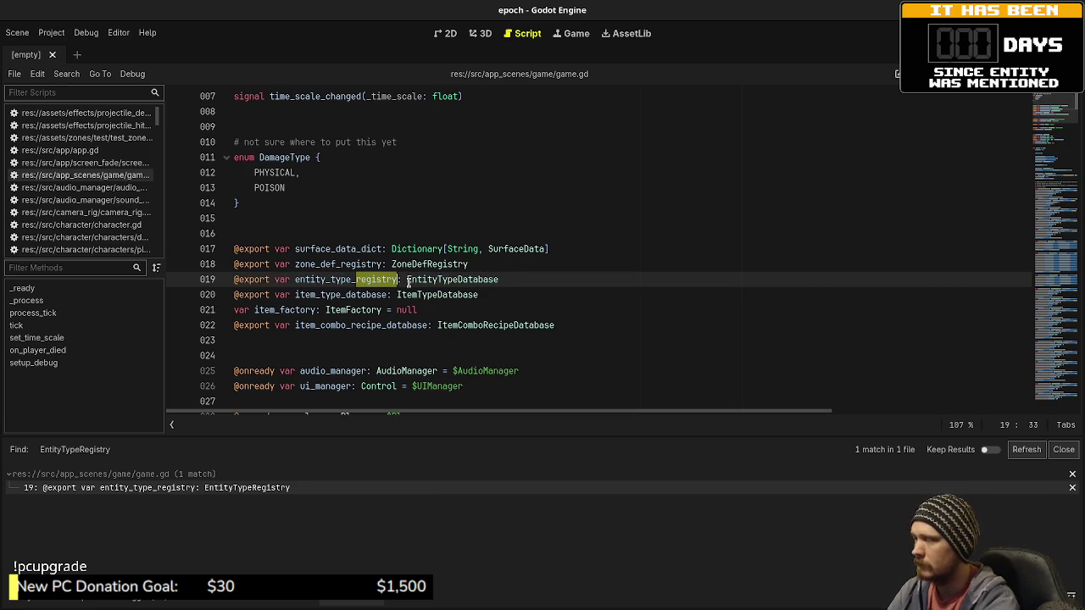
text(database)
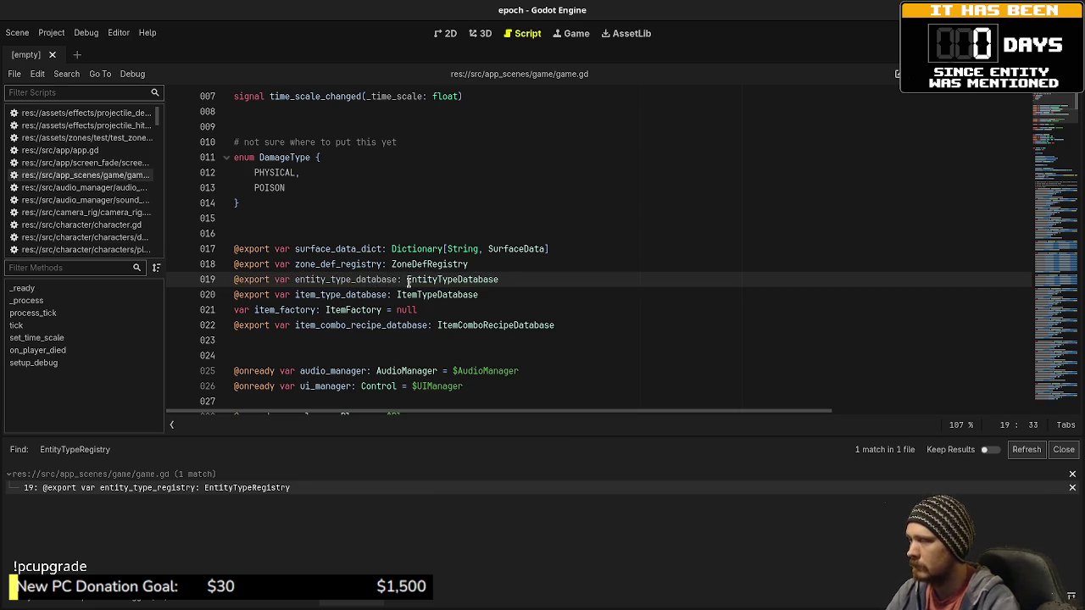
click(356, 280)
double_click(356, 279)
key(ctrl+c)
scroll(416, 289, down, 10)
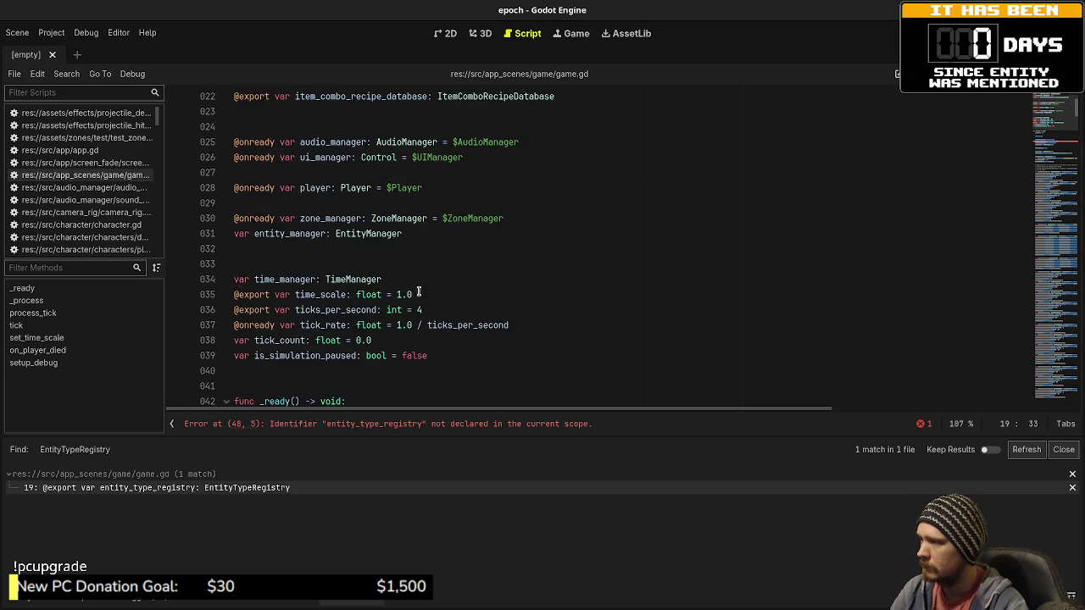
scroll(409, 287, down, 1)
double_click(325, 218)
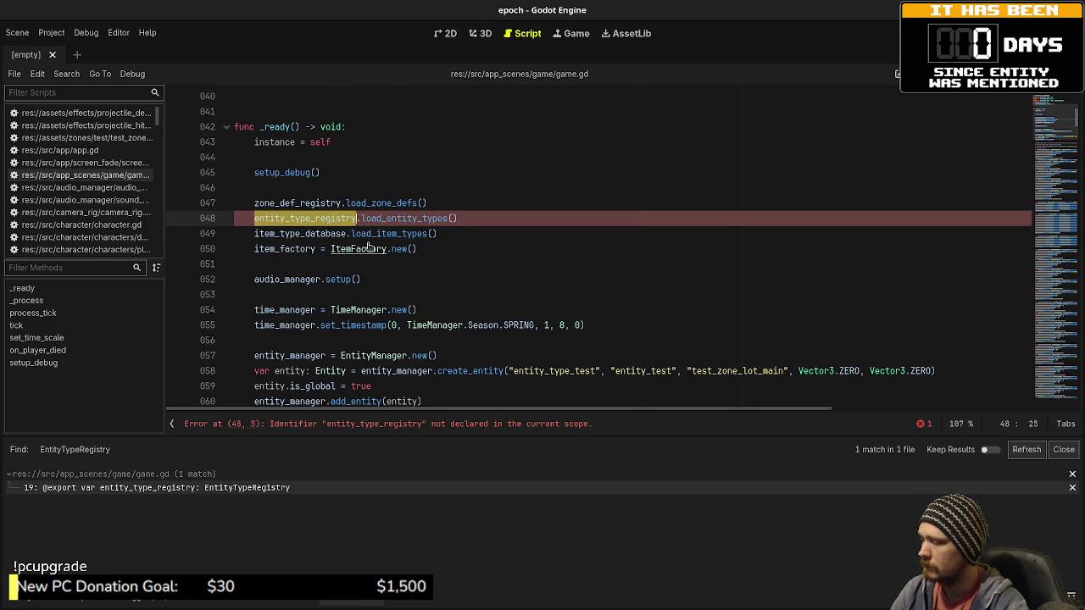
key(ctrl+v)
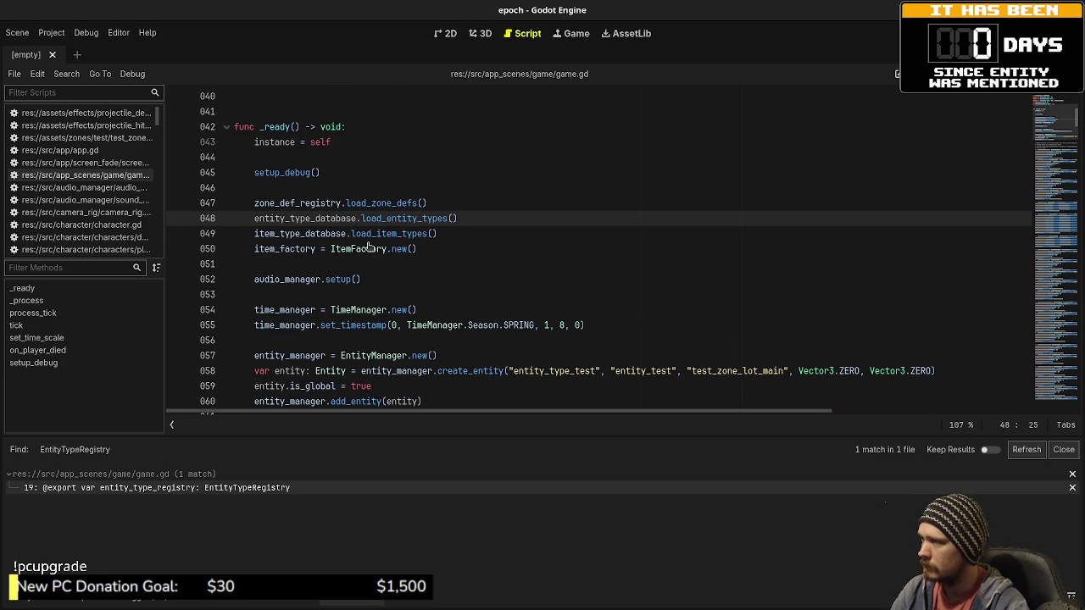
Step: Search all project files for entity_type_registry
click(66, 74)
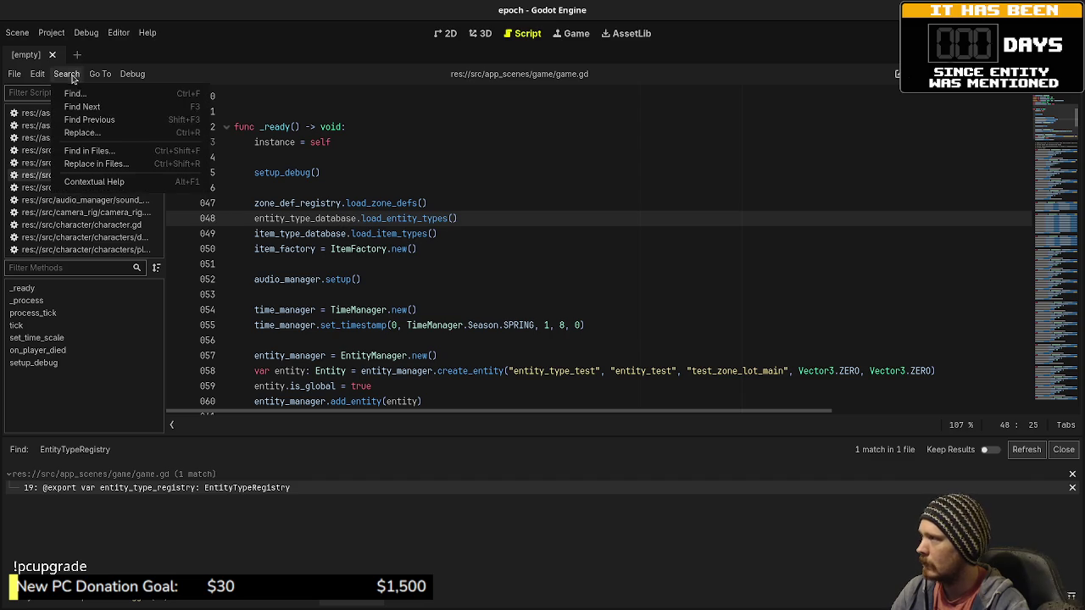
click(111, 154)
text(enitty)
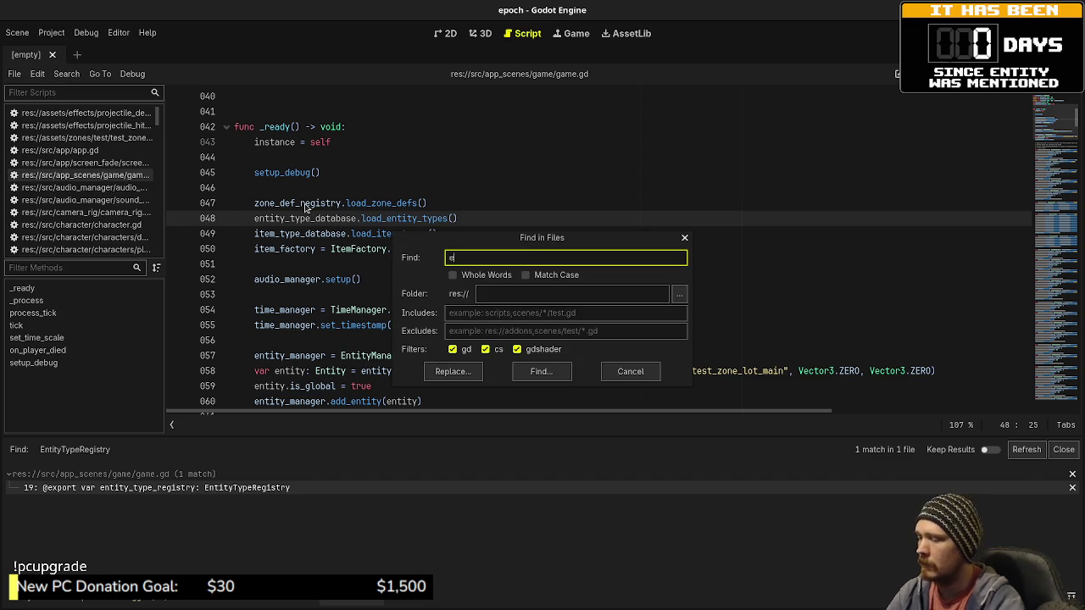
key(BackSpace)
key(BackSpace)
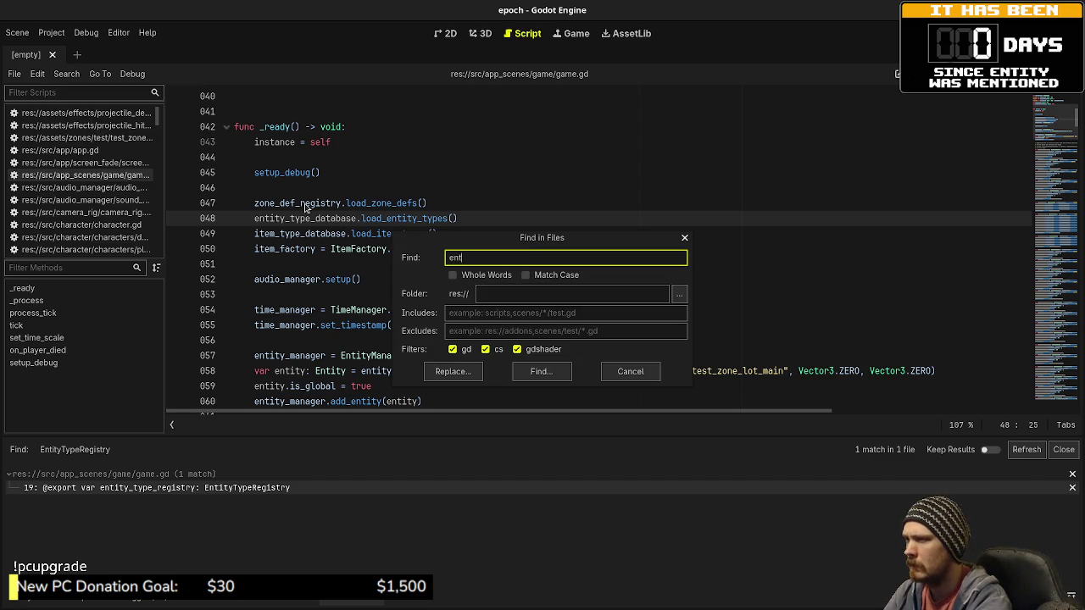
text(ity_type_registry)
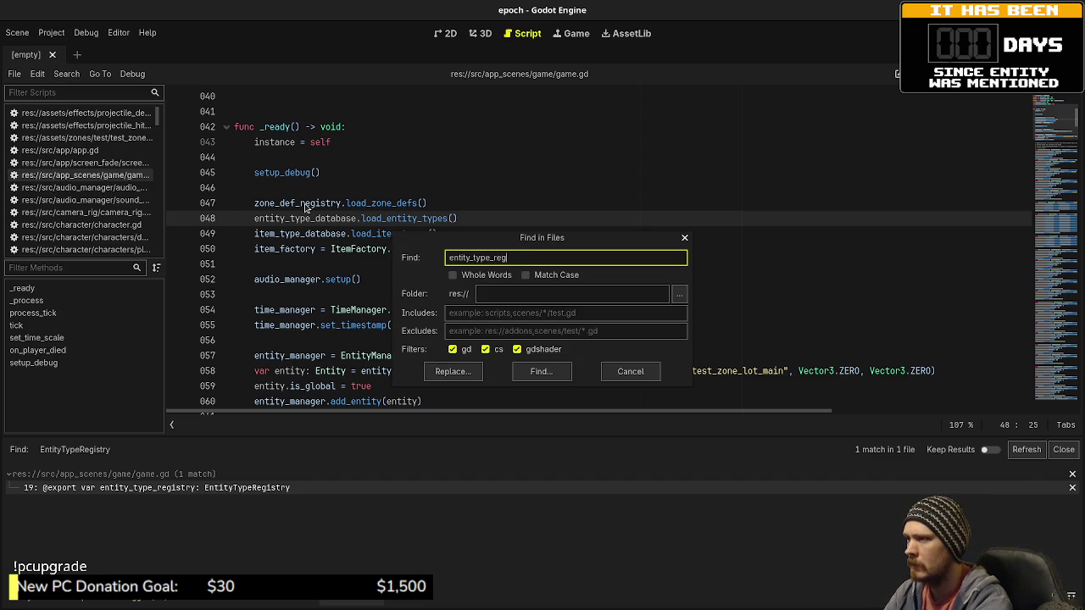
click(542, 371)
Step: Replace entity_type_registry with entity_type_database in zone_manager.gd, entity_gather_node.gd and entity_manager.gd, then run the project
click(288, 488)
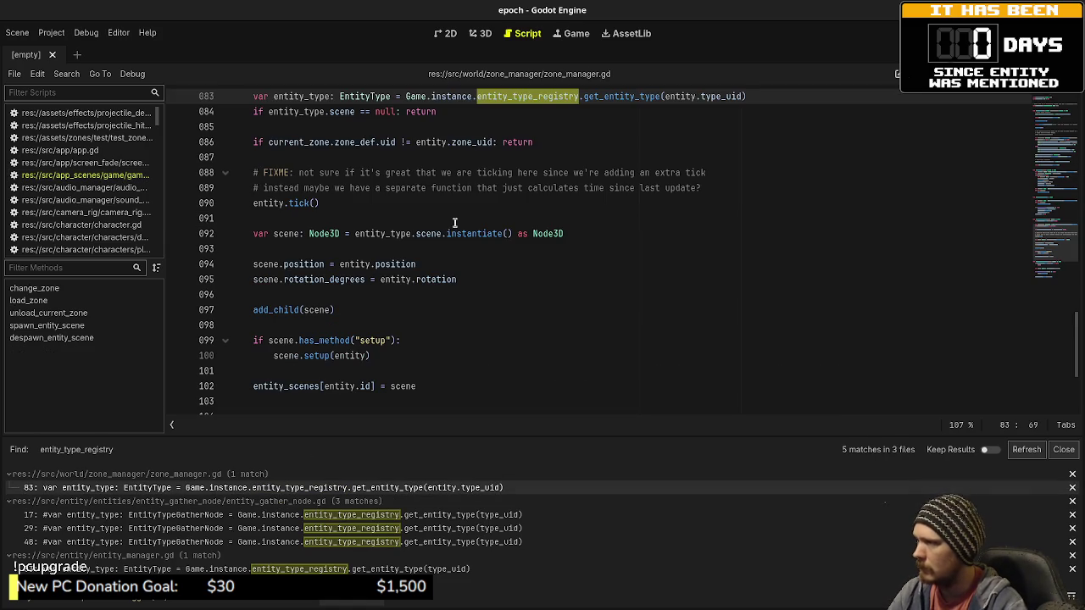
key(ctrl+v)
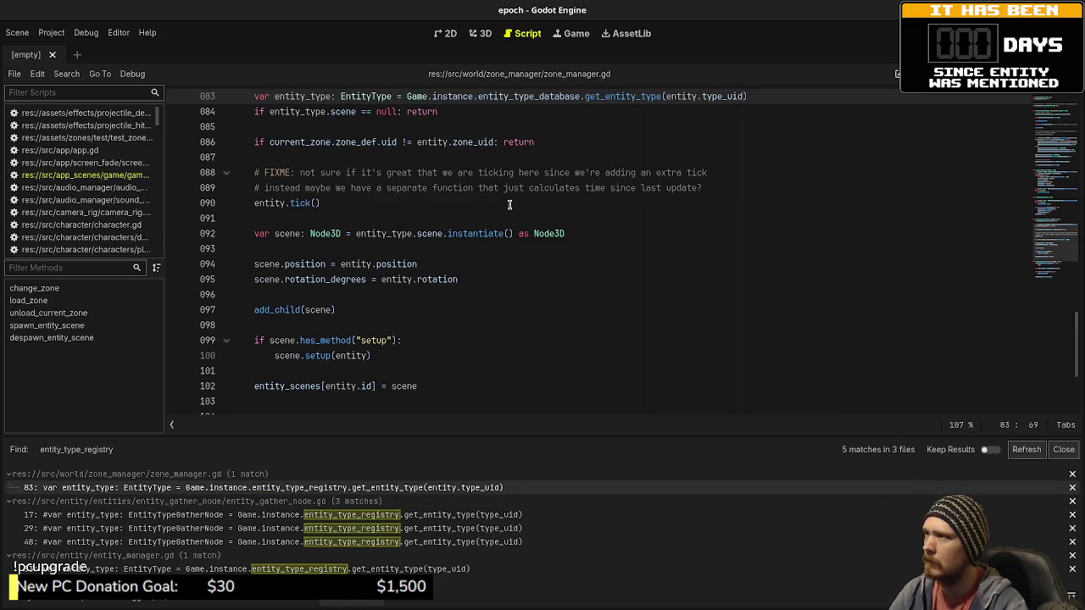
click(320, 514)
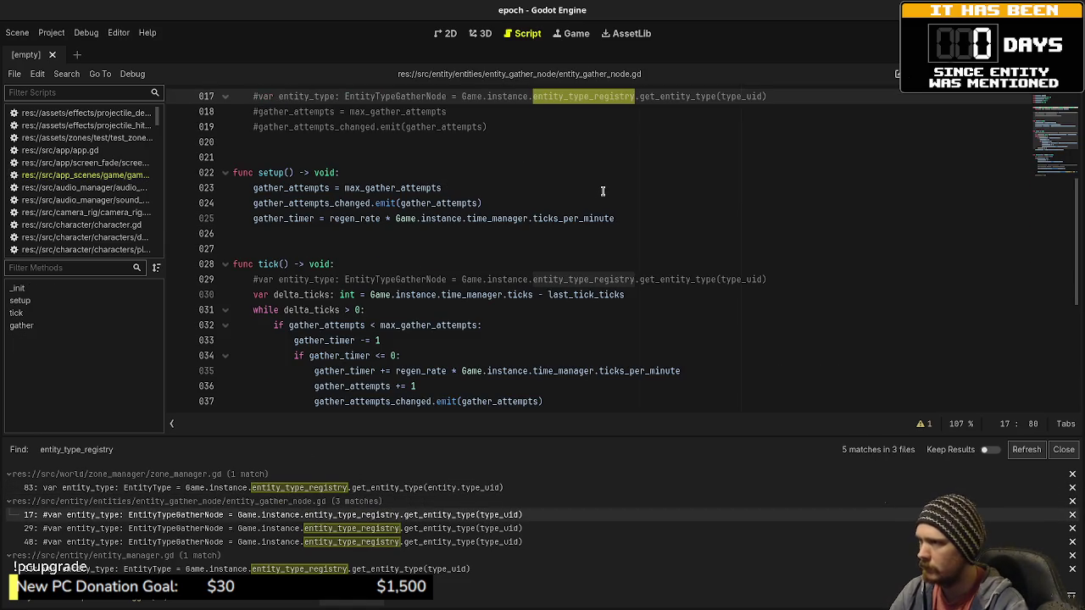
key(F3)
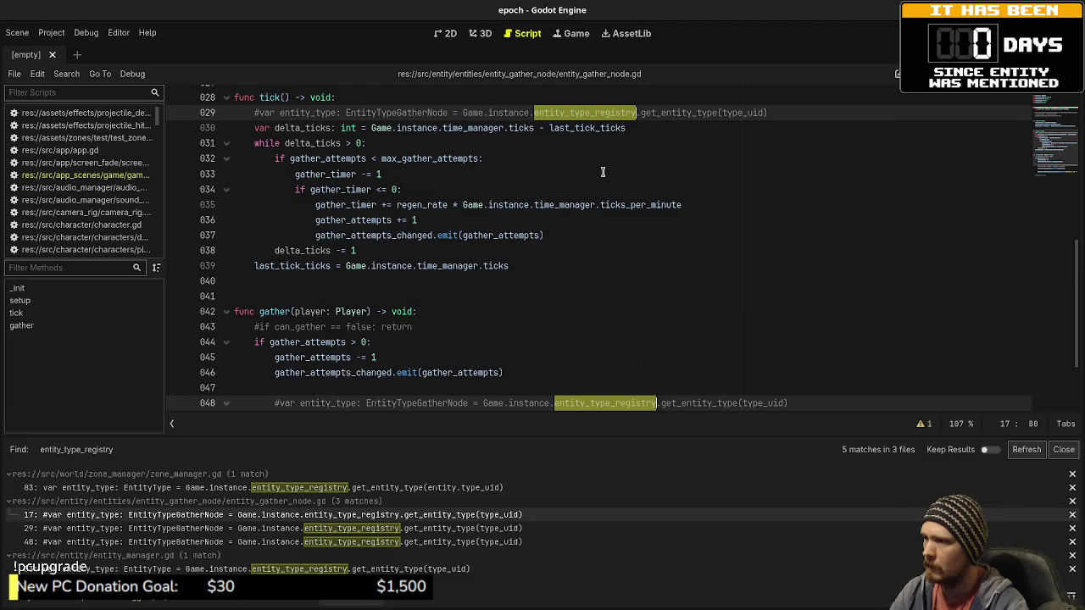
key(ctrl+v)
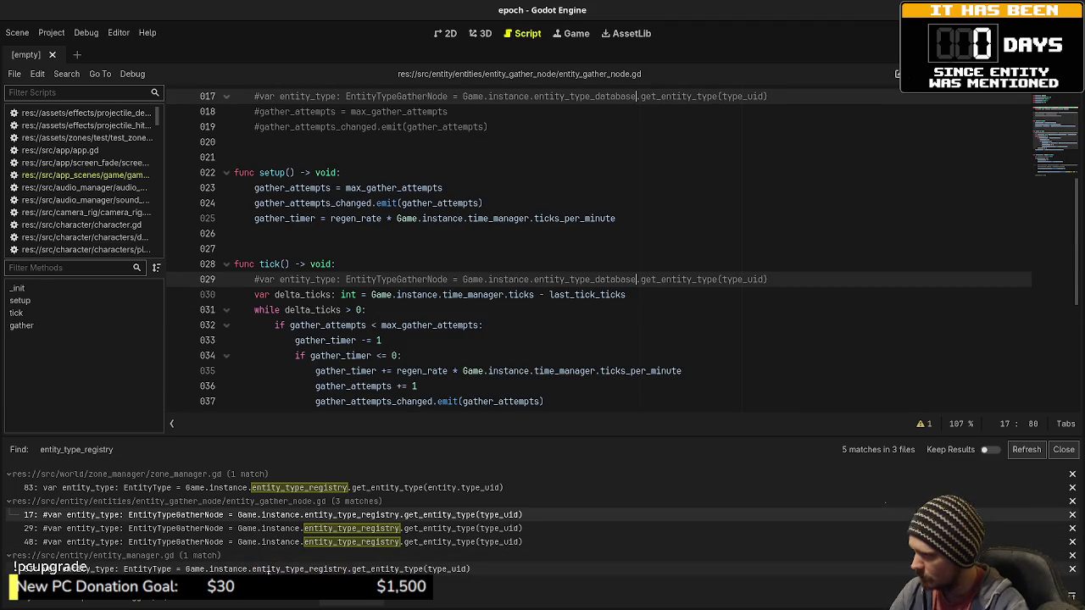
click(267, 569)
key(ctrl+v)
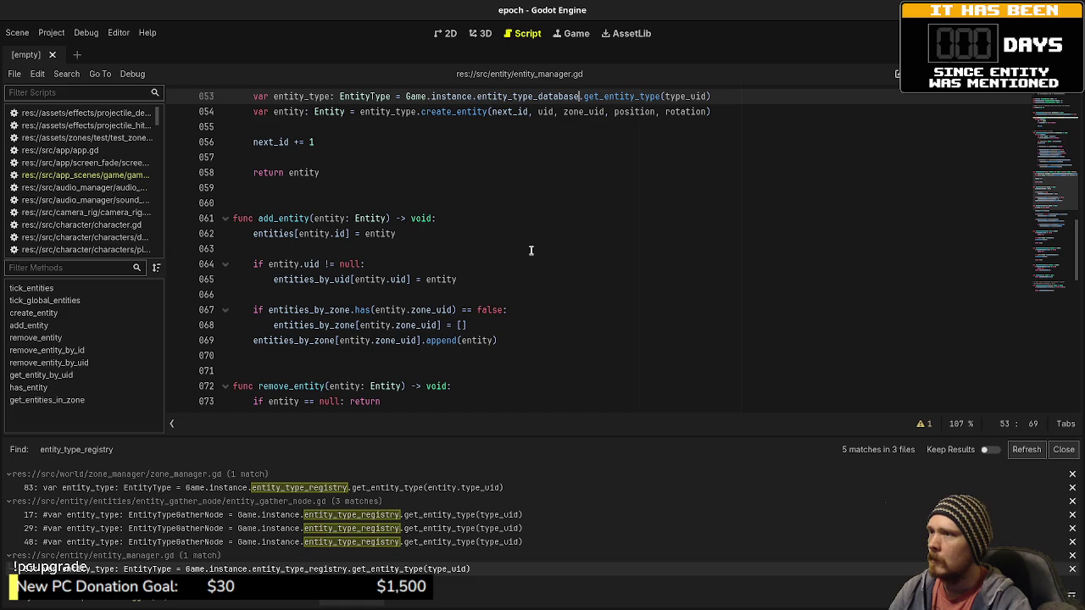
click(548, 218)
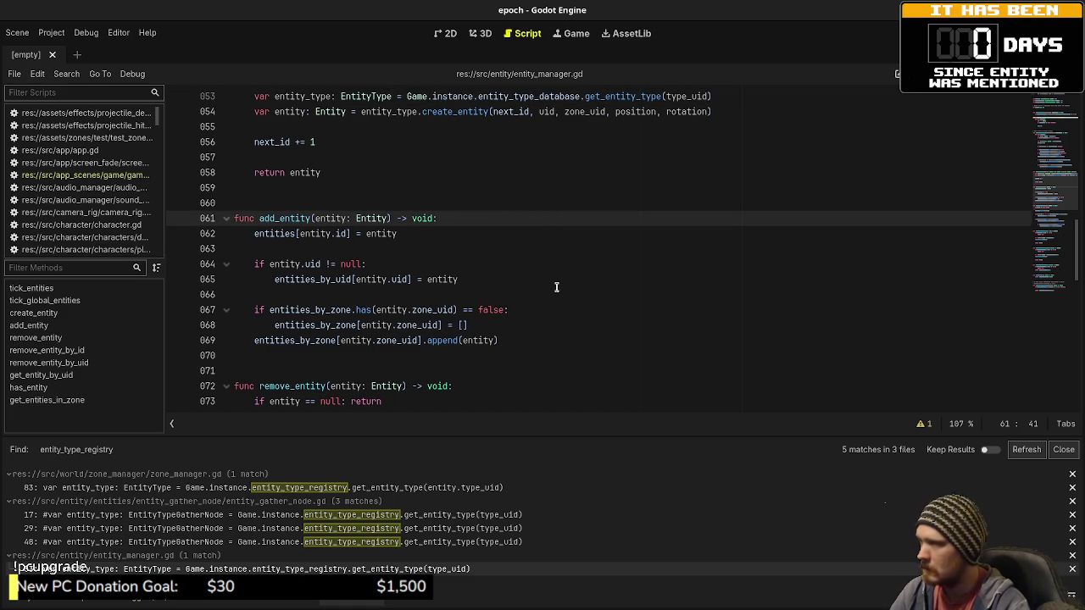
scroll(566, 304, up, 3)
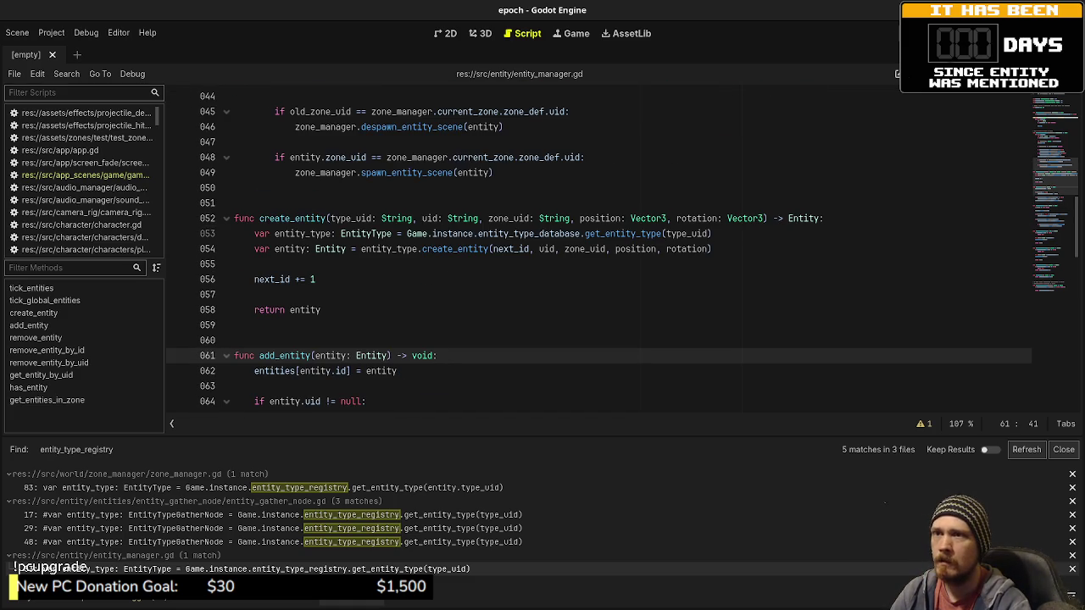
key(F5)
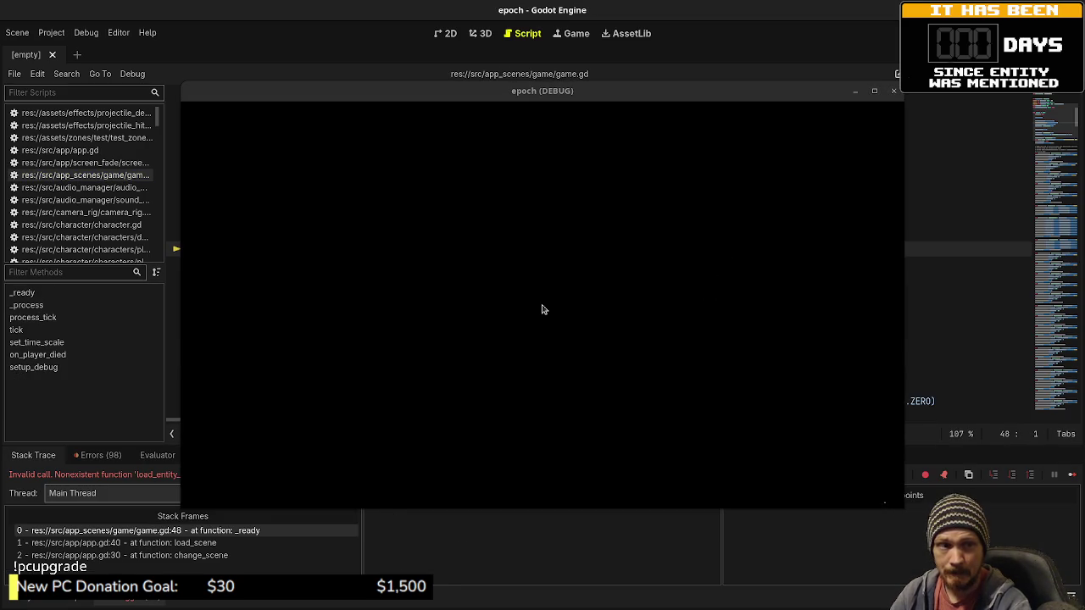
Step: Stop the running game and restore the side docks
drag(384, 112, 353, 513)
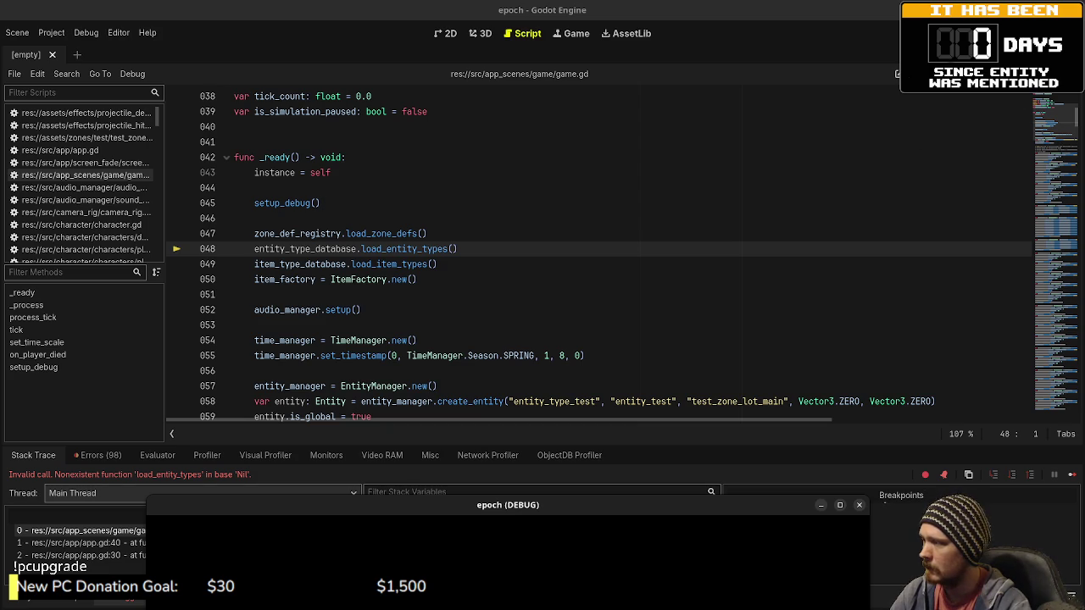
key(ctrl+shift+F11)
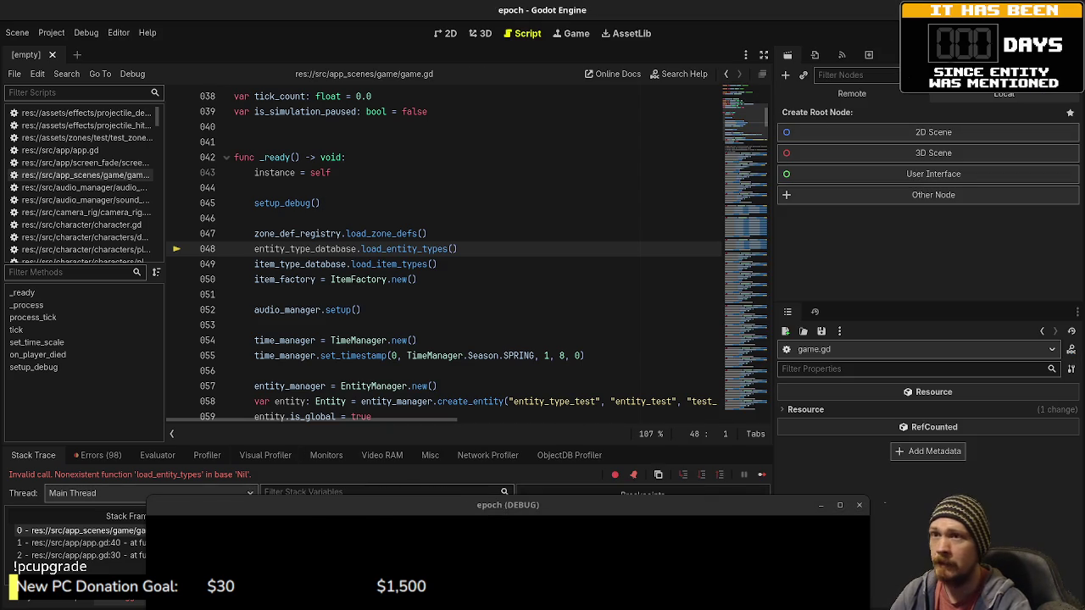
key(F8)
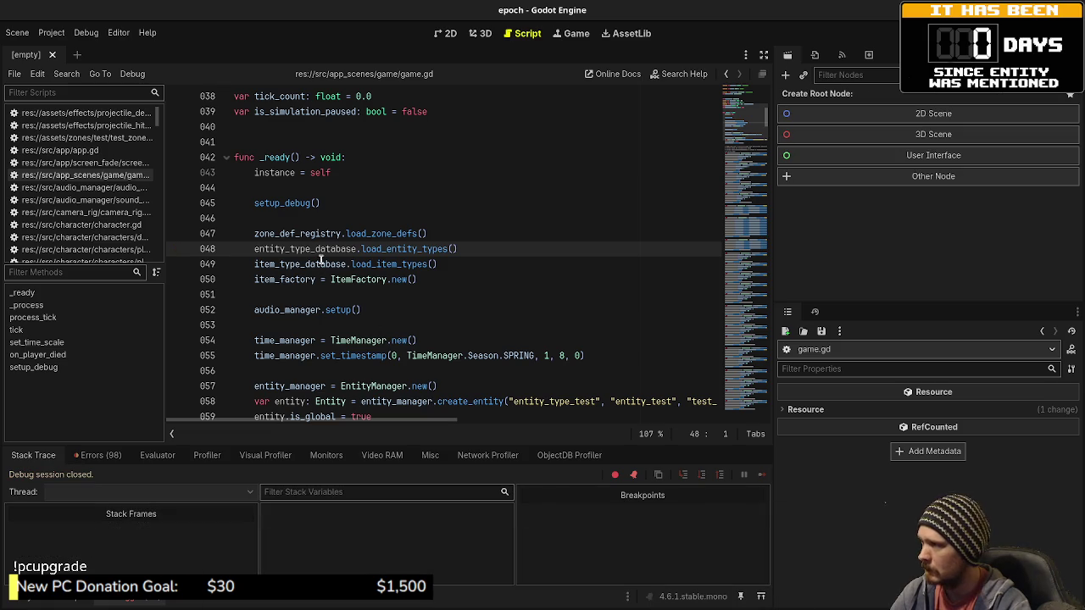
Step: Search the scene list for 'game' to open game.tscn
click(485, 235)
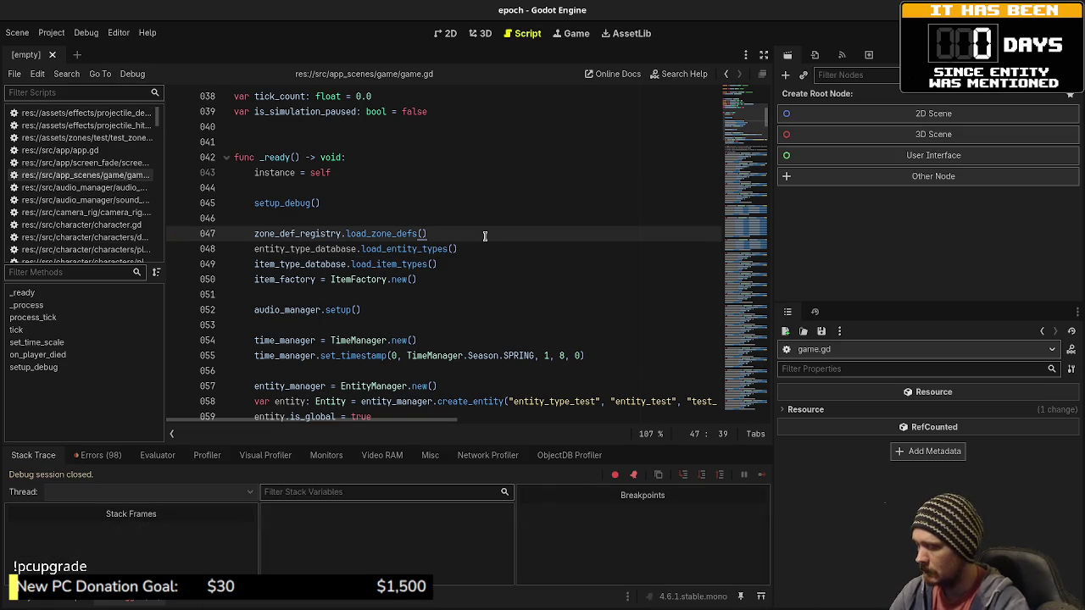
key(ctrl+shift+o)
text(game)
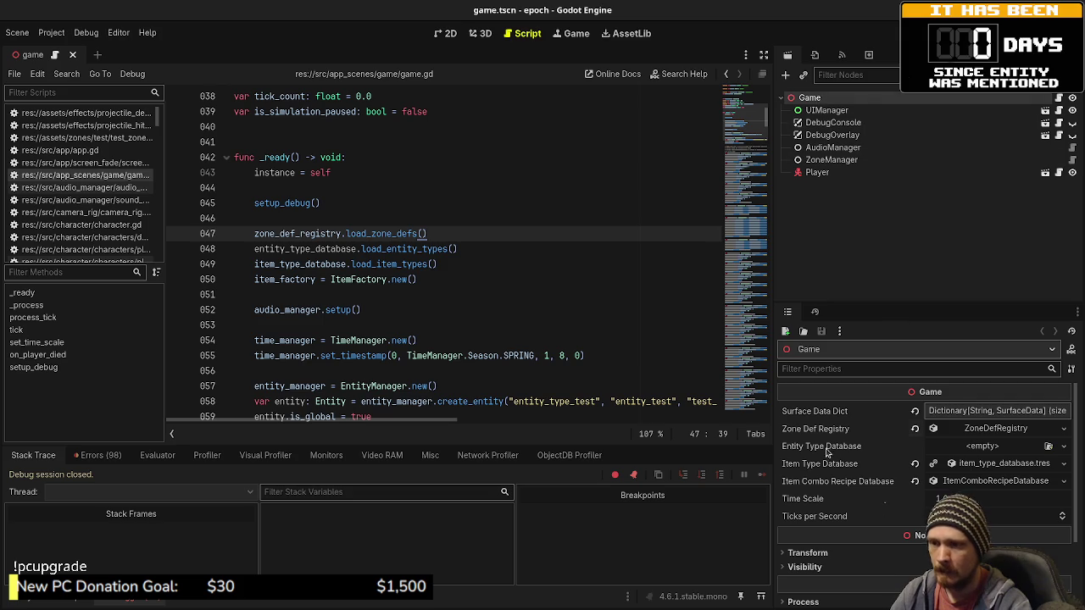
Step: Assign a new EntityTypeDatabase to Entity Type Database and expand its Entity Types array
click(1063, 446)
click(993, 478)
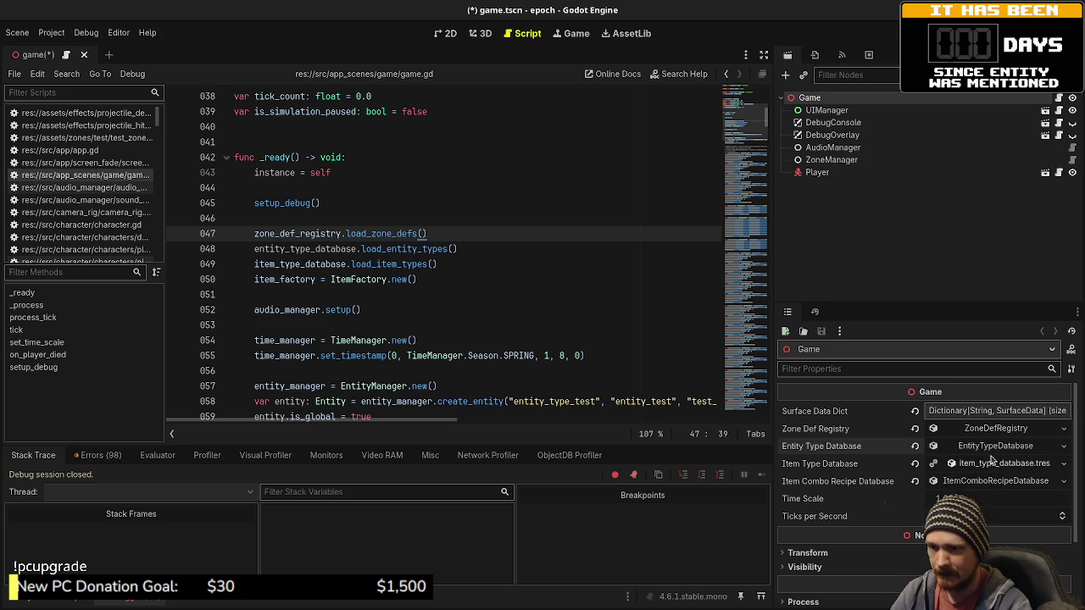
click(989, 447)
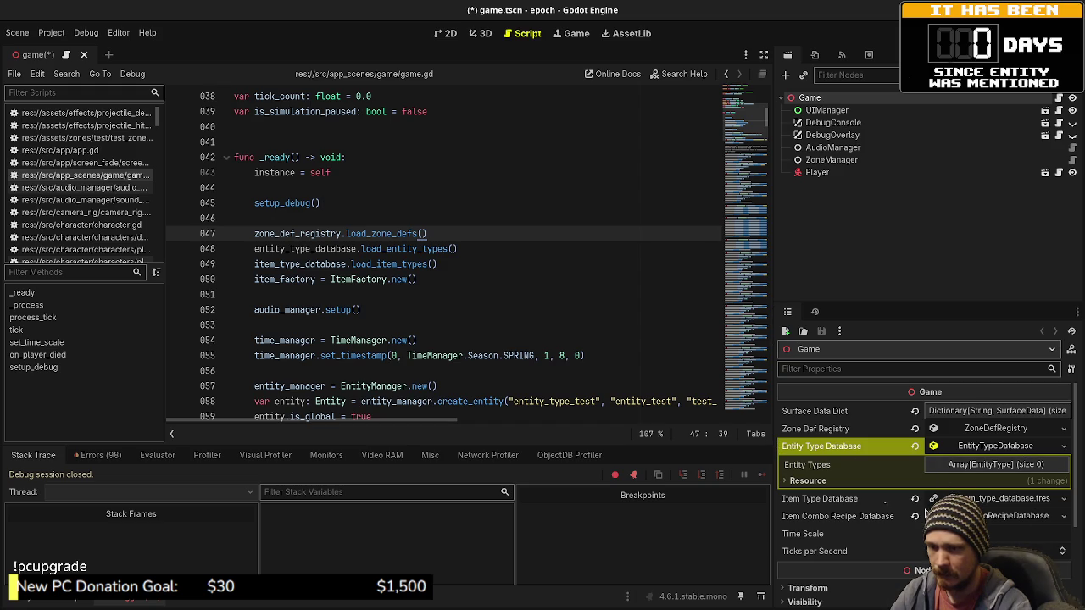
click(981, 465)
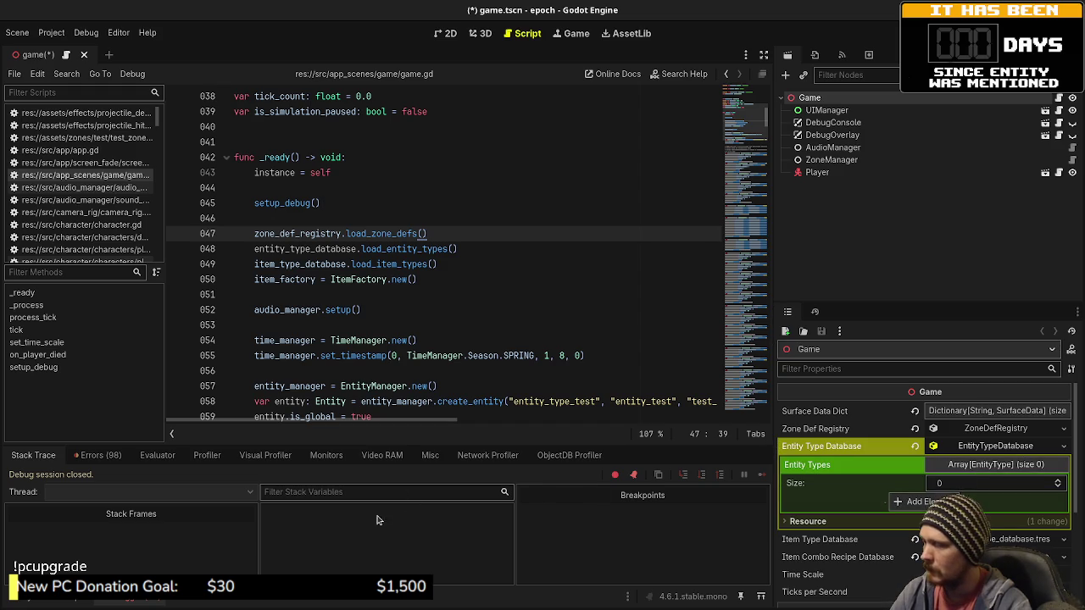
Step: Browse the FileSystem to the data/entity_types folder
click(41, 602)
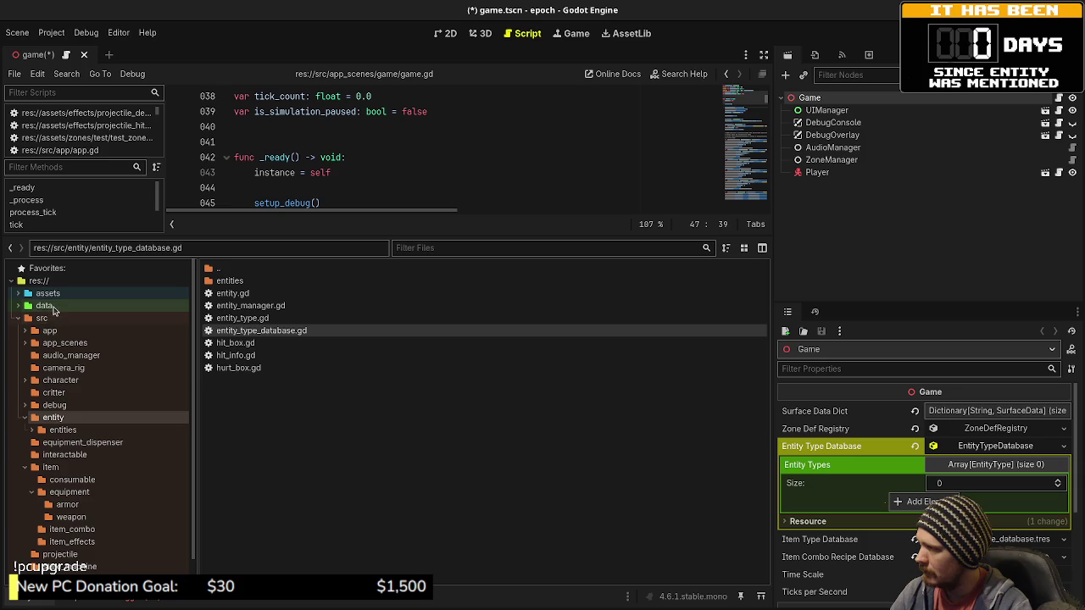
click(44, 305)
double_click(234, 281)
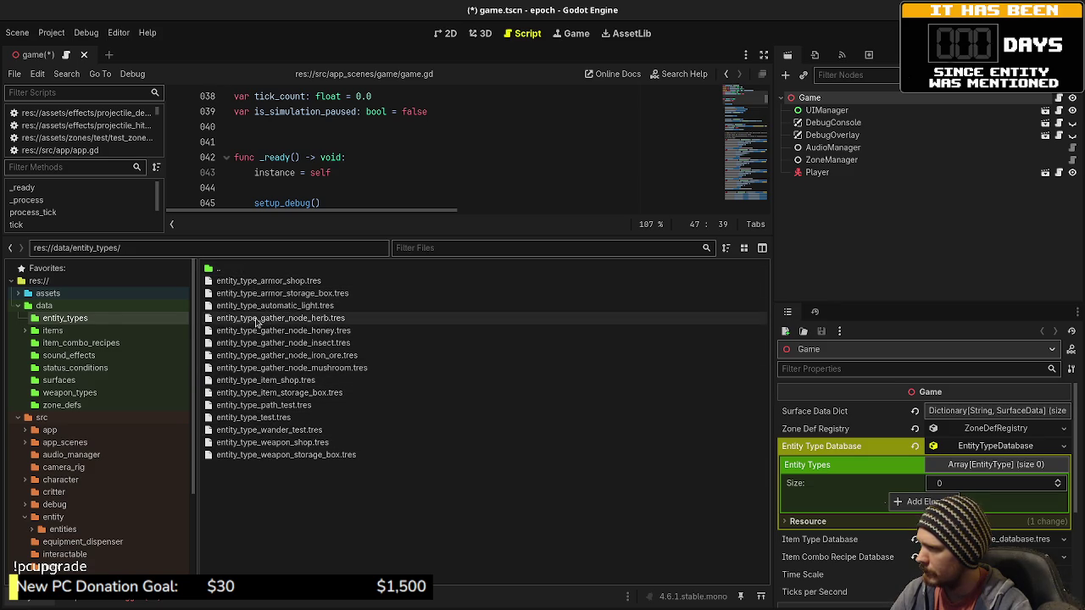
Step: Add the herb, honey, mushroom, insect and item shop types to Entity Types, moving mushroom to second
mouse_move(266, 323)
mouse_down()
mouse_move(492, 335)
mouse_move(966, 518)
mouse_move(966, 509)
mouse_move(936, 502)
mouse_up()
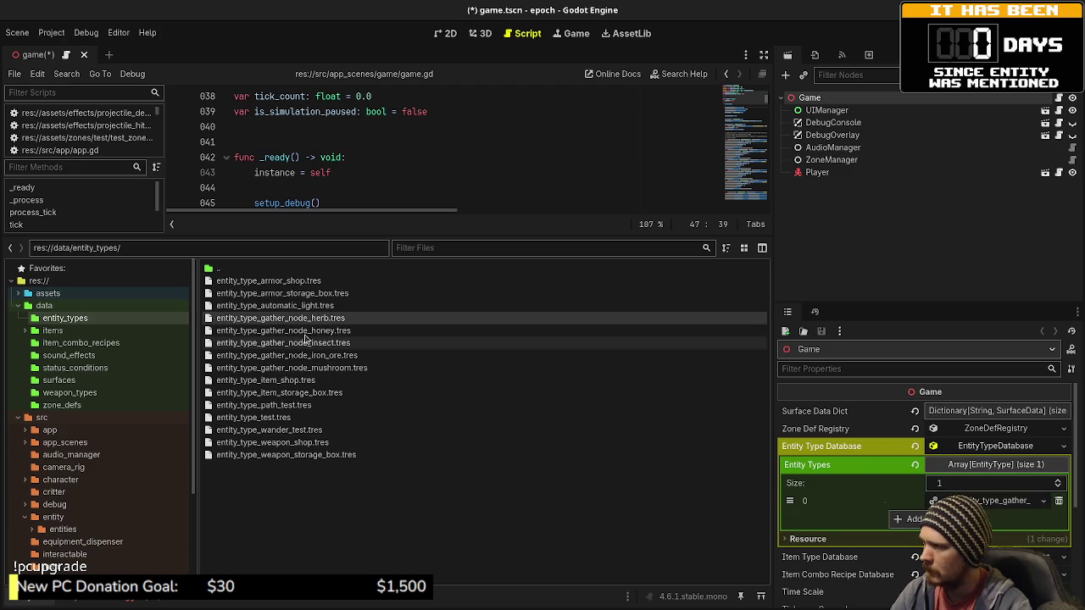
mouse_move(283, 329)
mouse_down()
mouse_move(386, 339)
mouse_move(886, 503)
mouse_move(903, 518)
mouse_up()
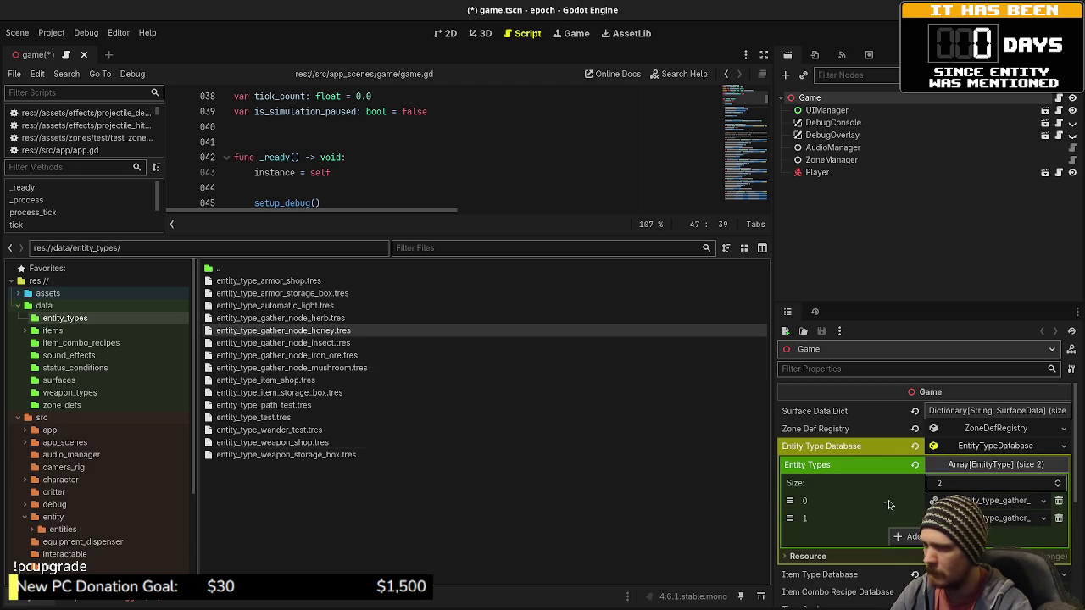
mouse_move(292, 368)
mouse_down()
mouse_move(695, 439)
mouse_move(910, 540)
mouse_up()
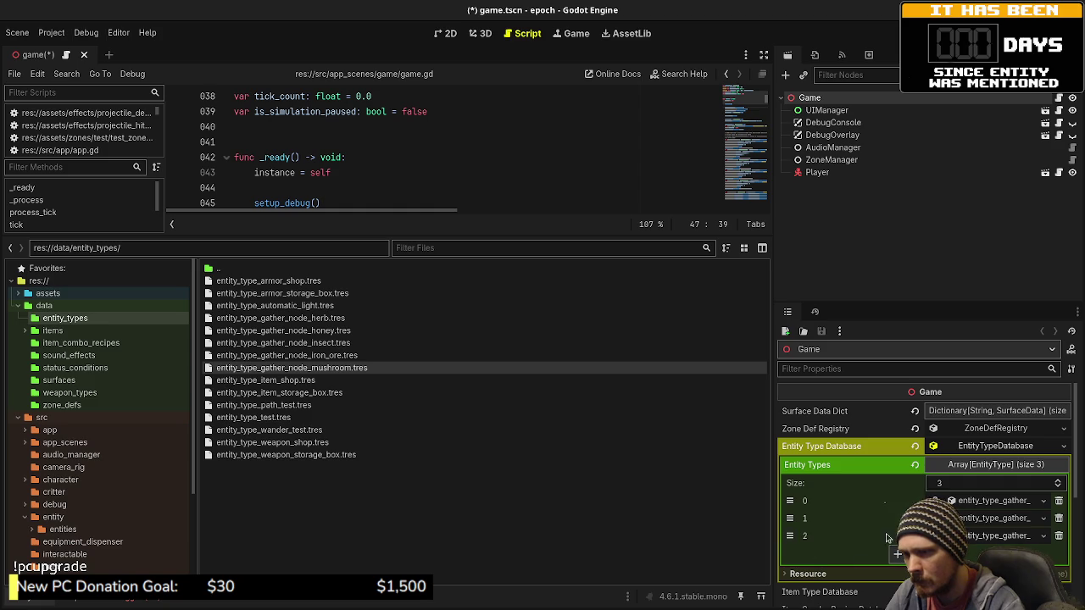
drag(774, 498, 624, 498)
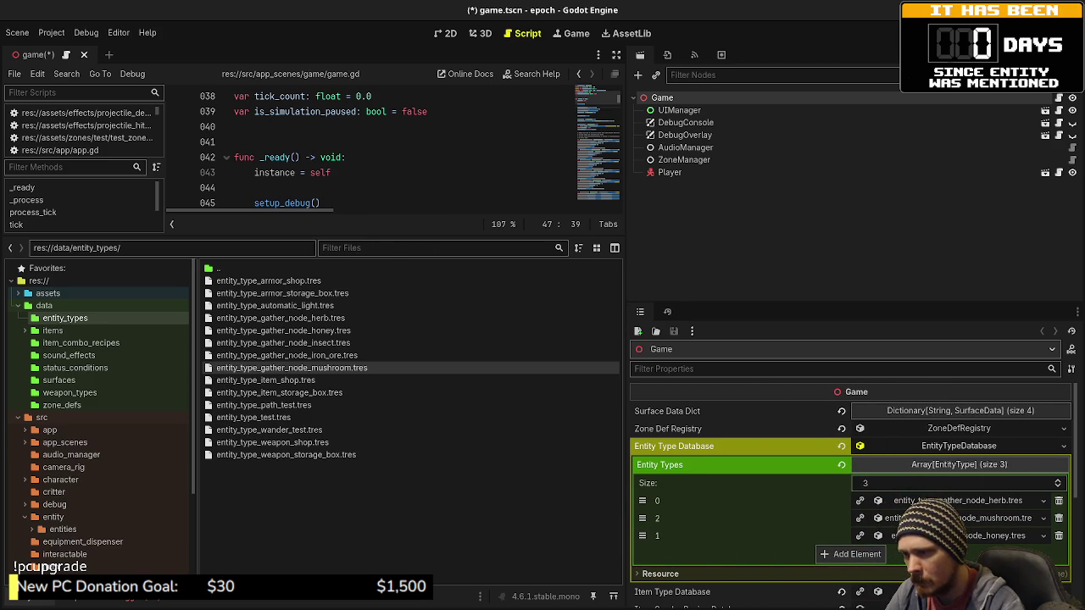
drag(641, 535, 642, 518)
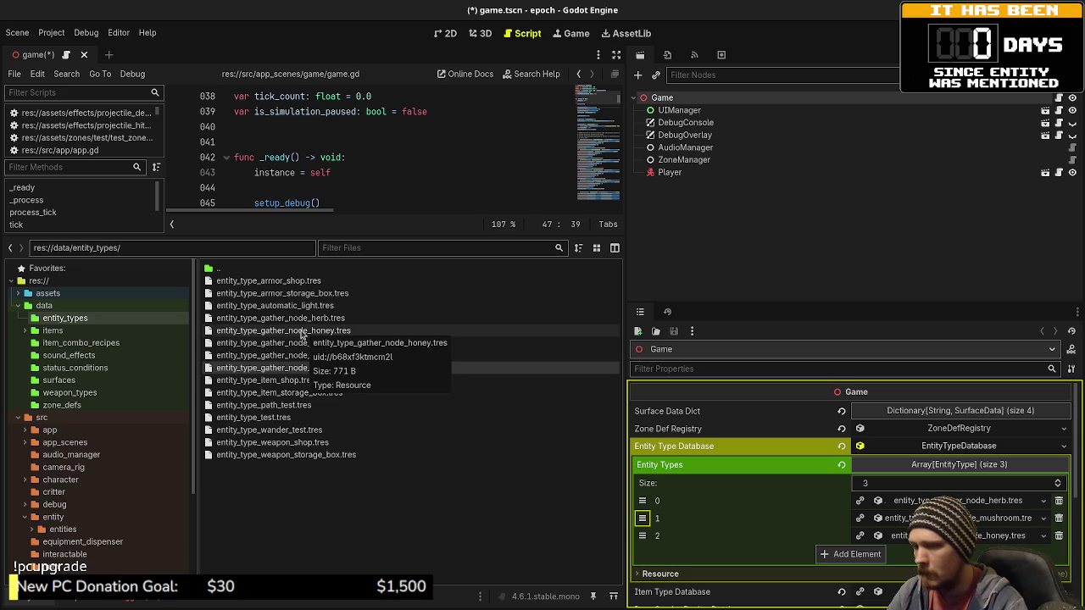
mouse_move(302, 344)
mouse_down()
mouse_move(854, 536)
mouse_move(844, 559)
mouse_move(297, 357)
mouse_move(828, 570)
mouse_move(802, 458)
mouse_up()
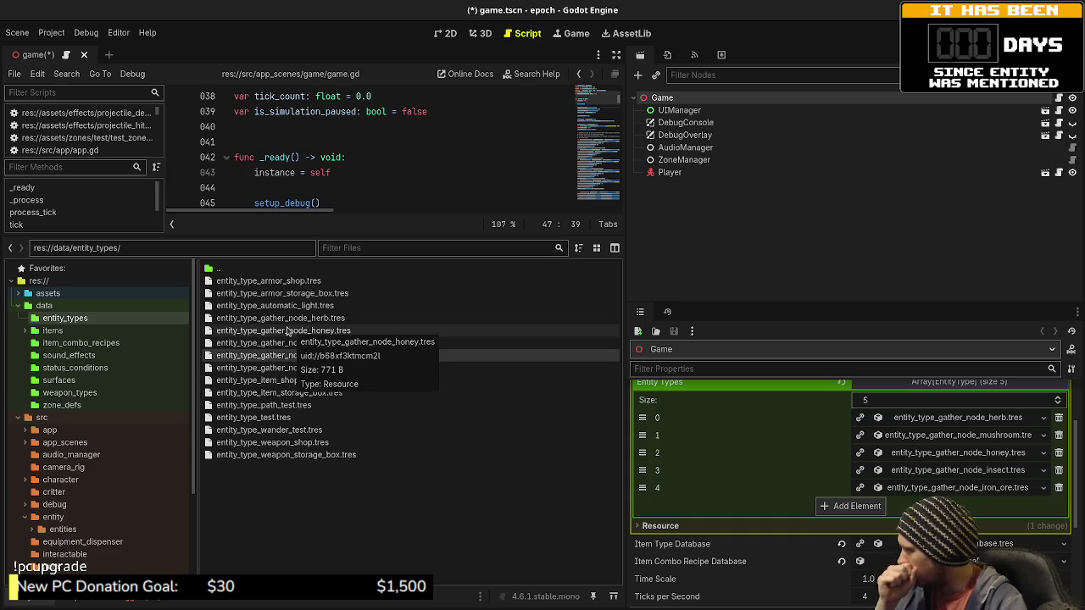
mouse_move(286, 384)
mouse_down()
mouse_move(851, 513)
mouse_move(339, 397)
mouse_move(788, 483)
mouse_move(837, 524)
mouse_up()
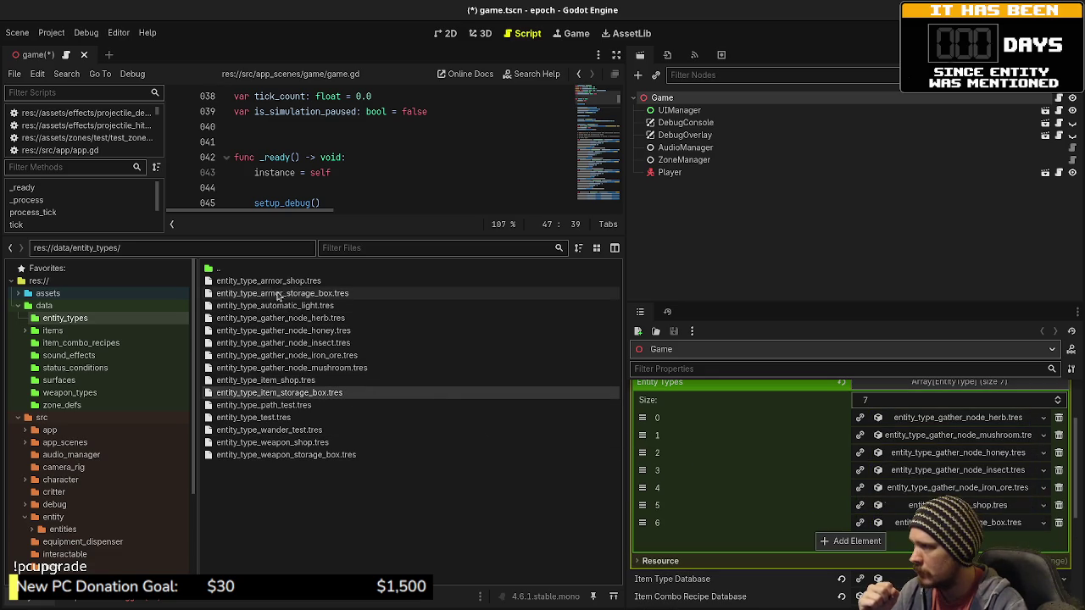
Step: Add the armor shop, armor storage box, weapon shop and weapon storage box types to Entity Types
drag(271, 281, 638, 383)
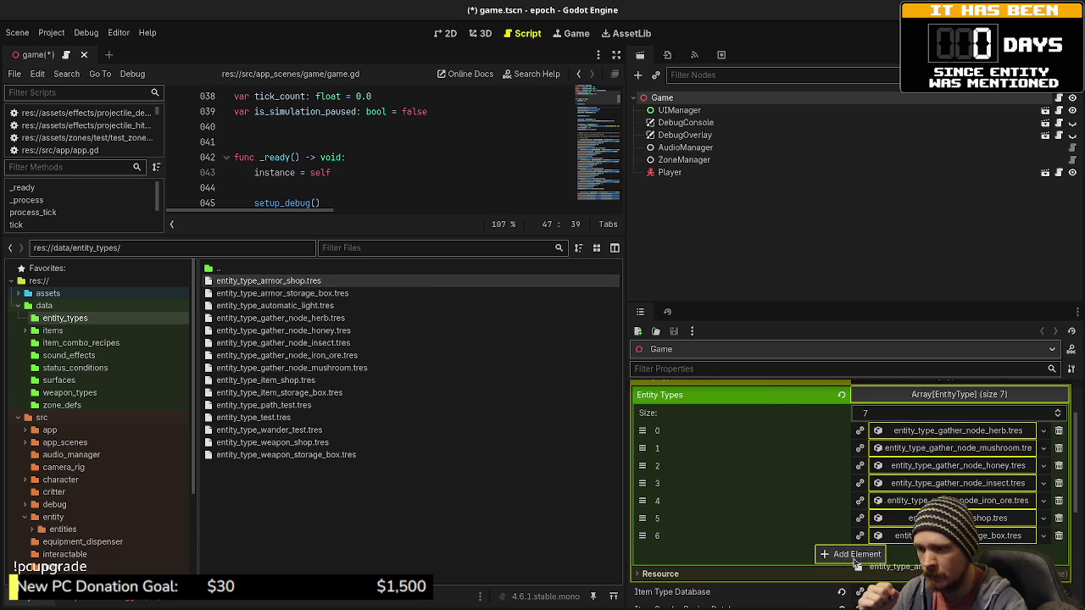
mouse_move(282, 293)
mouse_down()
mouse_move(703, 395)
mouse_move(847, 474)
mouse_up()
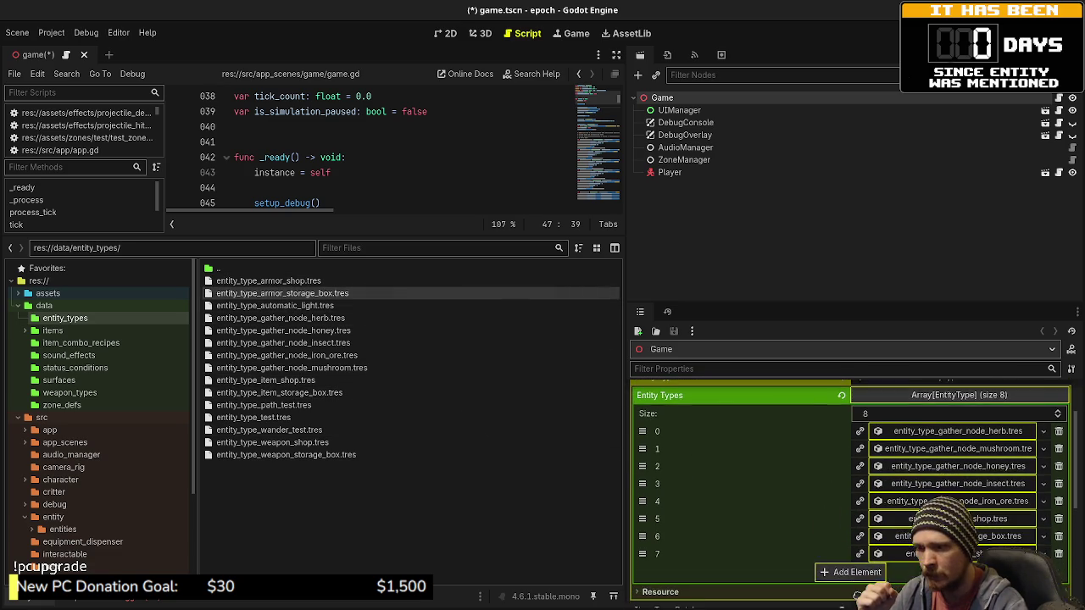
click(843, 573)
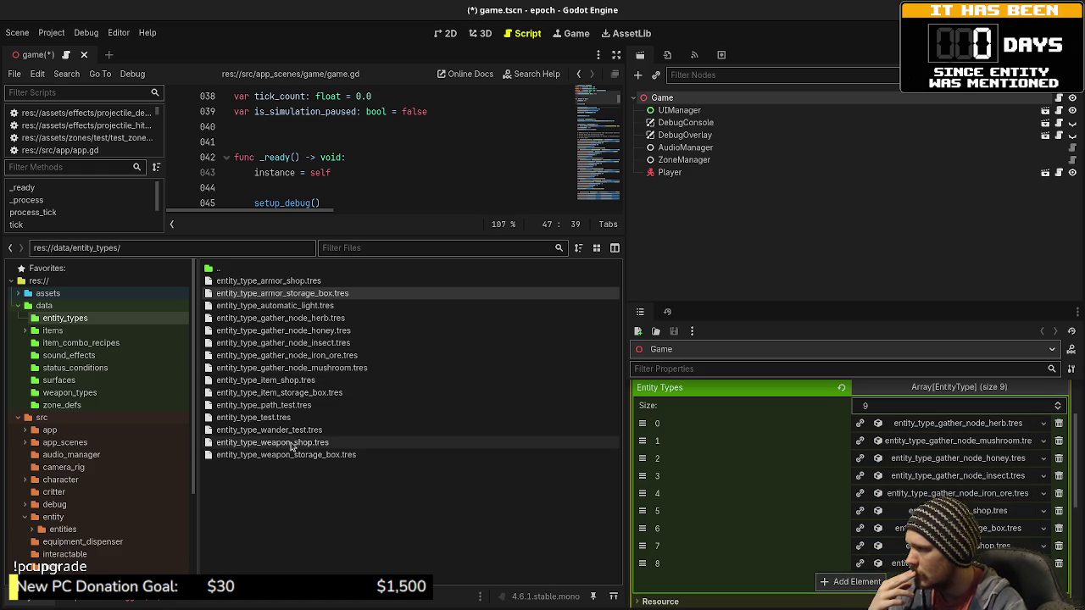
drag(292, 442, 679, 496)
click(858, 581)
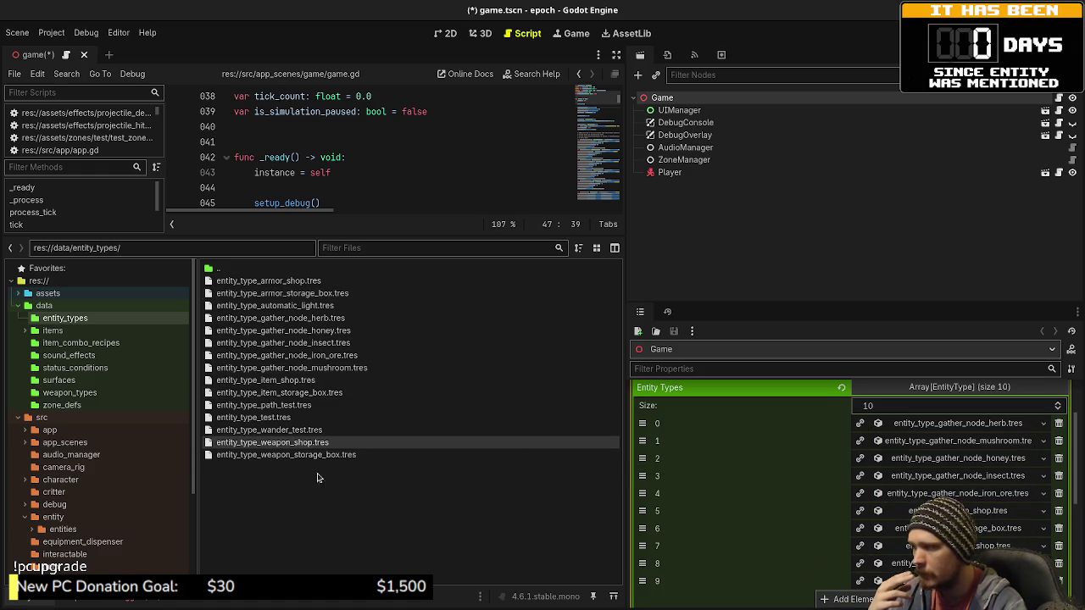
mouse_move(285, 455)
mouse_down()
mouse_move(839, 578)
mouse_move(770, 504)
mouse_move(682, 498)
mouse_up()
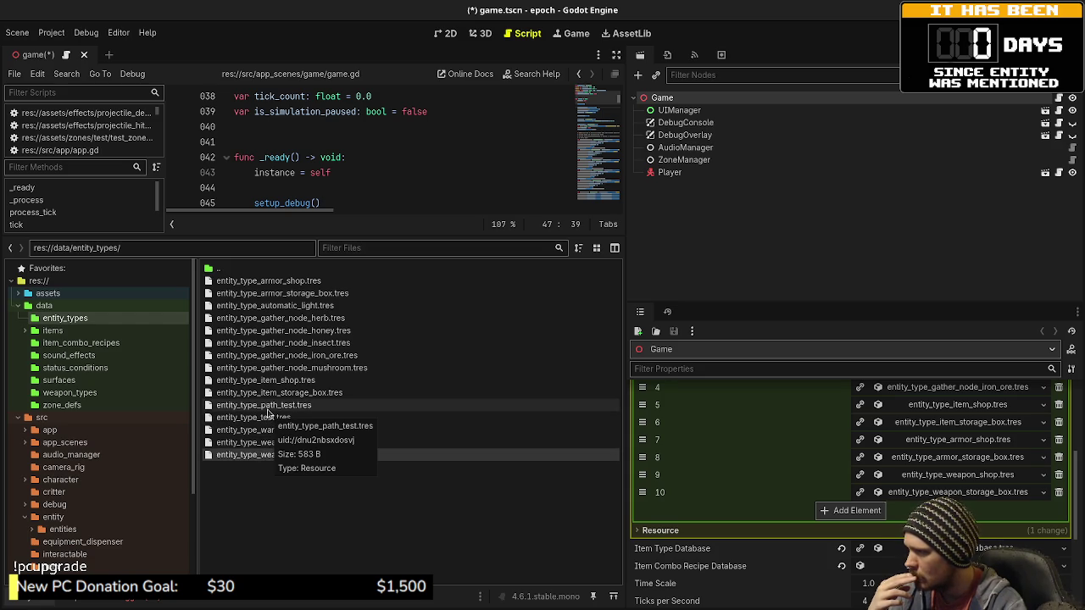
Step: Add the automatic light, path test, wander test and entity_type_test.tres types
mouse_move(271, 307)
mouse_down()
mouse_move(890, 520)
mouse_move(862, 530)
mouse_up()
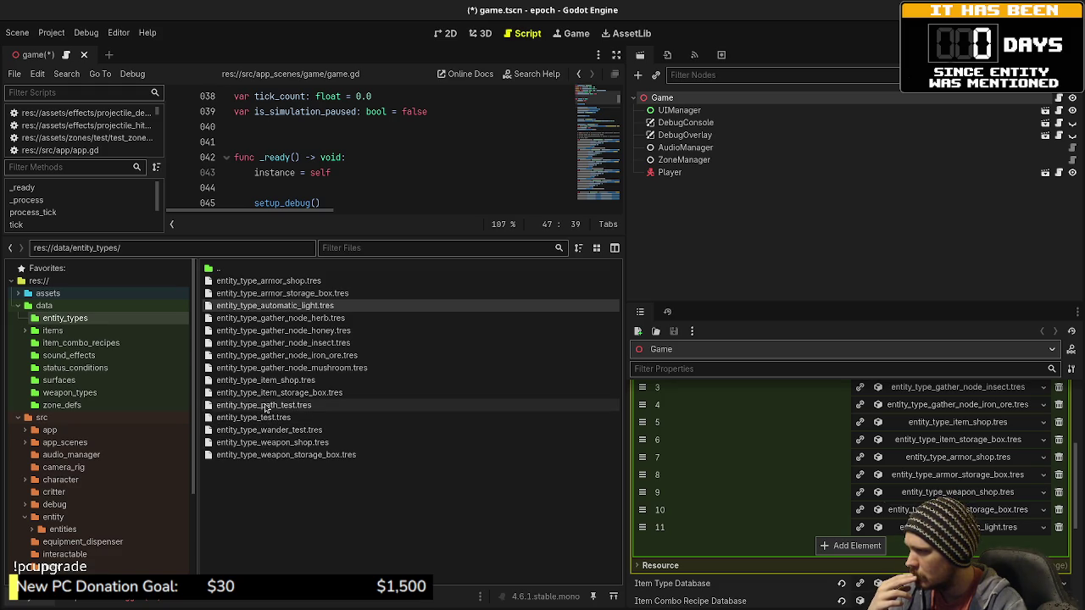
drag(262, 410, 704, 512)
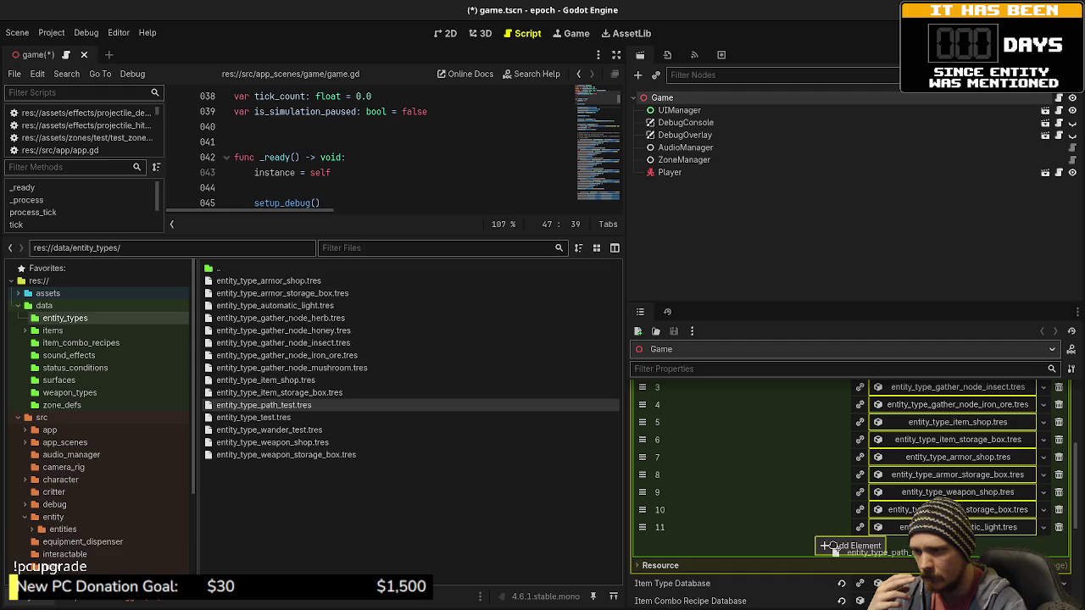
drag(833, 549, 833, 549)
mouse_move(313, 430)
mouse_down()
mouse_move(404, 436)
mouse_move(837, 564)
mouse_up()
mouse_move(264, 417)
mouse_down()
mouse_move(853, 560)
mouse_move(848, 583)
mouse_up()
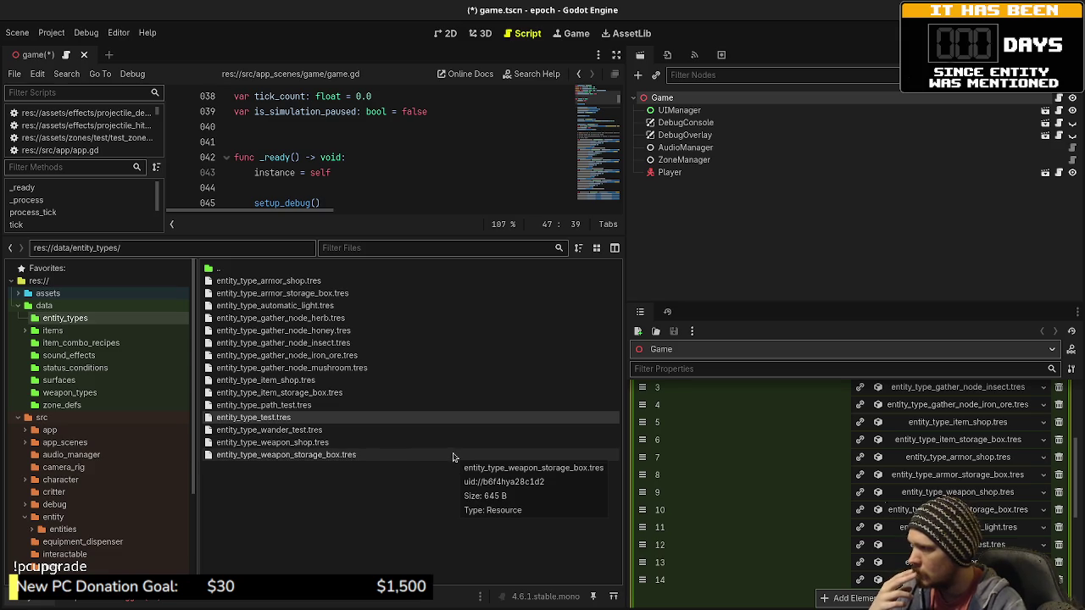
Step: Check the finished Entity Types array and save the game scene
scroll(773, 481, up, 5)
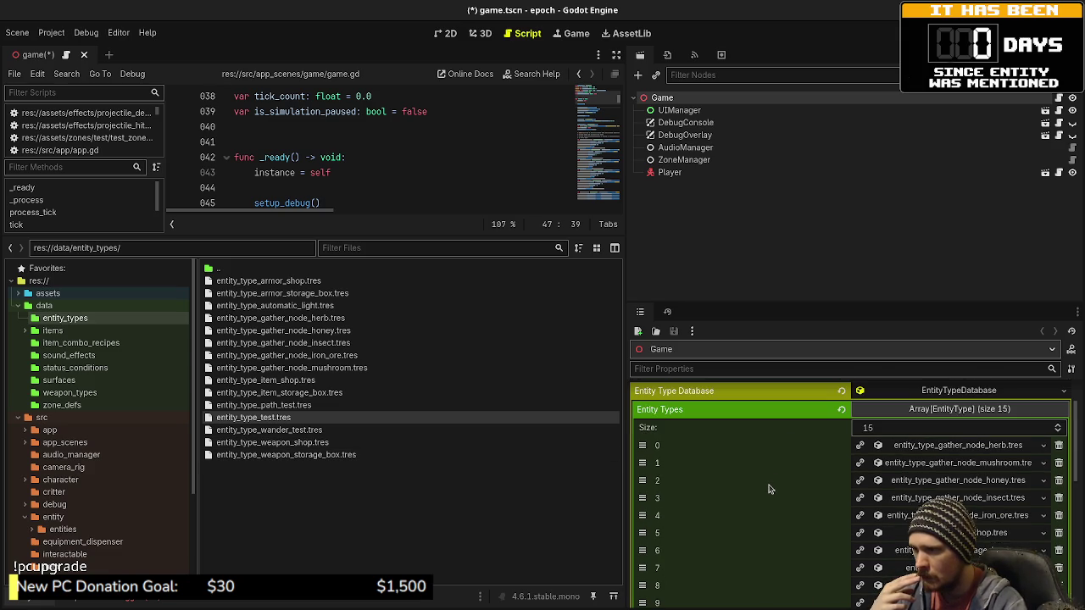
scroll(725, 525, down, 5)
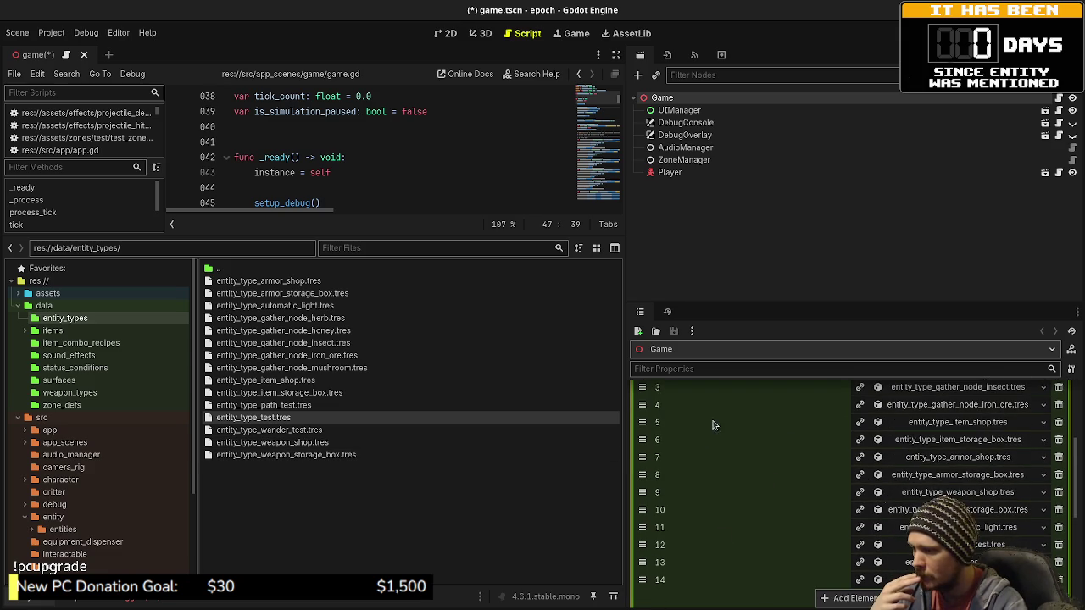
scroll(743, 513, up, 3)
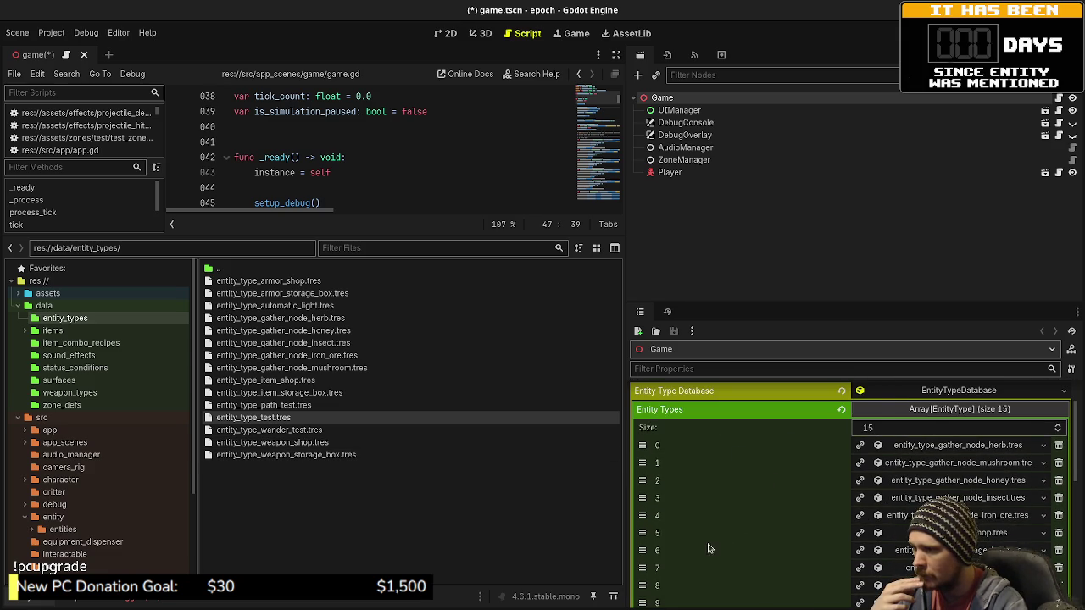
scroll(752, 536, down, 5)
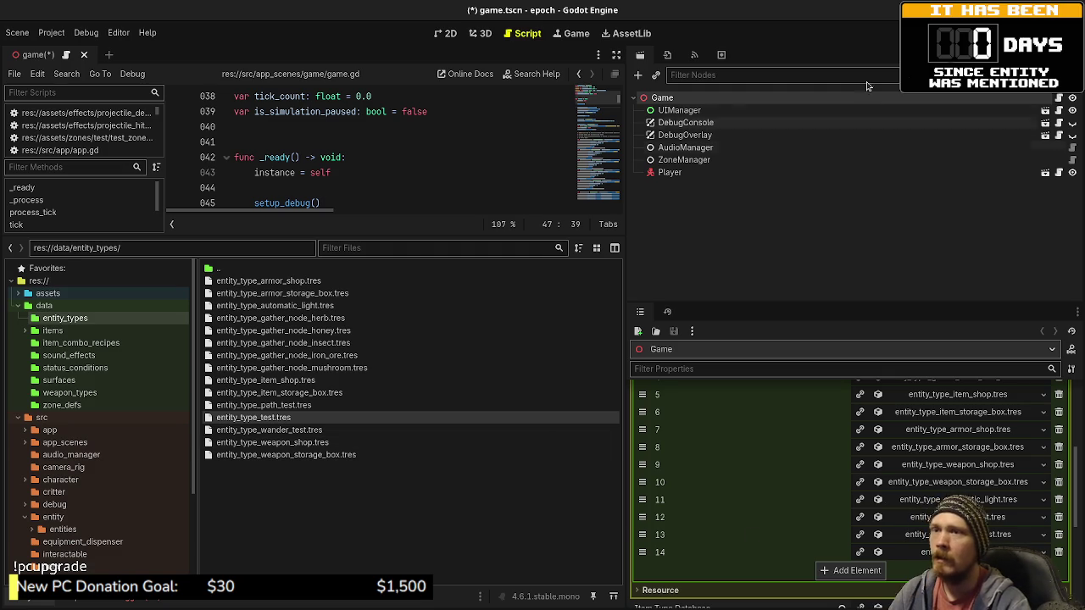
key(ctrl+s)
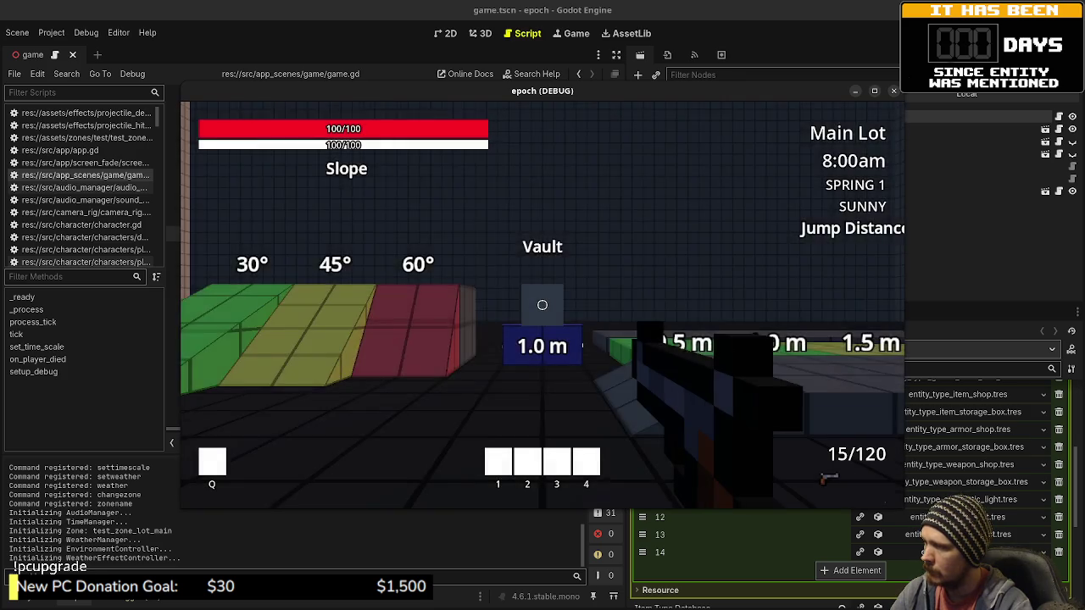
Step: Harvest iron ore, honey, herbs, mushrooms and an insect, then open the Item Shop trade window
key(w)
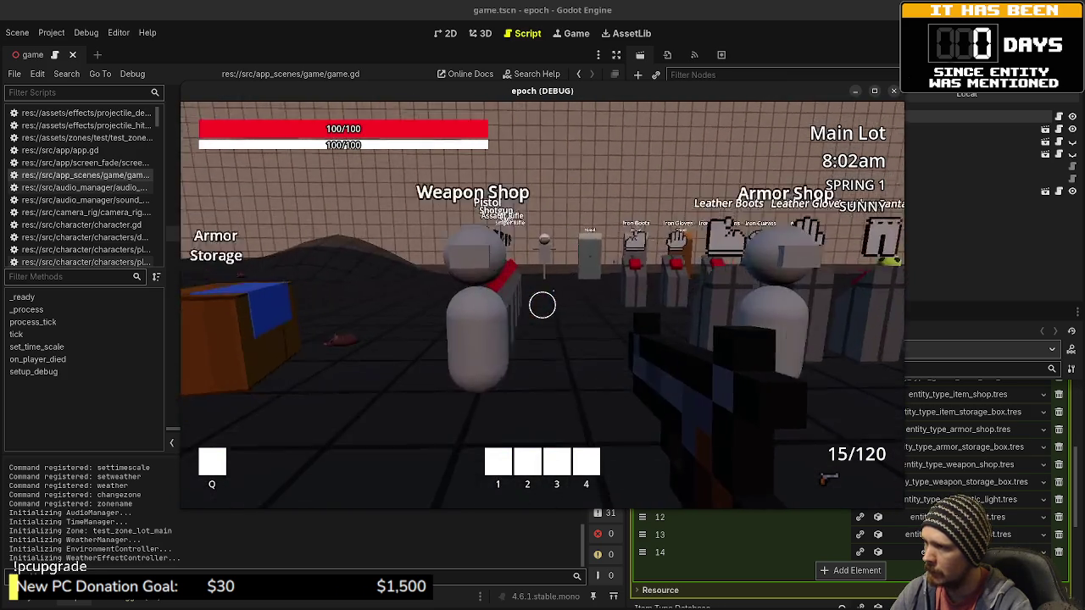
key(w)
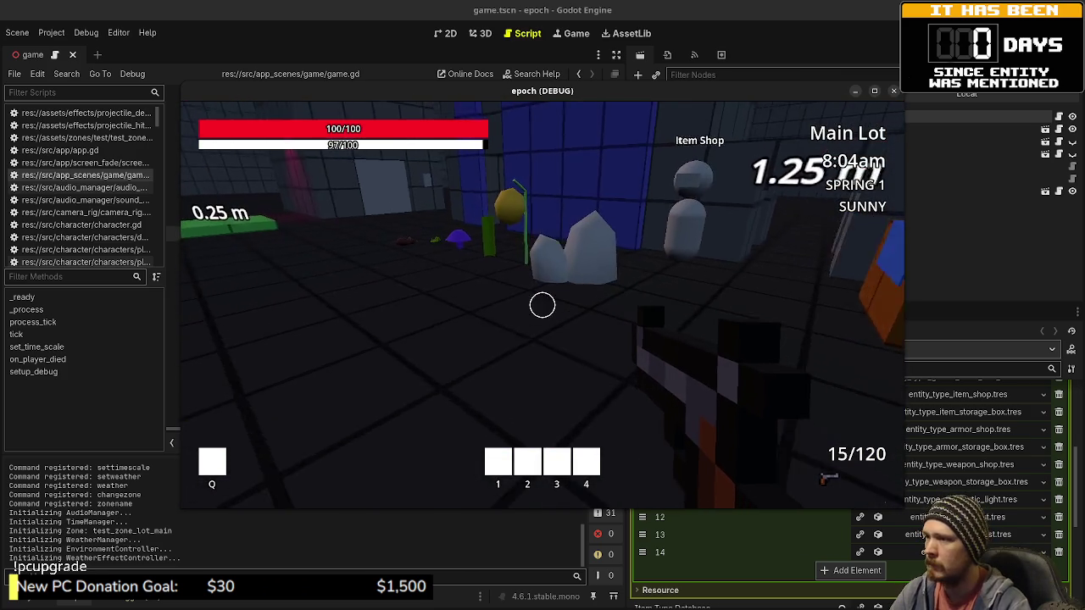
key(e)
key(e)
key(e)
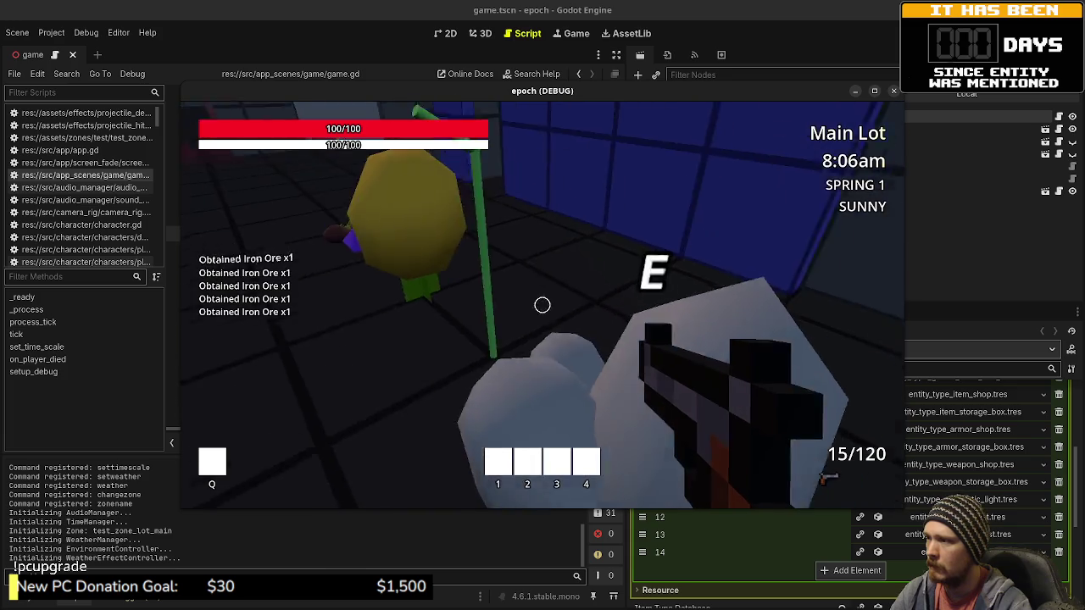
key(e)
key(e)
key(e)
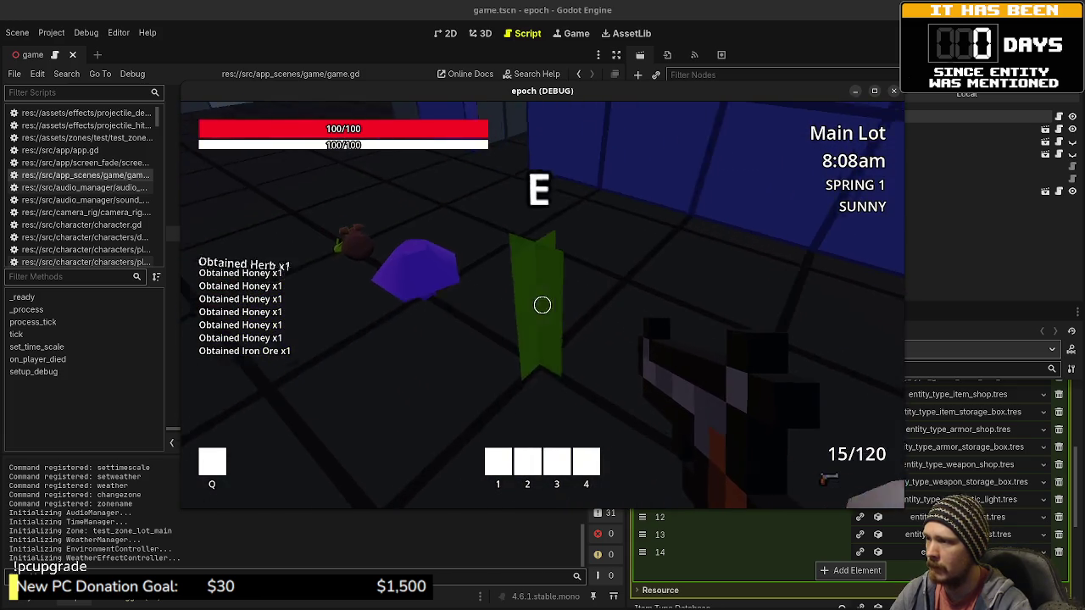
key(e)
key(e)
key(e)
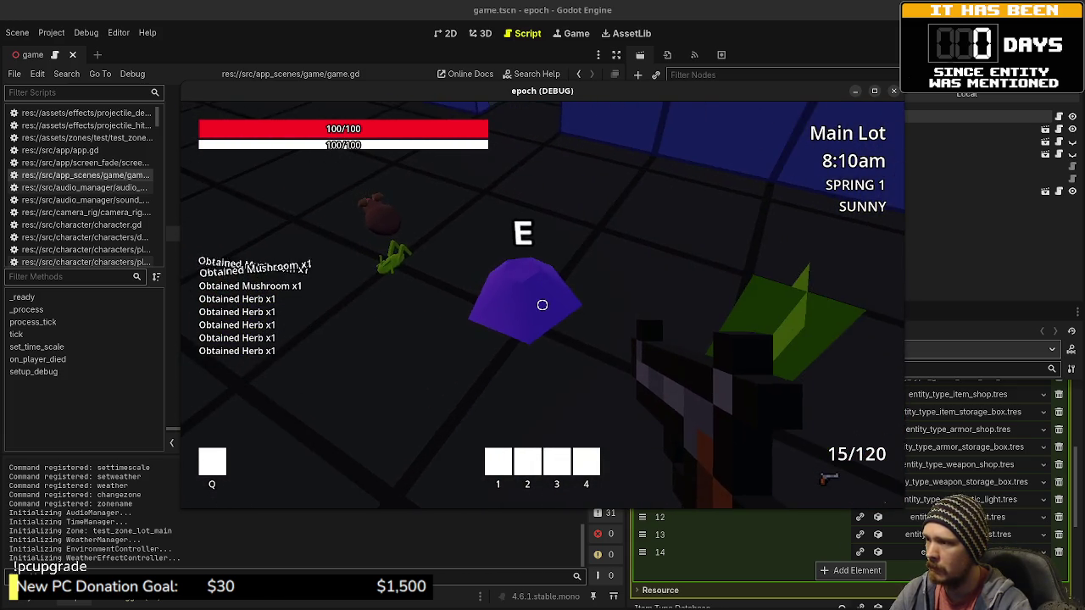
key(e)
key(e)
key(e)
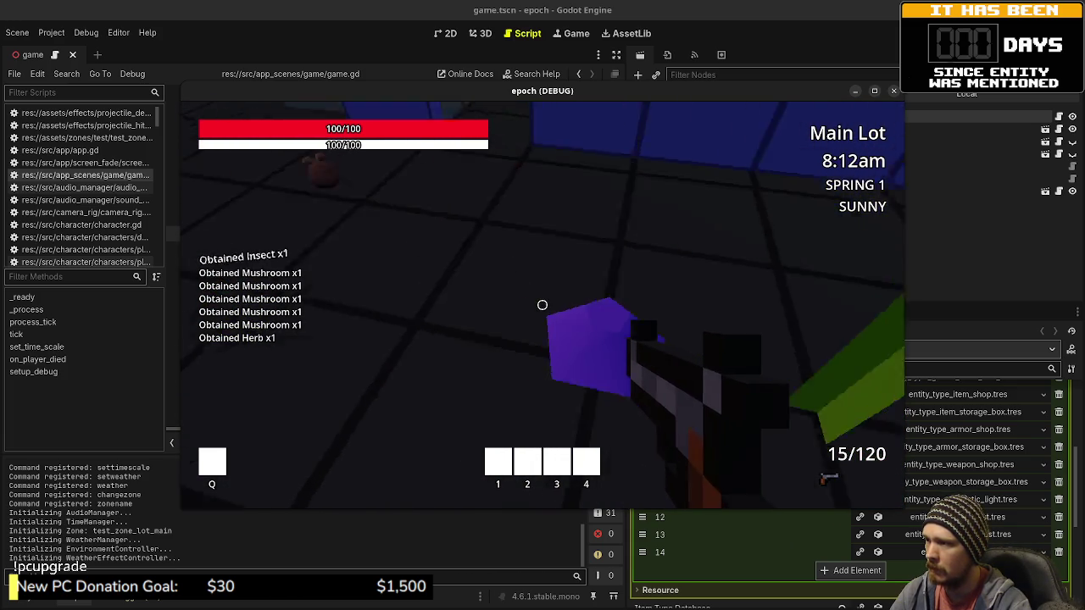
key(e)
key(e)
key(e)
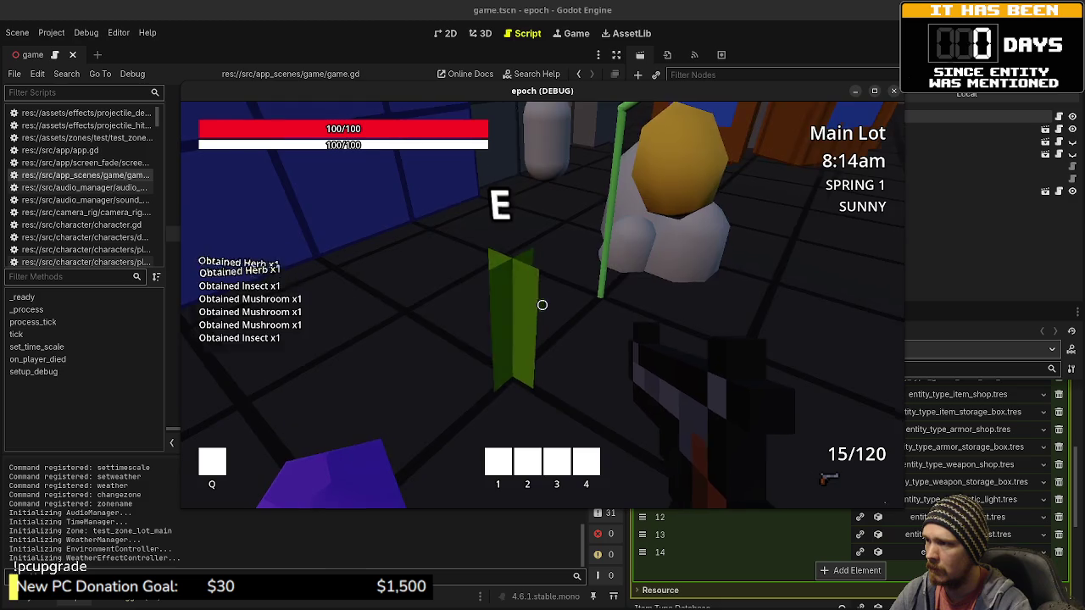
key(e)
key(e)
key(e)
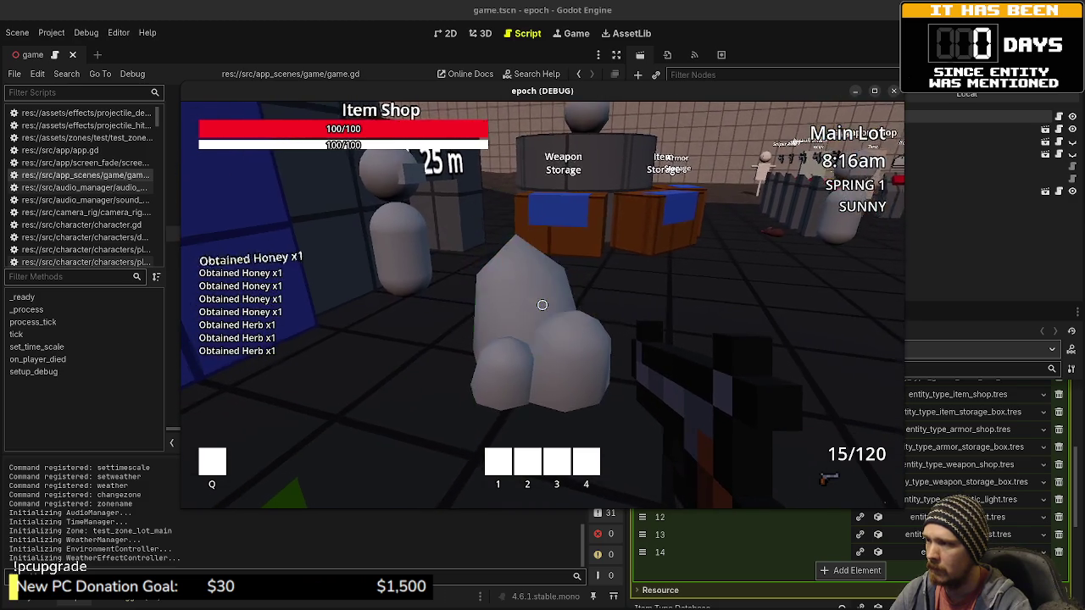
key(e)
key(e)
key(e)
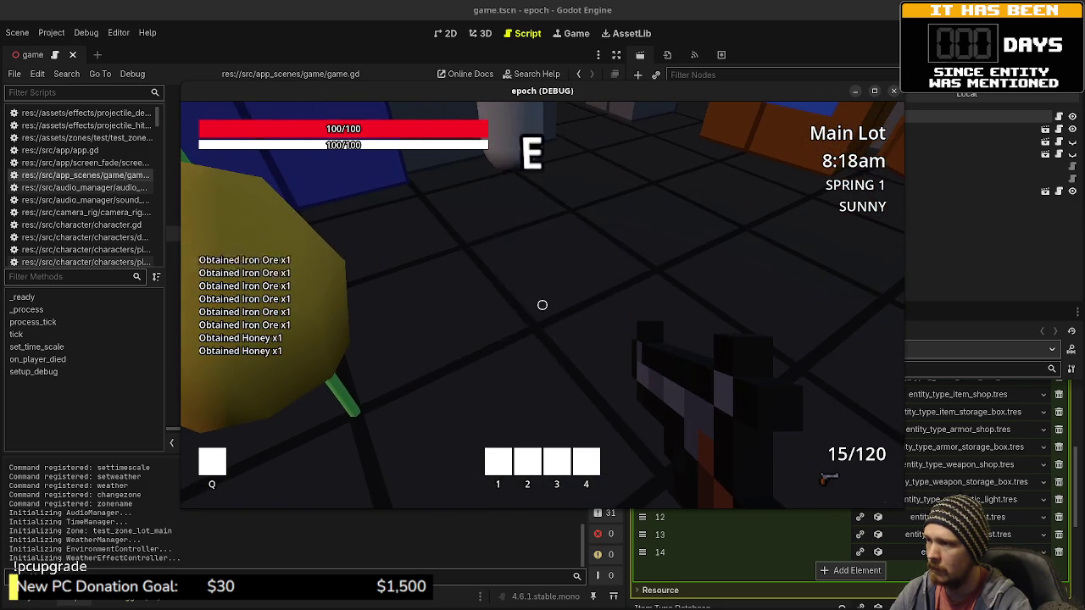
key(e)
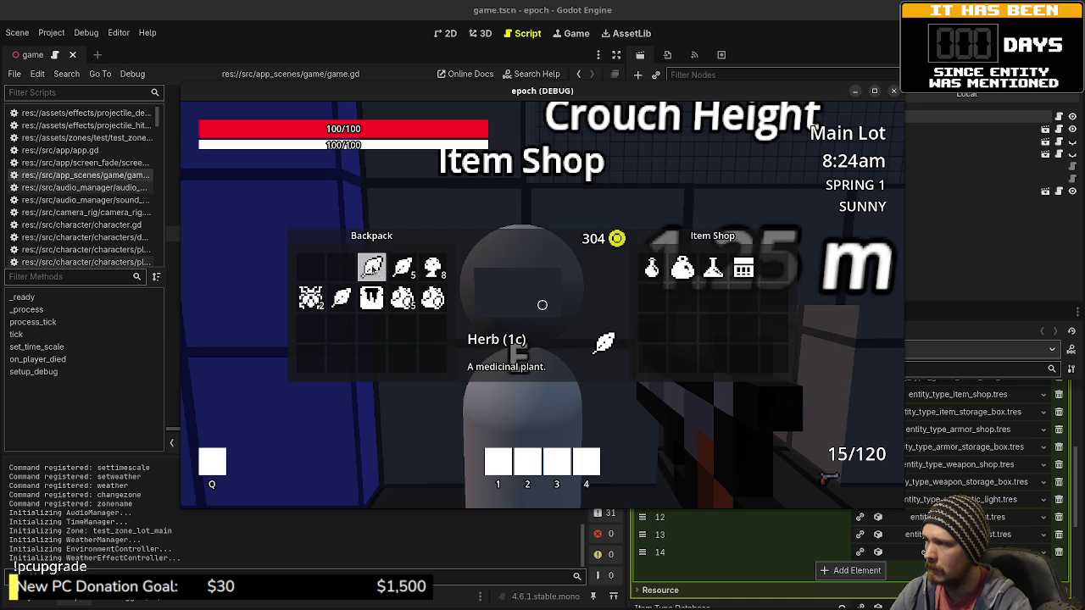
Step: Sell the herbs, iron ore, honey and insect at the Item Shop
click(400, 269)
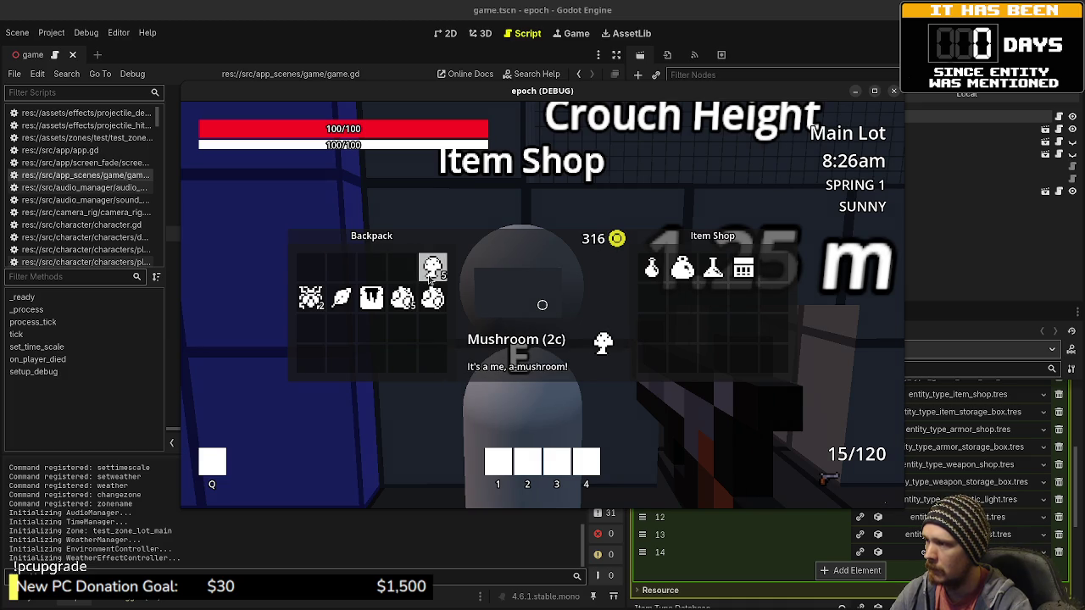
click(429, 307)
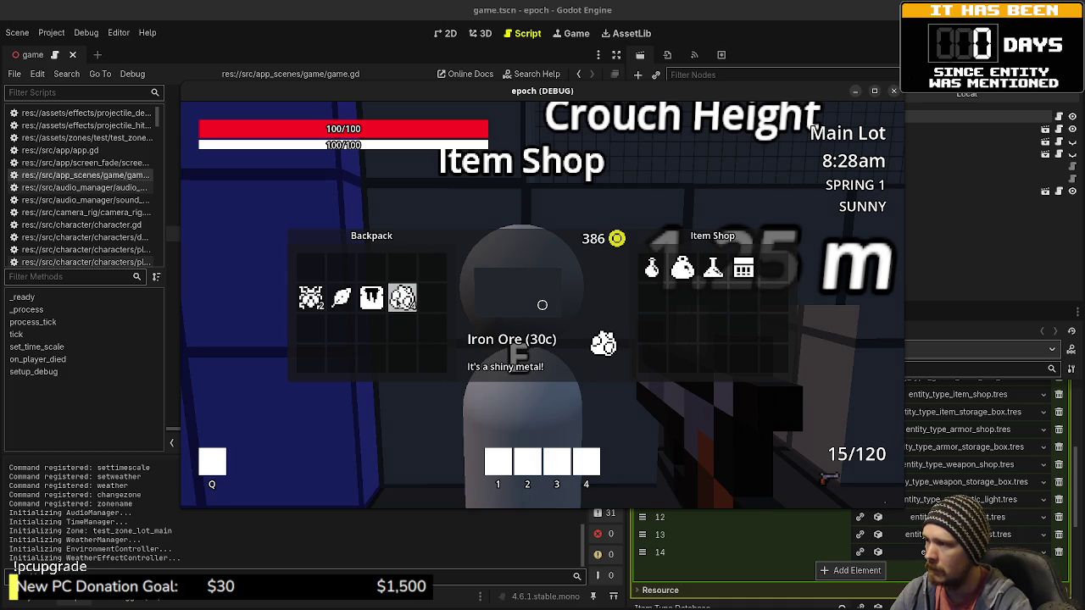
click(371, 298)
click(341, 298)
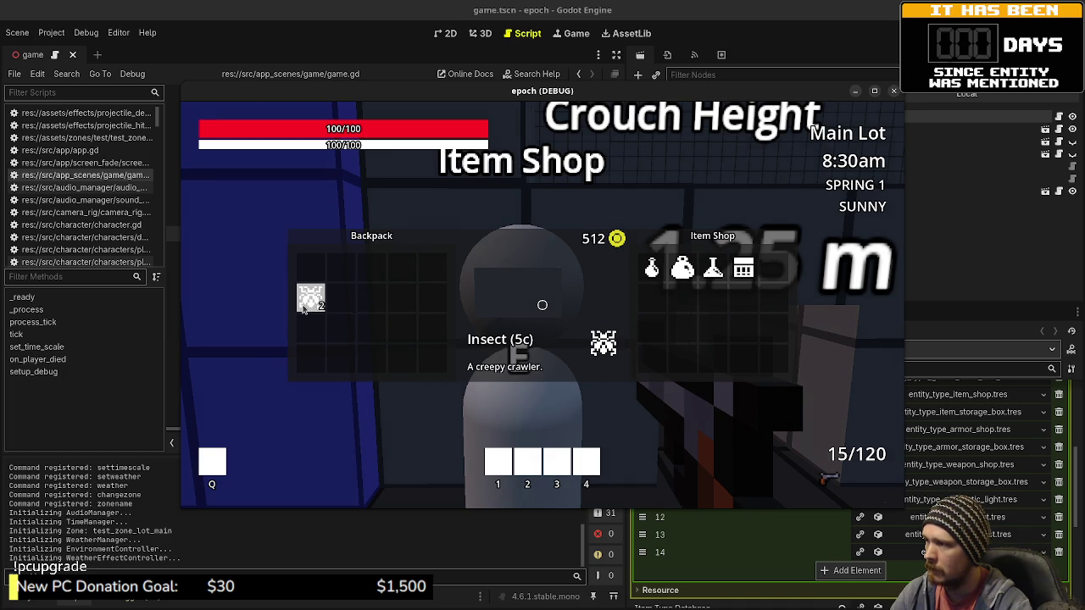
click(304, 309)
key(Escape)
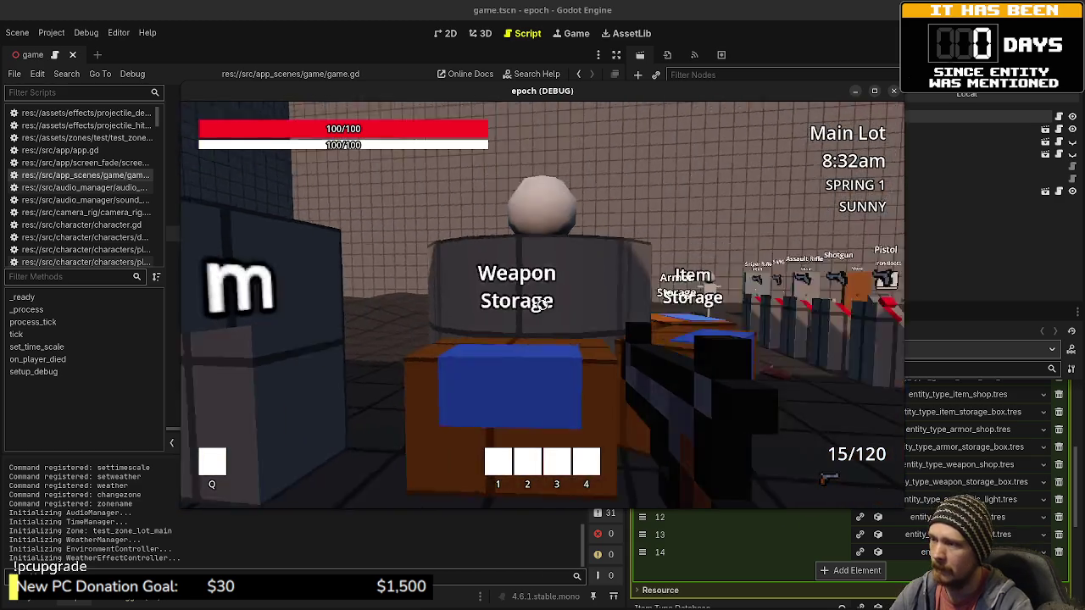
Step: Buy an SMG at the Weapon Shop and an Iron Cuirass at the Armor Shop
key(w)
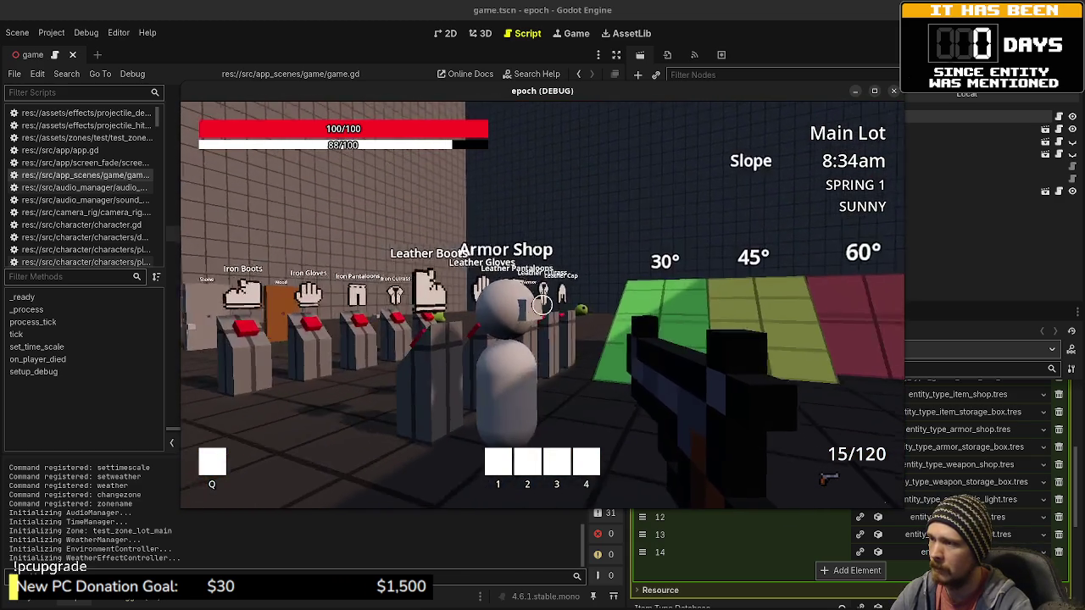
key(e)
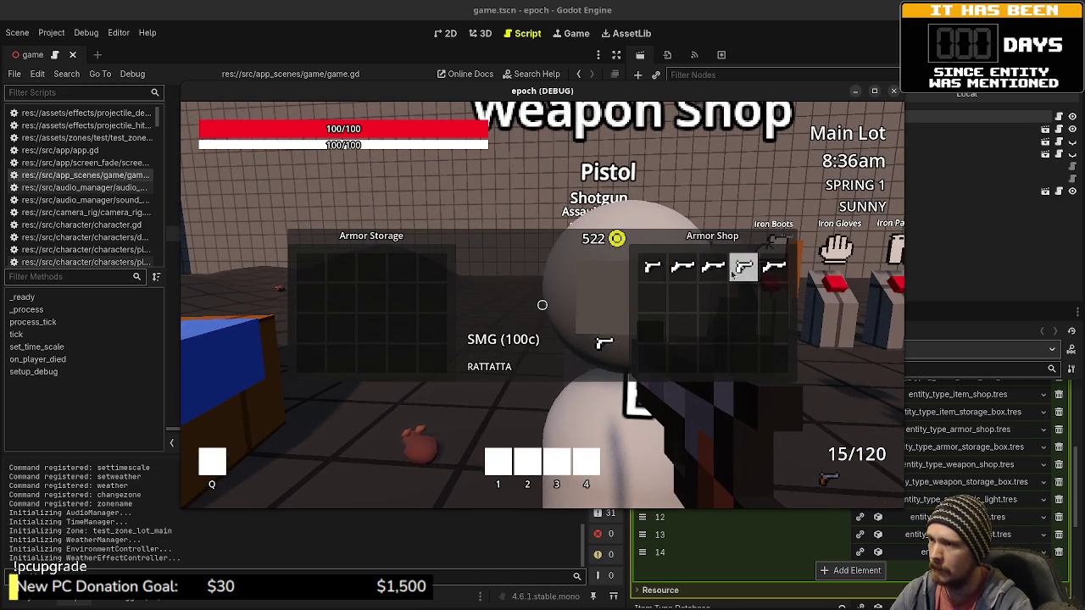
click(741, 269)
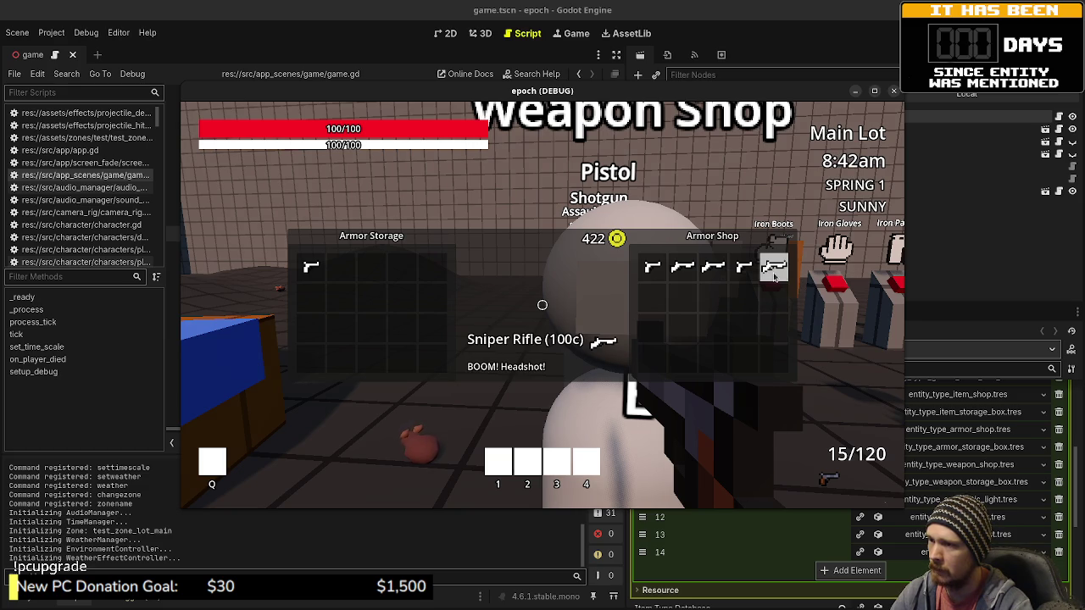
key(e)
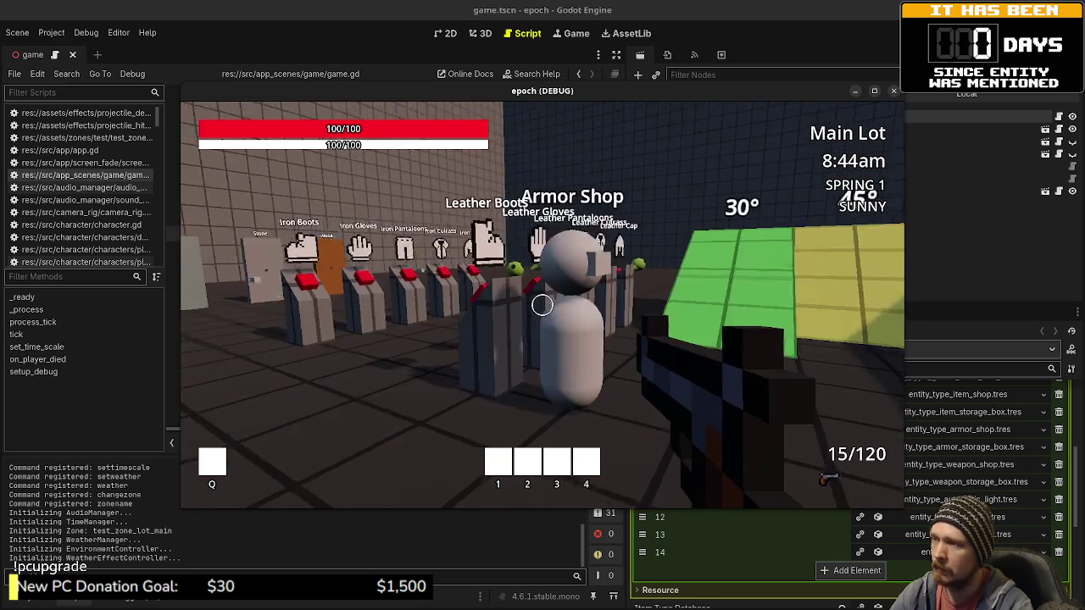
key(e)
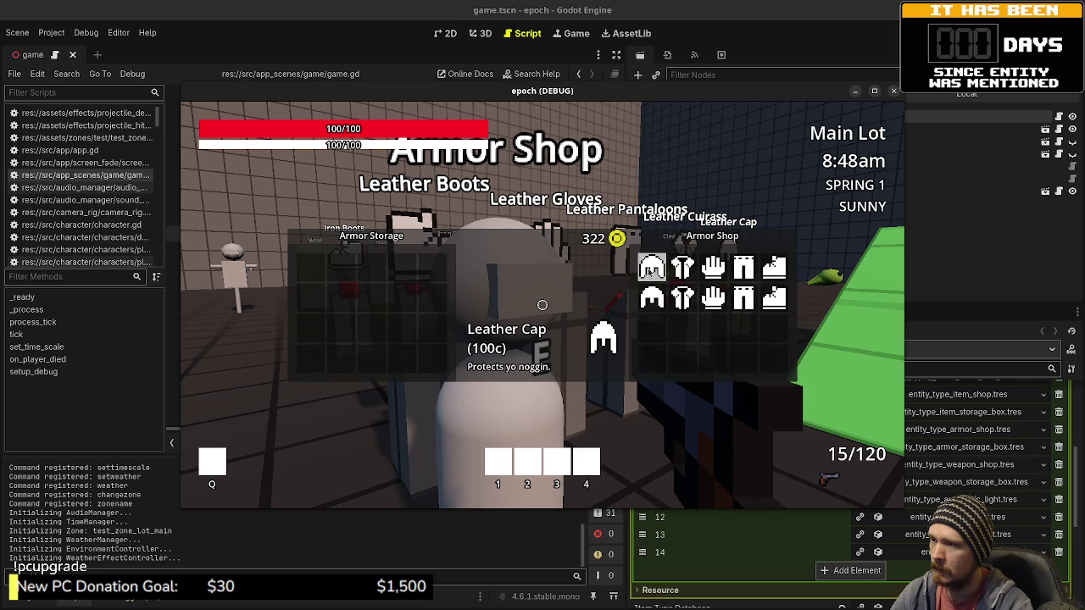
click(682, 299)
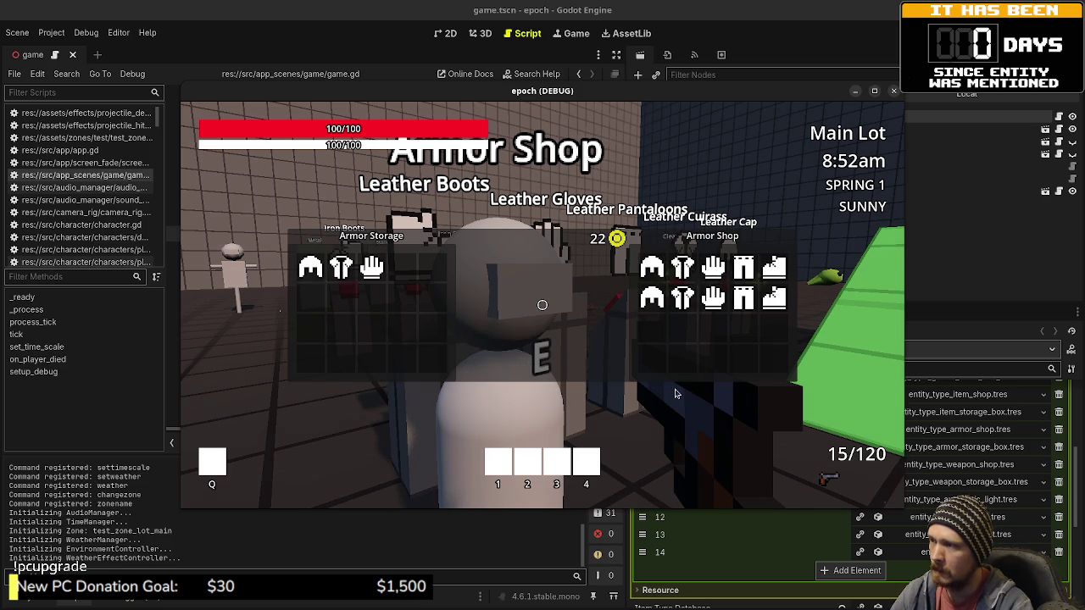
Step: Equip the Leather Cap, Iron Cuirass and Leather Gloves from Armor Storage
key(e)
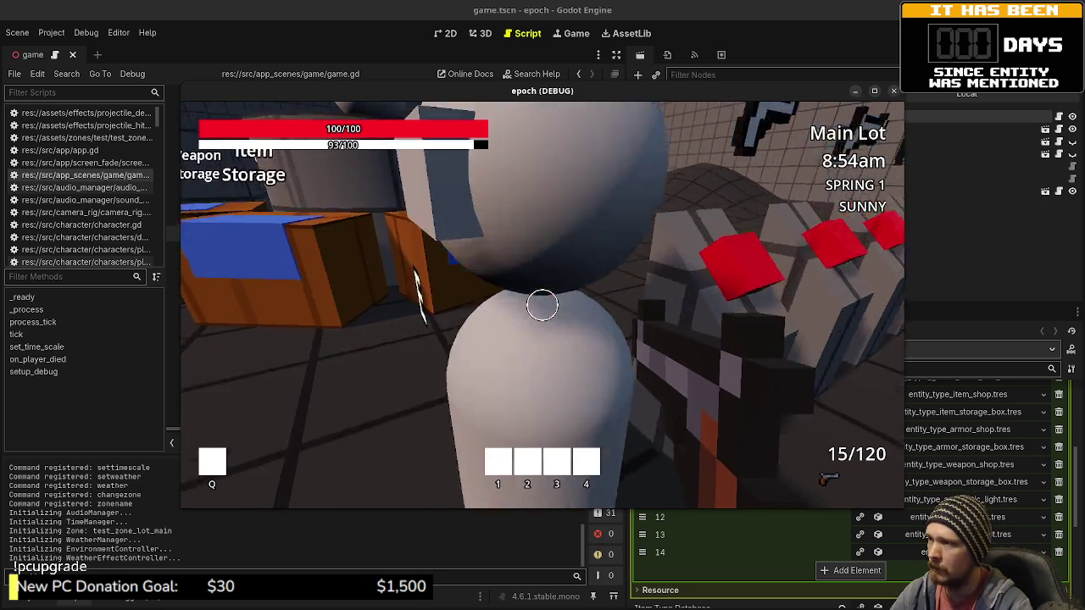
key(e)
click(669, 268)
click(699, 268)
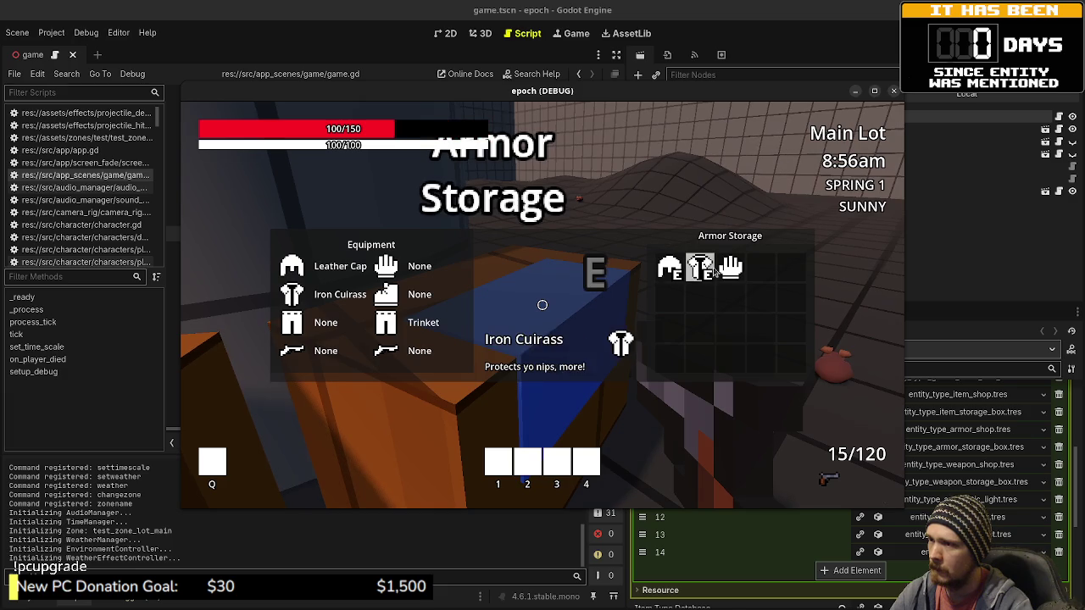
click(730, 268)
key(e)
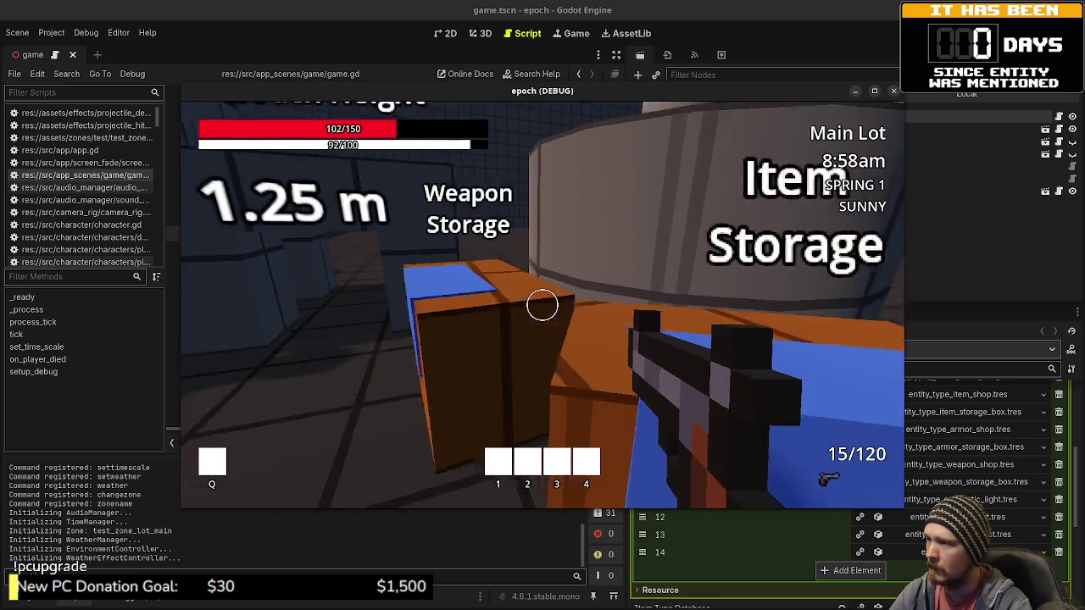
Step: Equip the SMG and then the Sniper Rifle from Weapon Storage
key(e)
click(669, 268)
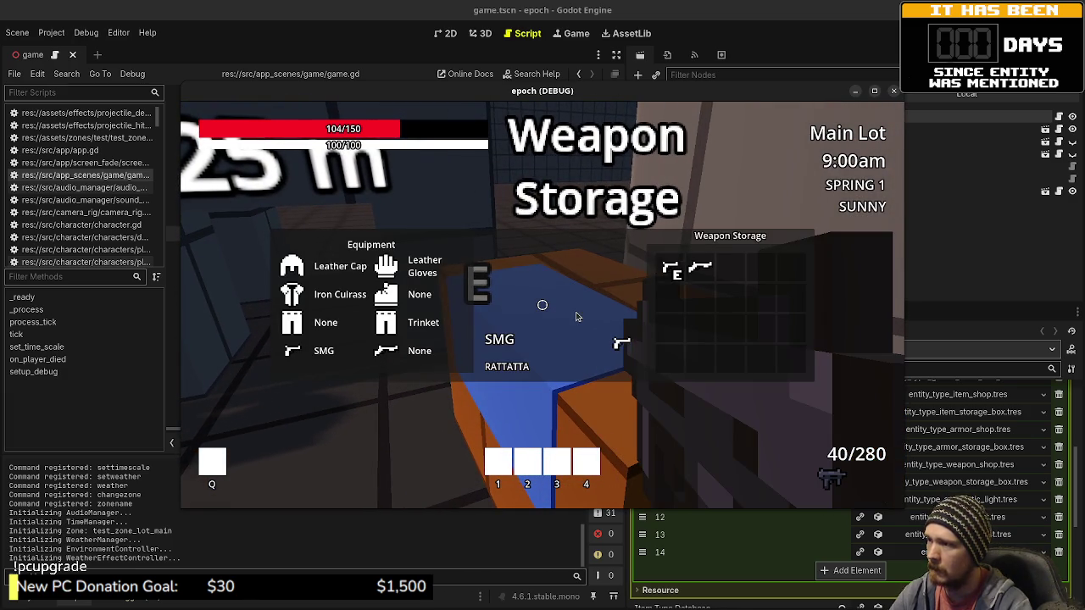
key(e)
key(e)
click(699, 268)
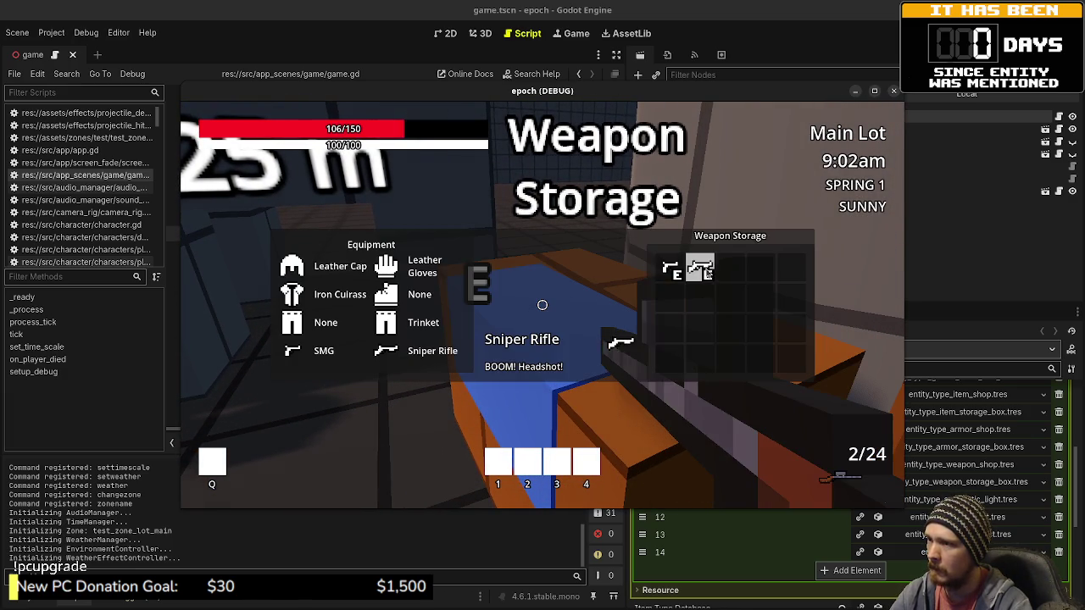
key(e)
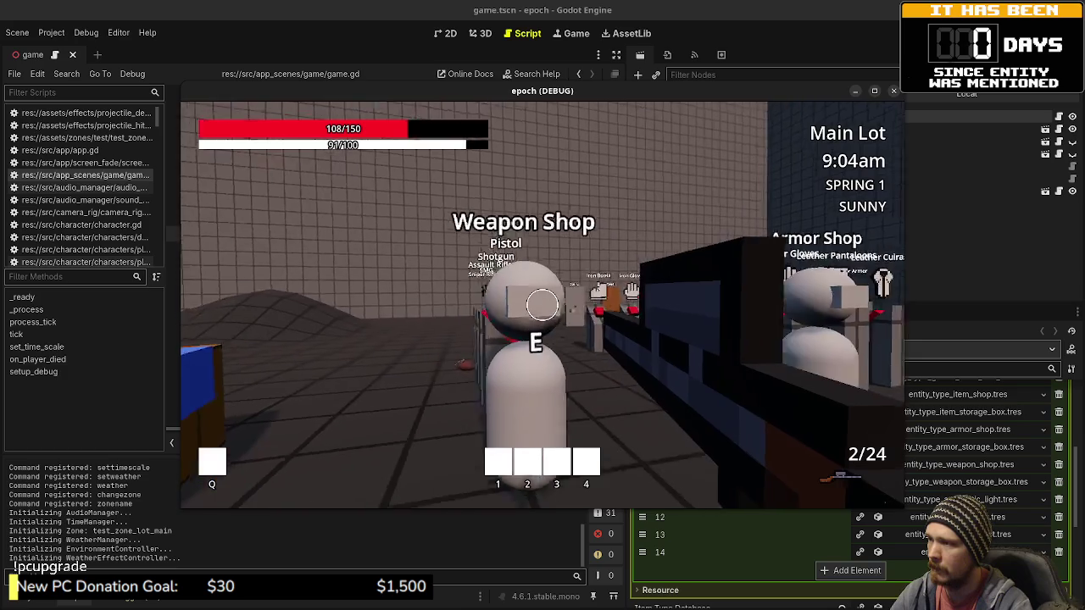
Step: Shoot the training dummy repeatedly, reloading once, dealing 100.0 physical damage per hit
click(543, 305)
click(543, 305)
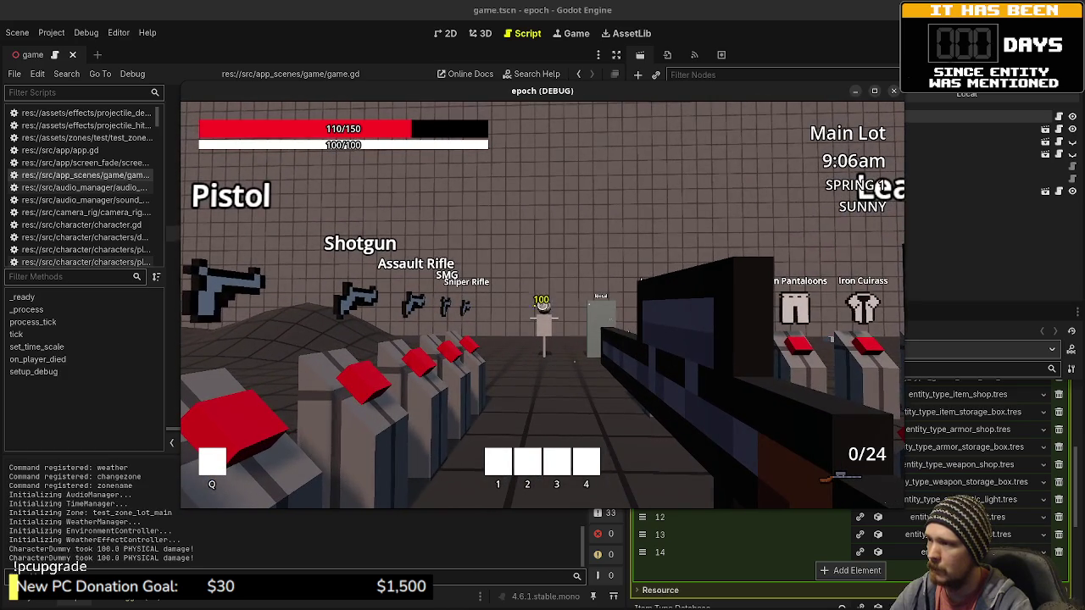
click(542, 305)
click(542, 305)
click(542, 305)
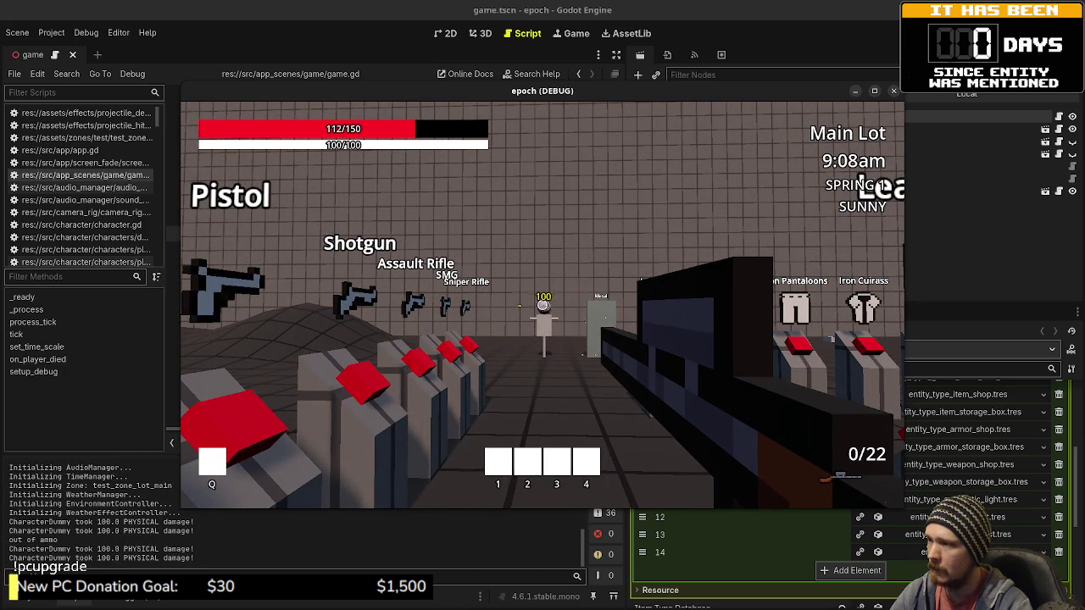
click(543, 305)
click(542, 305)
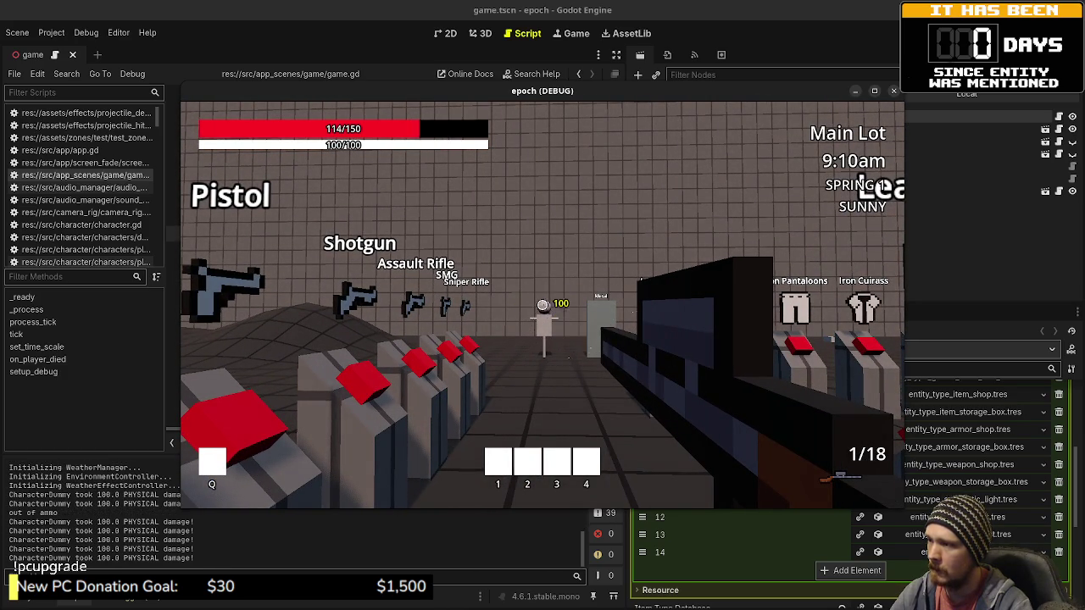
click(542, 305)
Step: Walk past the vault, crouch and shop areas, then stop the running game
key(s)
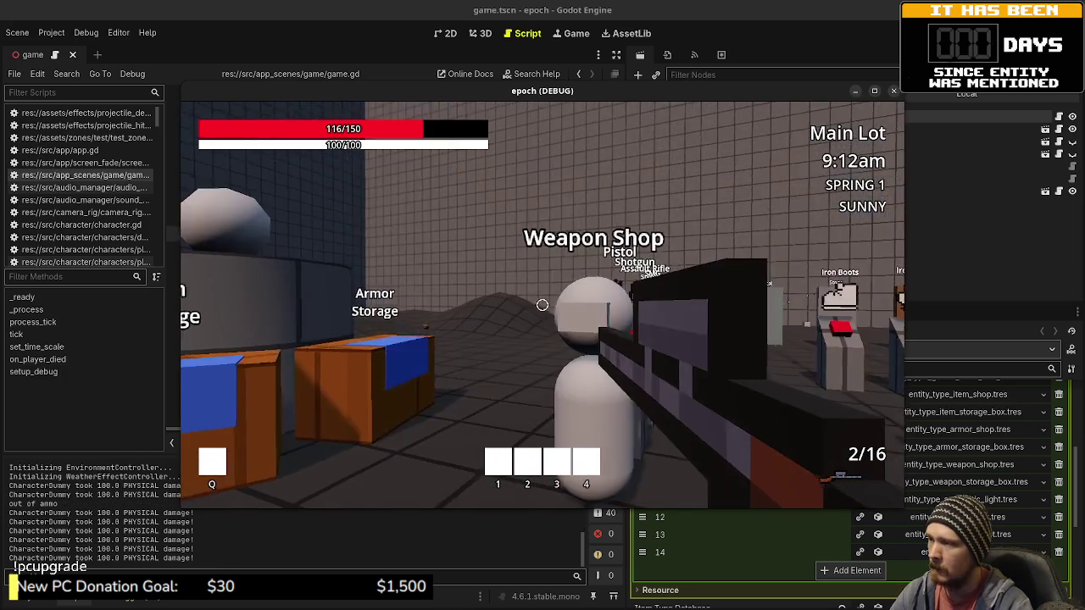
key(w)
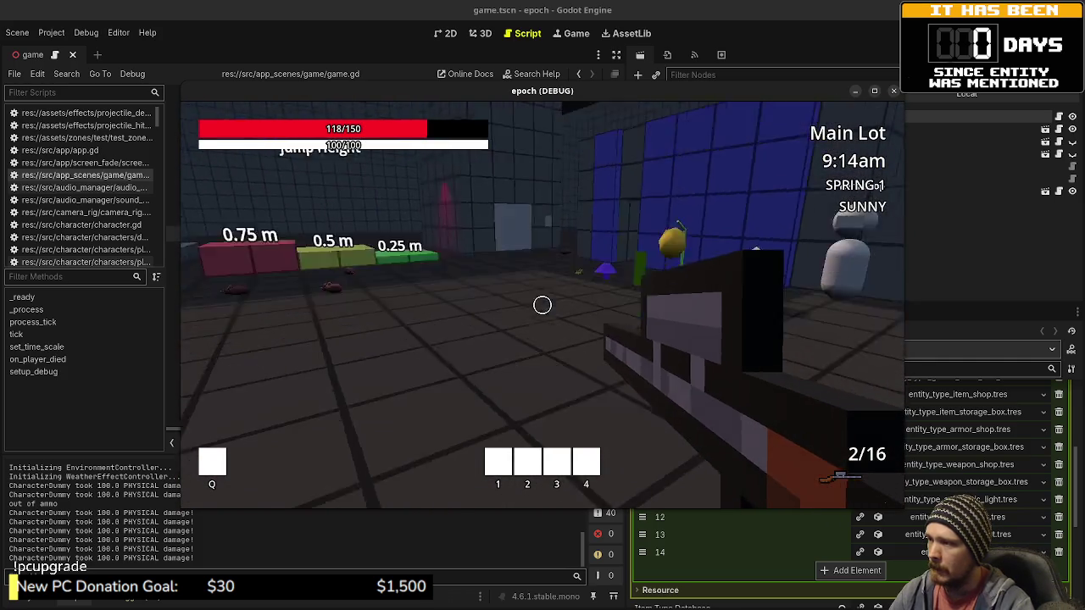
key(w)
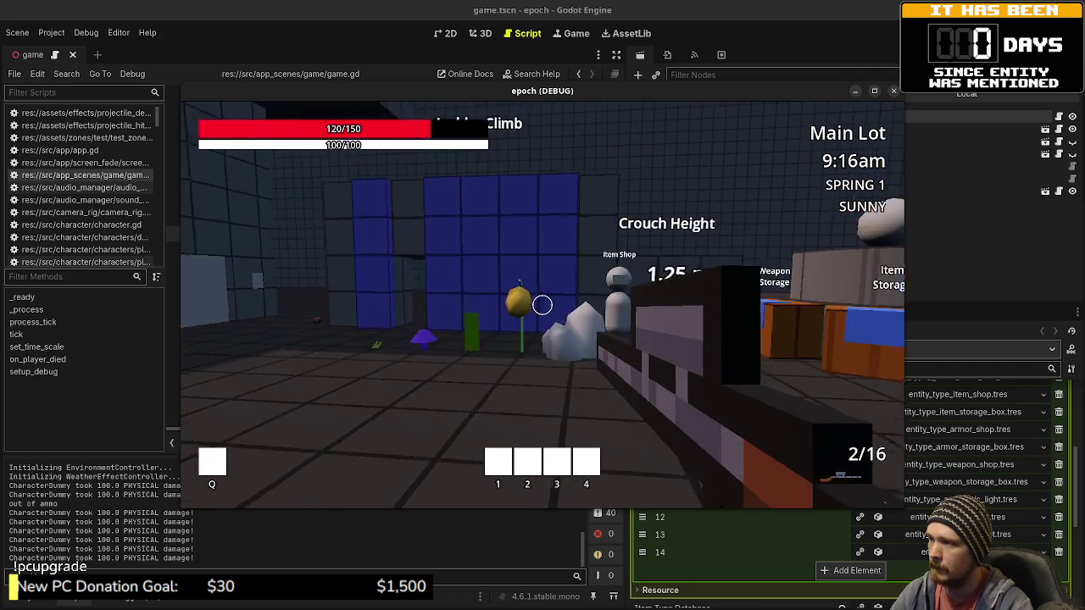
key(w)
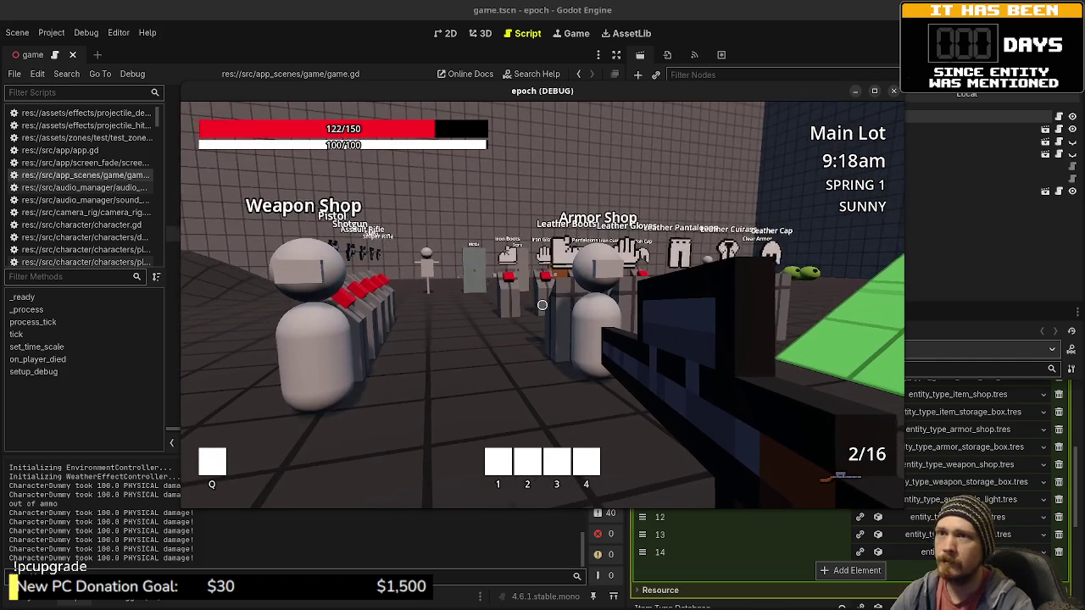
key(F8)
Step: Collapse the Entity Type Database properties, save the game scene and show the FileSystem files
scroll(783, 464, up, 5)
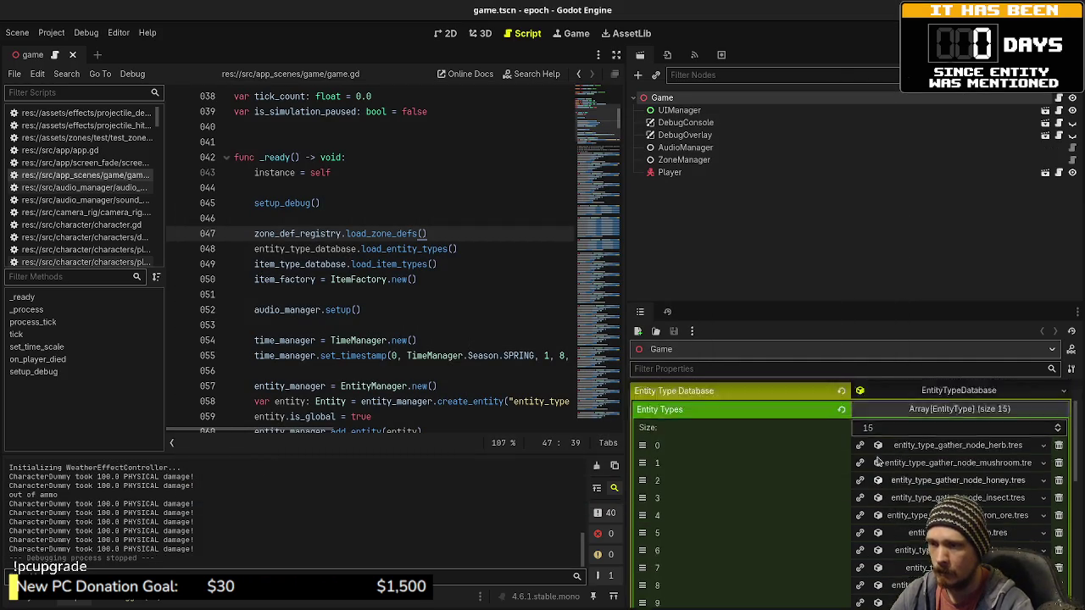
click(919, 464)
click(942, 449)
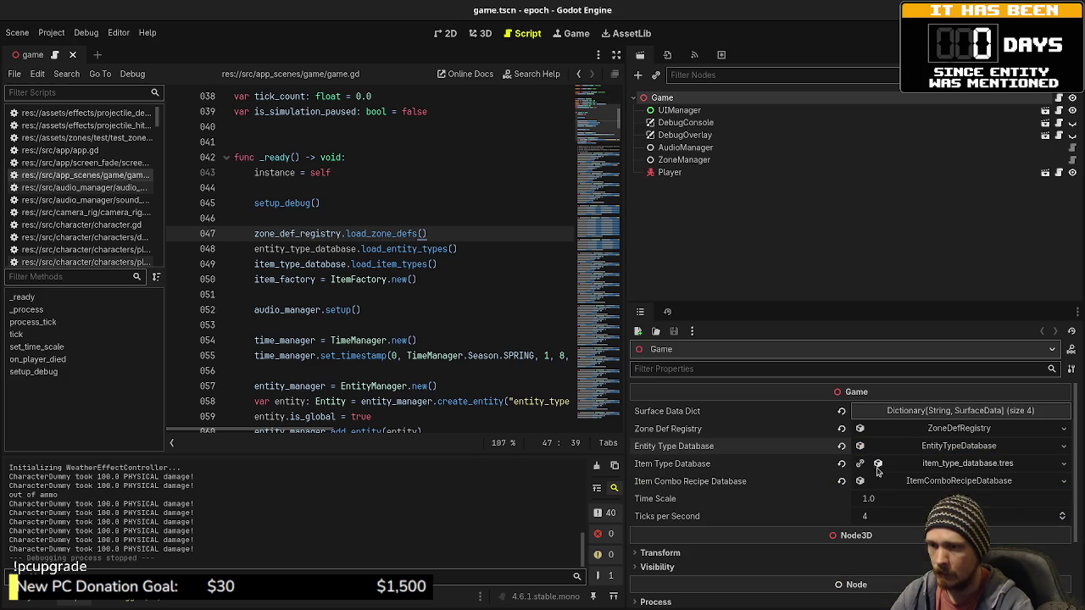
key(ctrl+s)
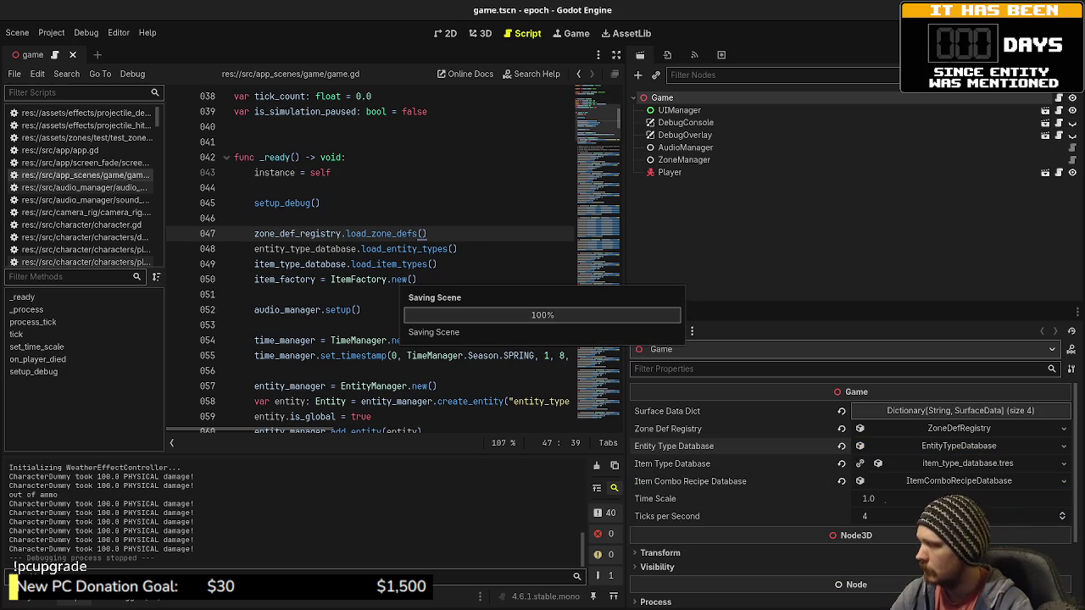
click(45, 597)
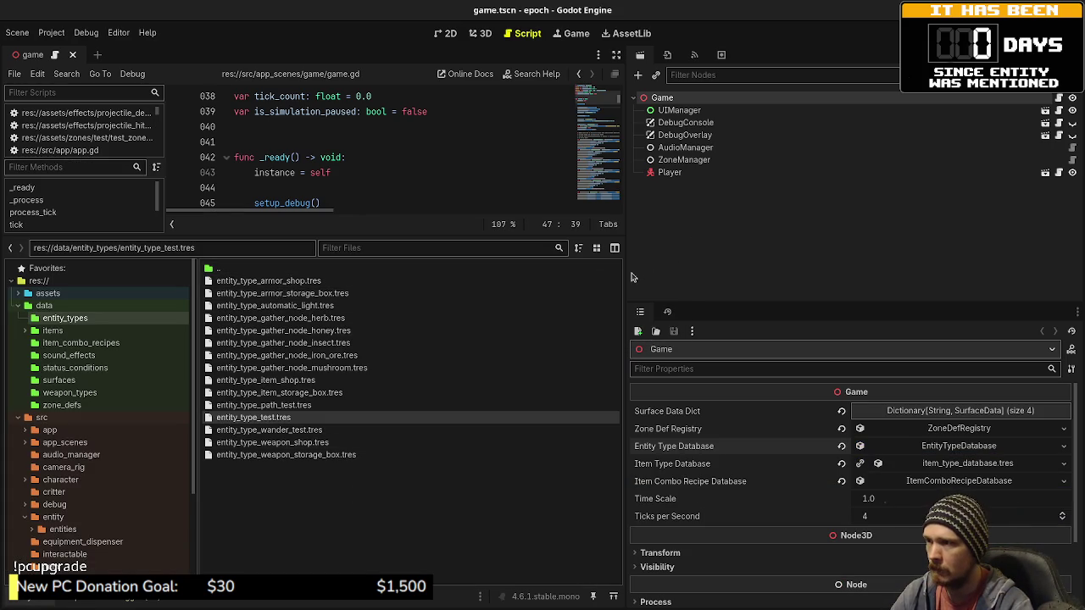
Step: Widen the file browser dock and list the src/item folder's contents
mouse_move(624, 273)
mouse_down()
mouse_move(842, 273)
mouse_move(830, 272)
mouse_up()
scroll(68, 508, down, 3)
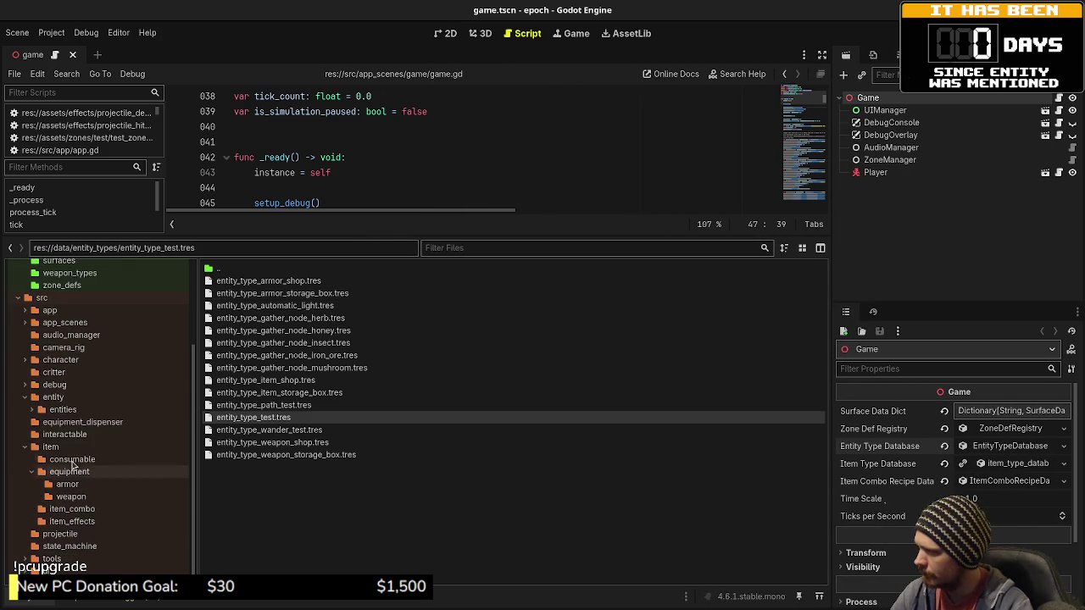
click(72, 458)
click(50, 446)
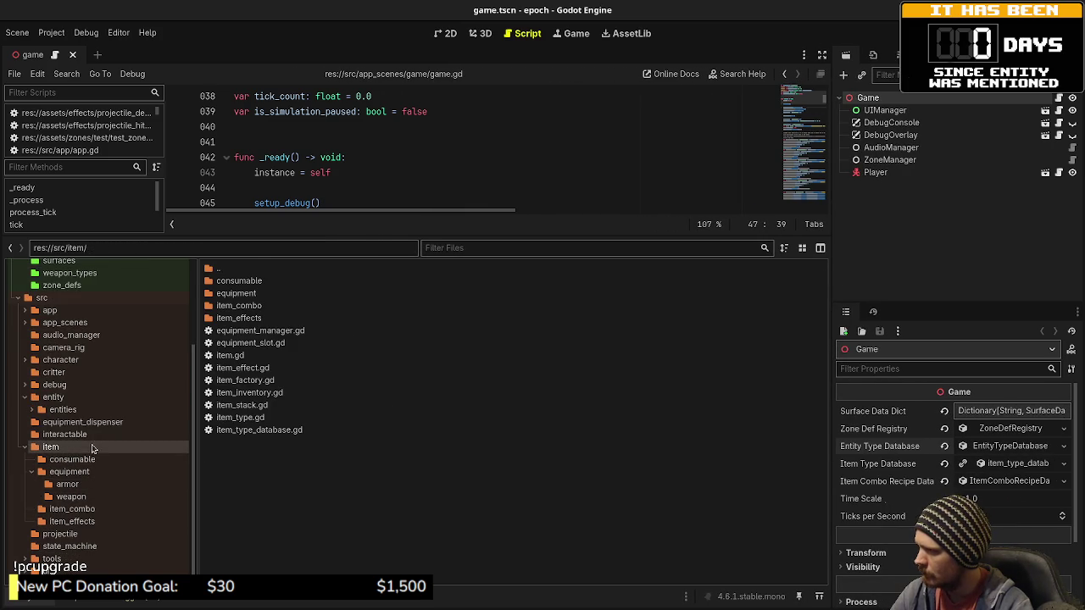
Step: Browse the consumable, equipment, weapon and armor folders, ending back in src/item
double_click(265, 281)
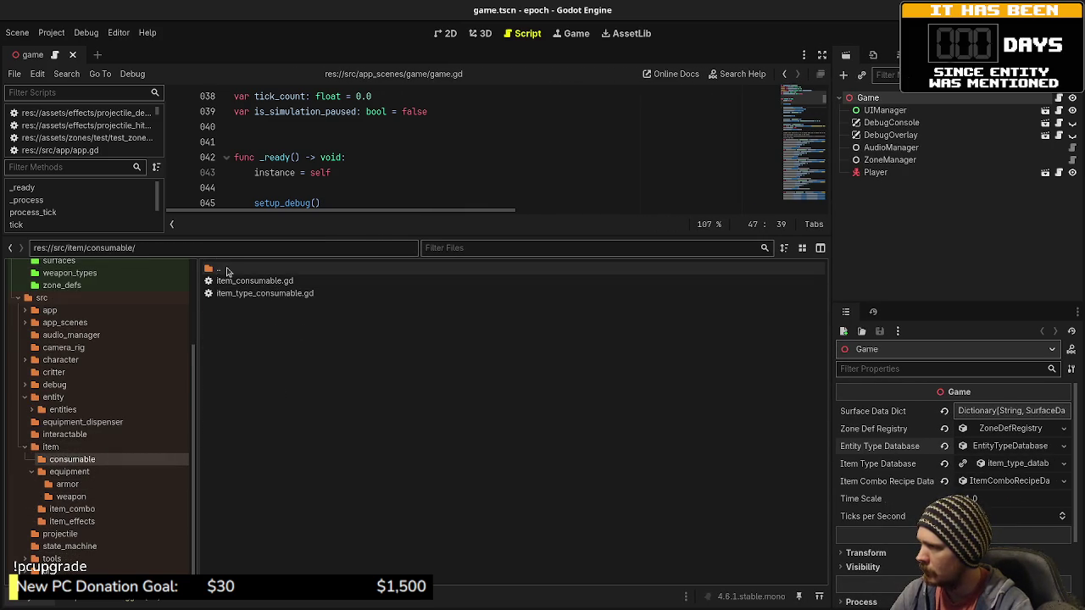
double_click(226, 270)
double_click(243, 293)
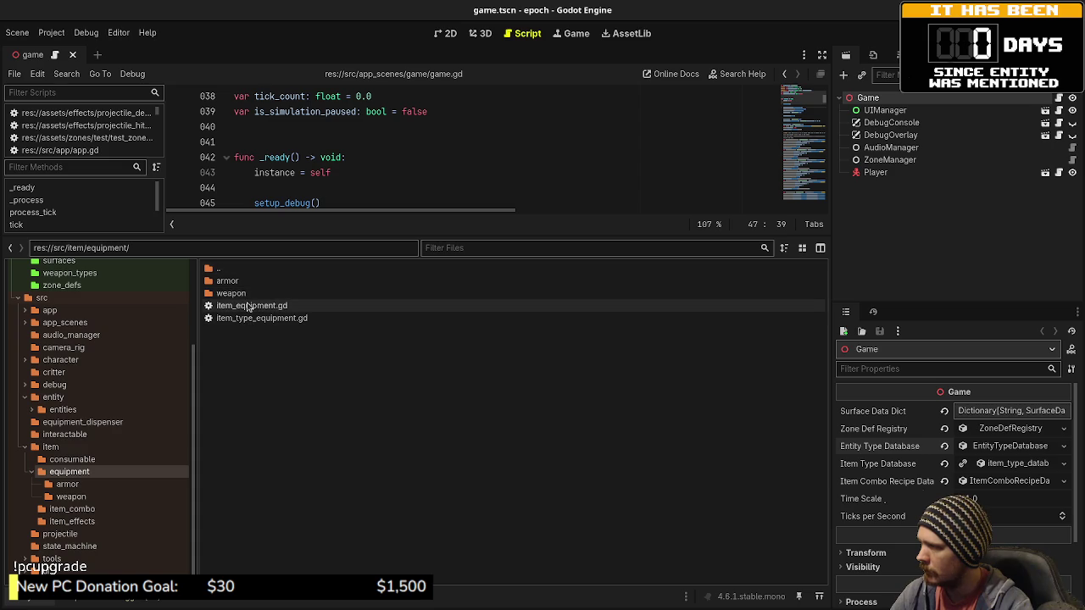
double_click(231, 293)
double_click(222, 269)
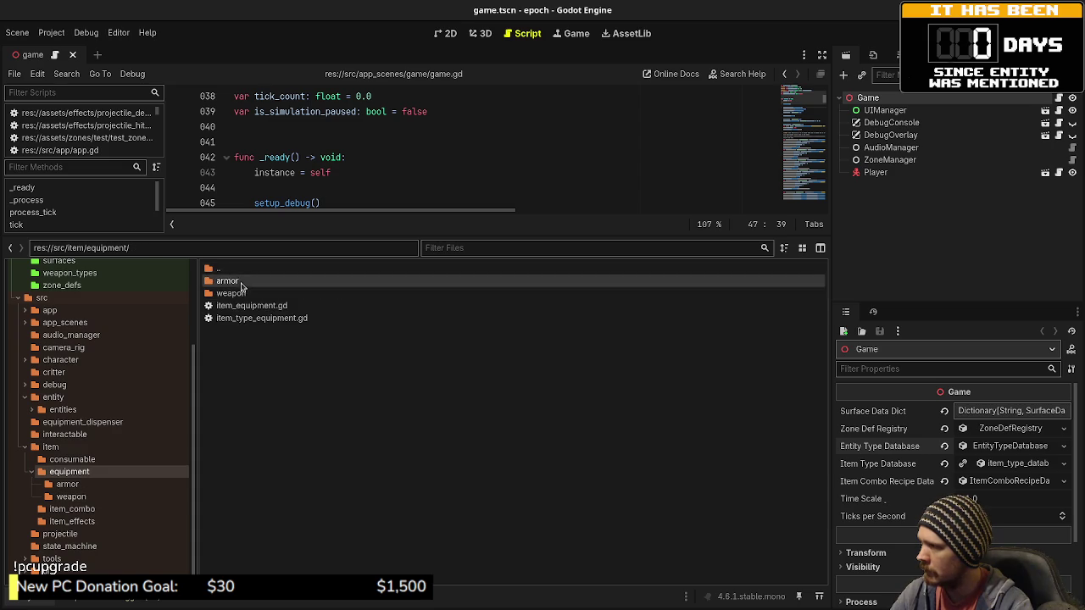
double_click(227, 280)
double_click(219, 269)
double_click(218, 269)
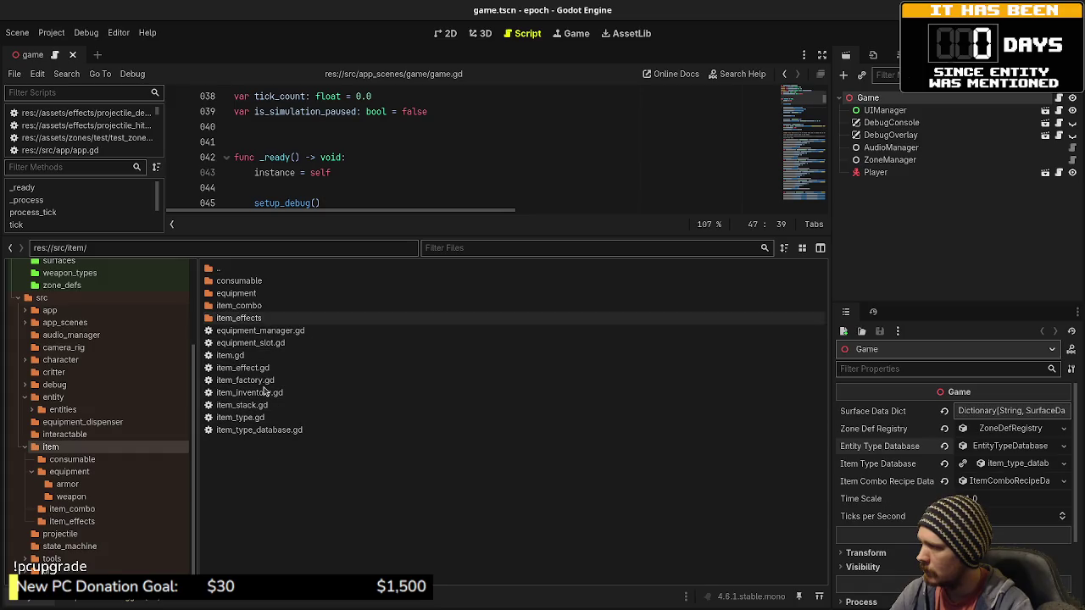
right_click(255, 462)
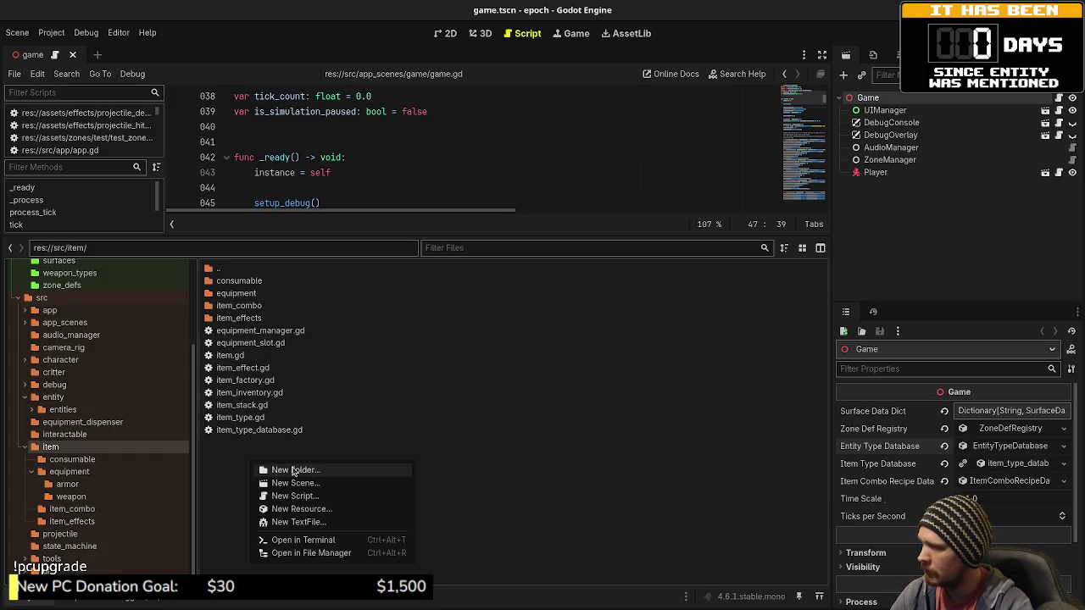
Step: Create an inventory folder in src/item and select item_inventory.gd and item_stack.gd
click(293, 471)
text(inventory)
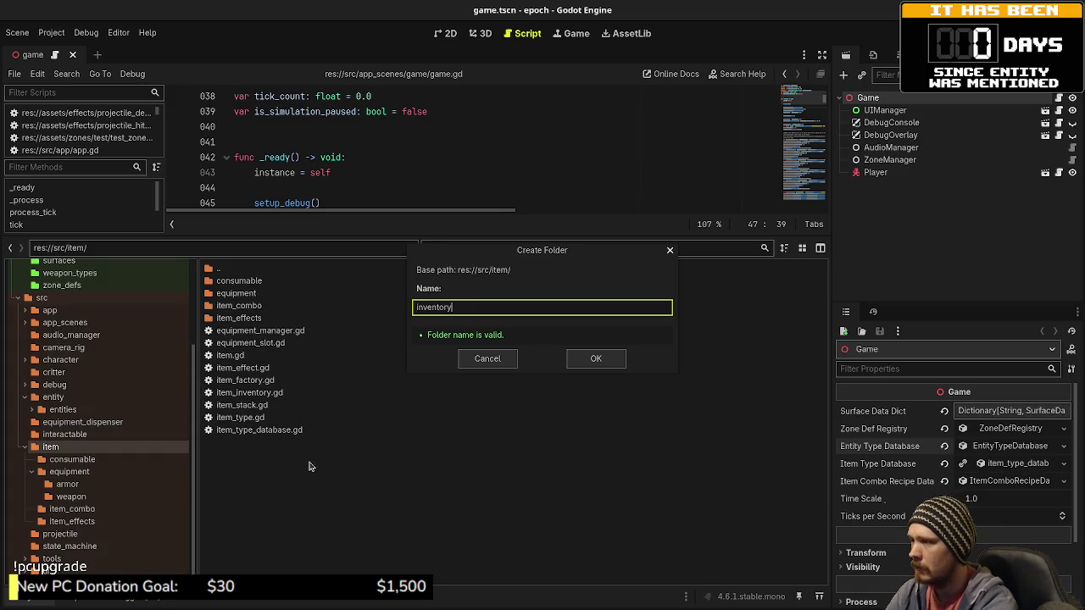
key(Return)
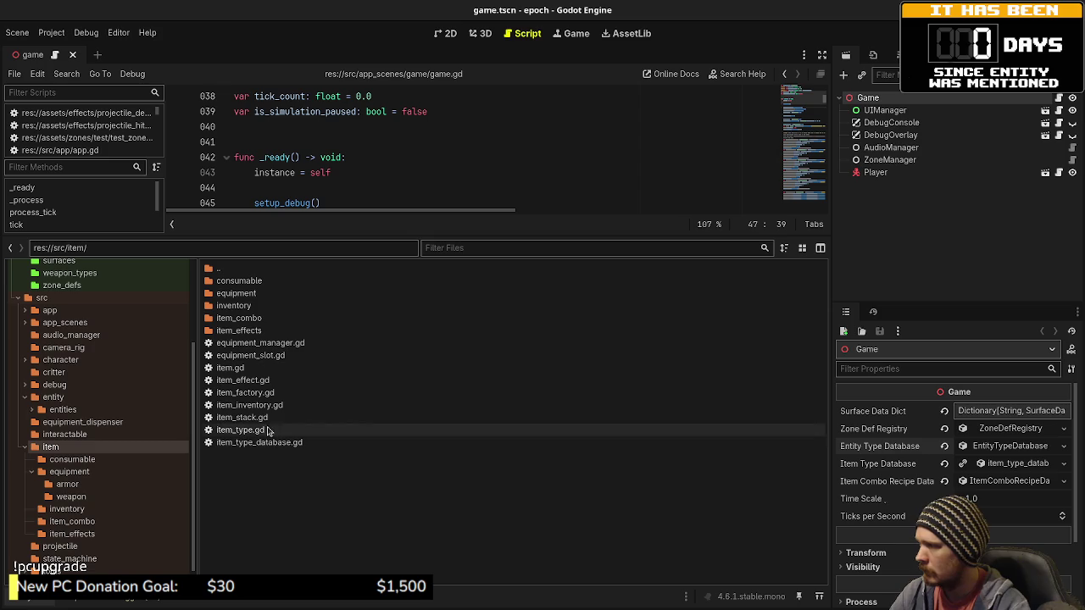
click(253, 405)
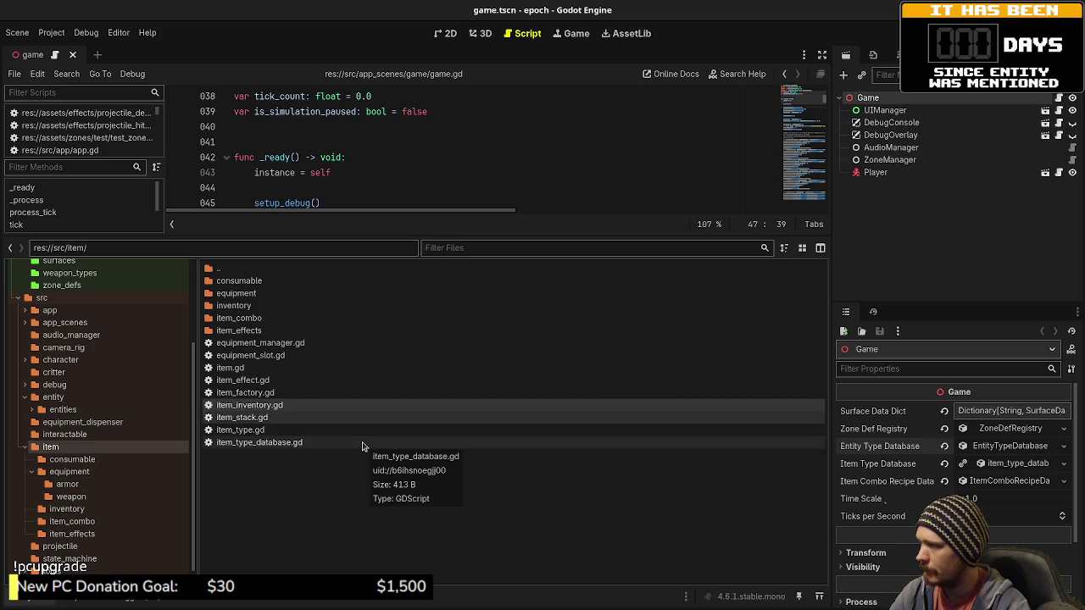
shift+click(240, 417)
Step: Move both scripts into item/inventory, then return to the item folder
right_click(240, 417)
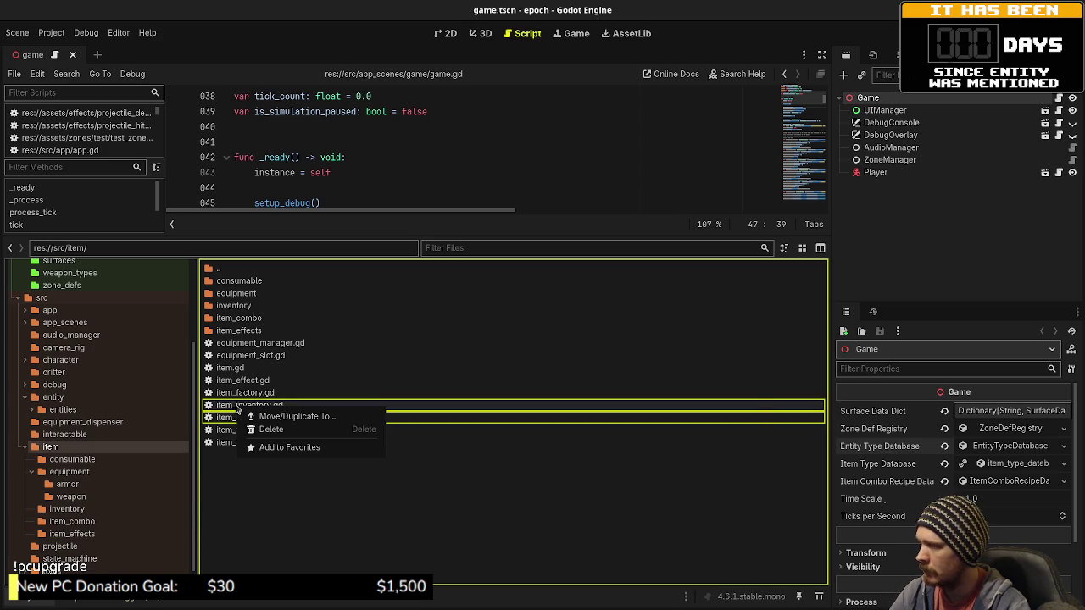
click(280, 417)
scroll(401, 357, down, 10)
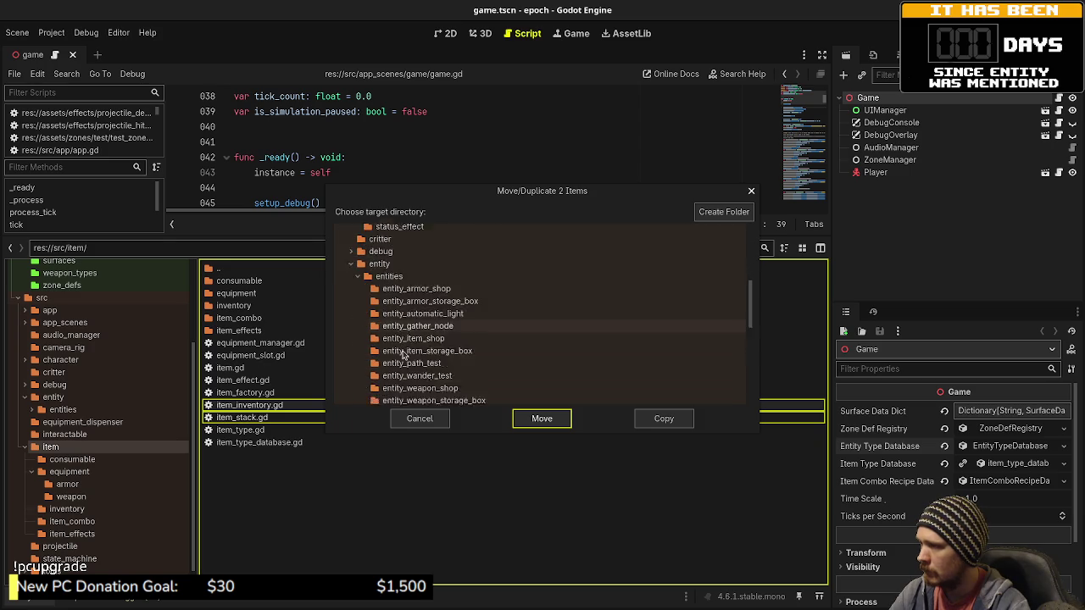
scroll(403, 356, down, 5)
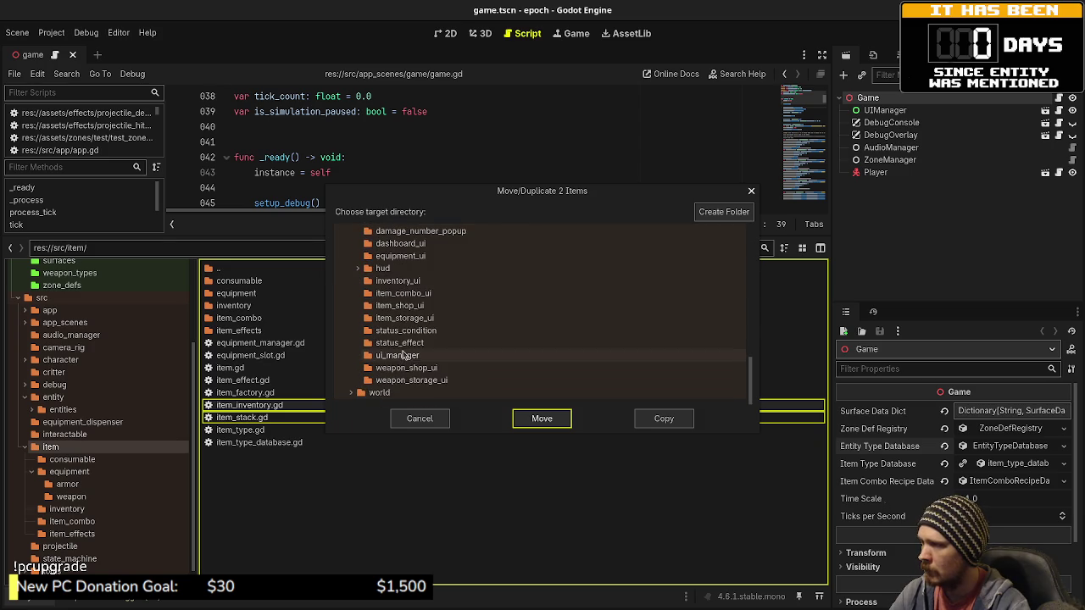
scroll(415, 331, up, 10)
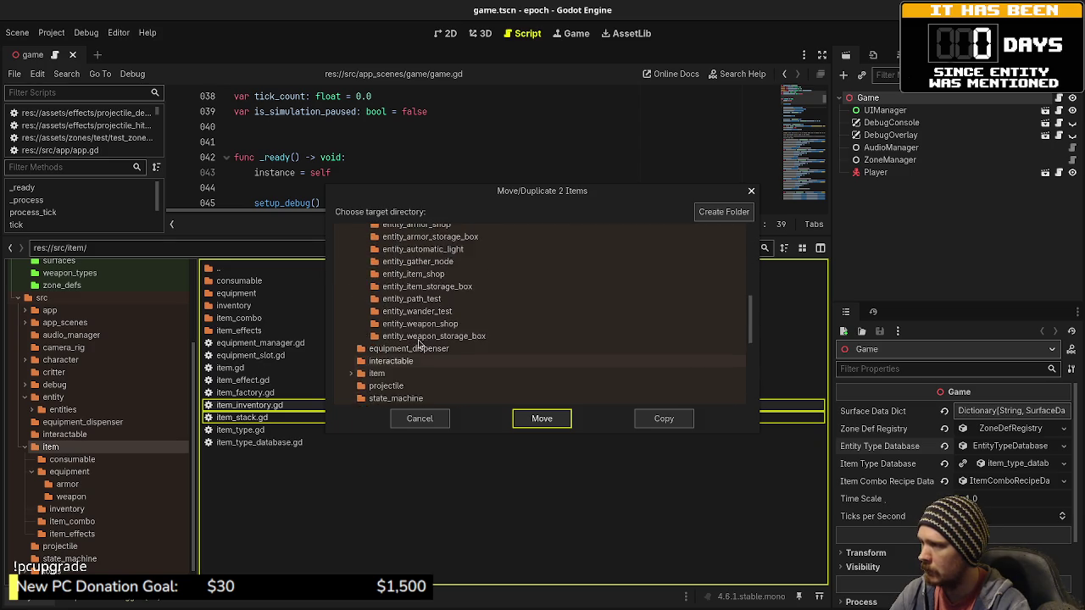
scroll(419, 346, up, 3)
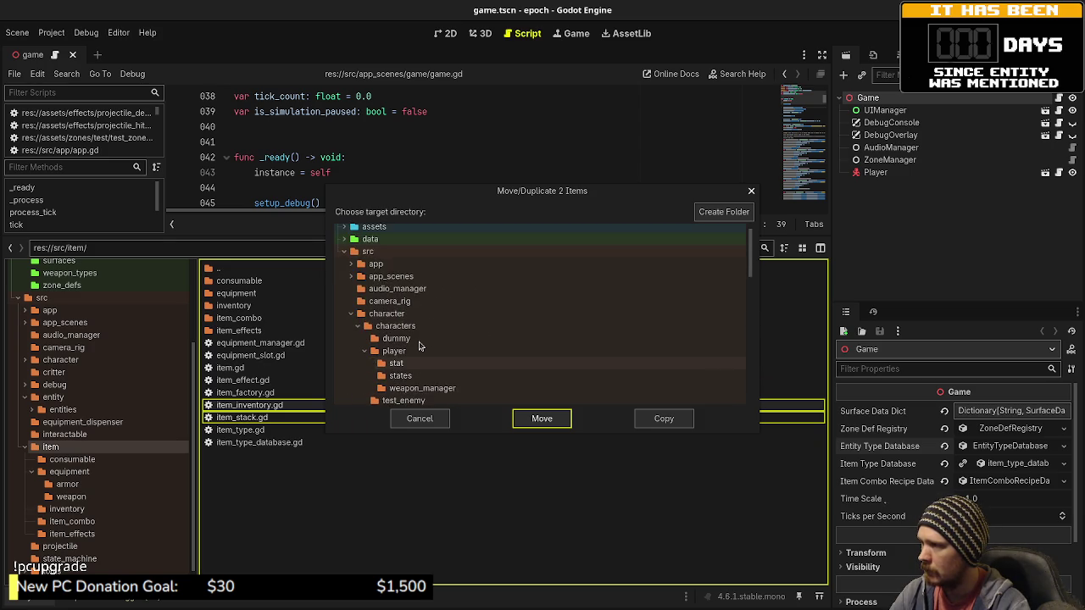
scroll(417, 356, down, 8)
scroll(418, 359, down, 3)
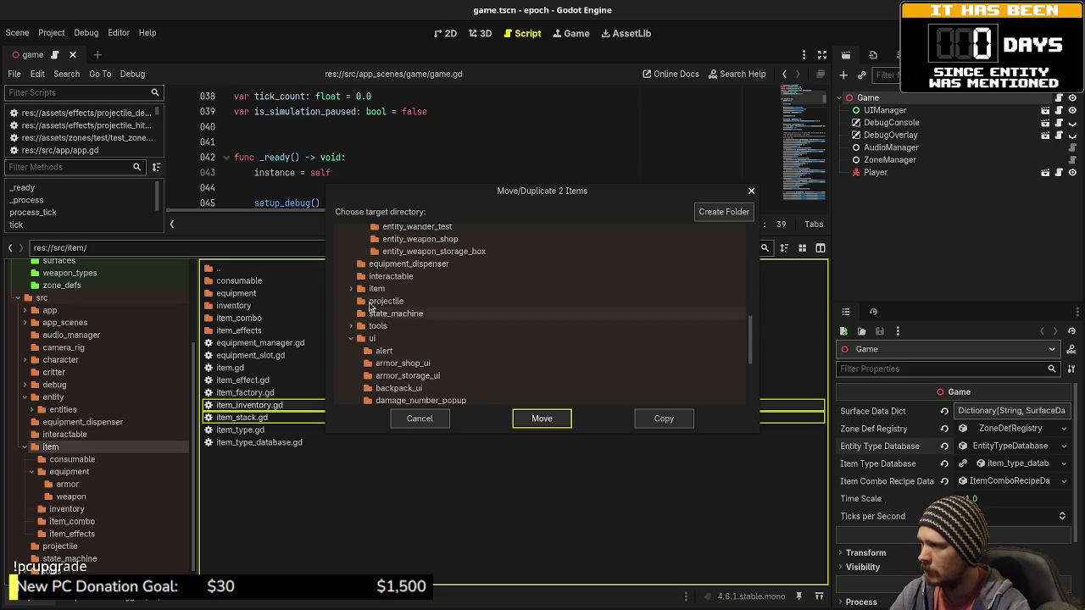
click(350, 288)
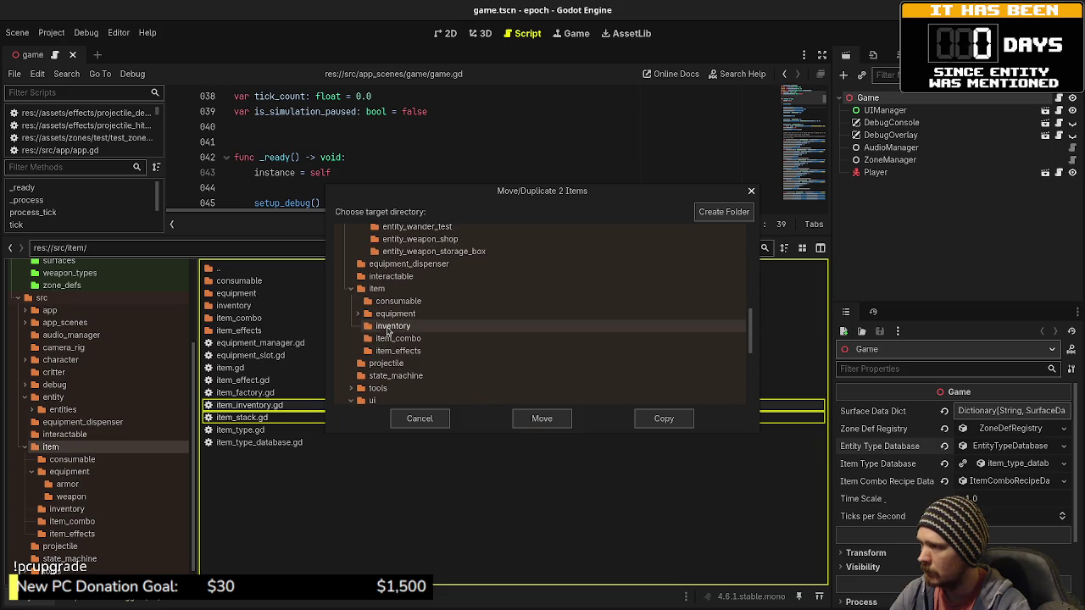
click(541, 419)
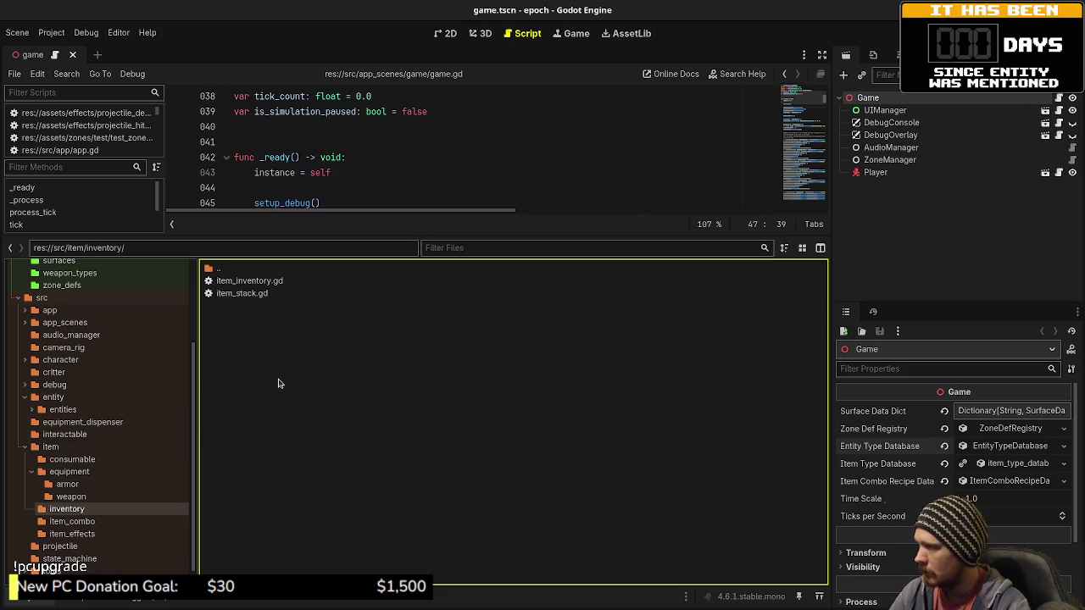
double_click(212, 267)
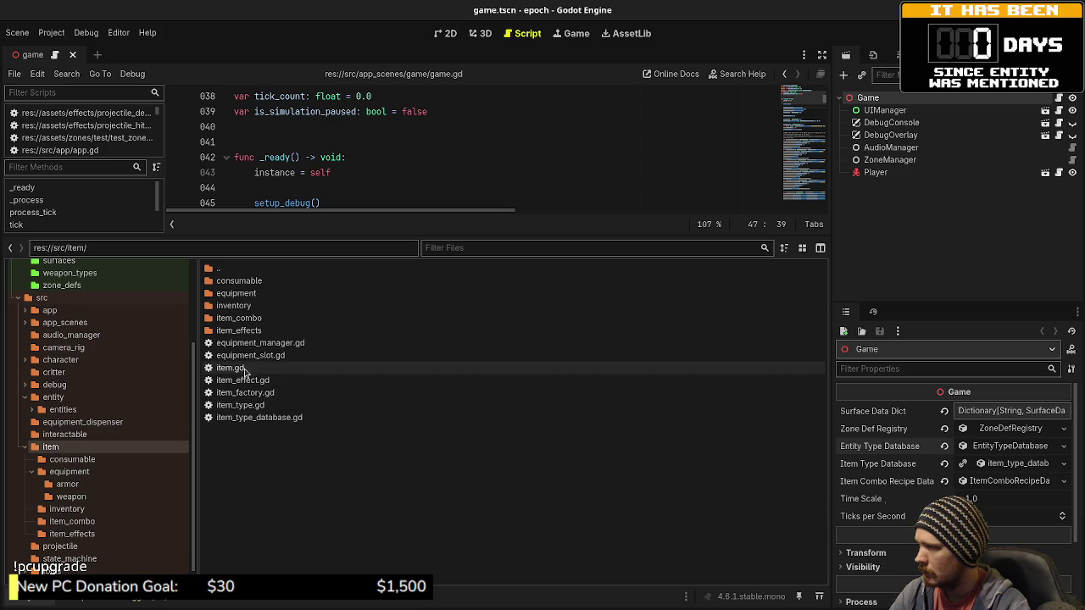
right_click(248, 462)
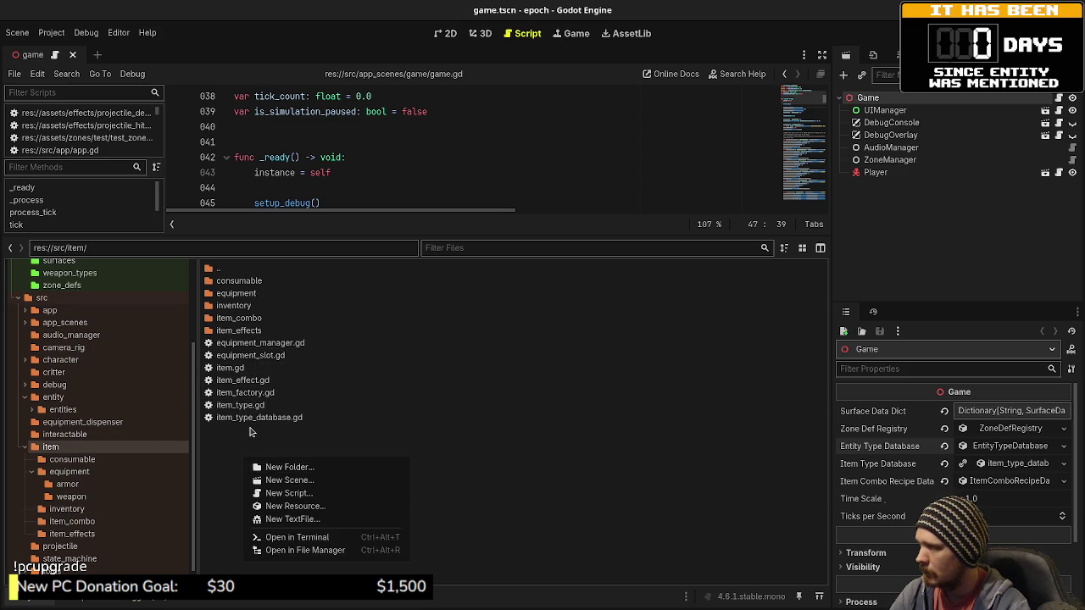
click(263, 419)
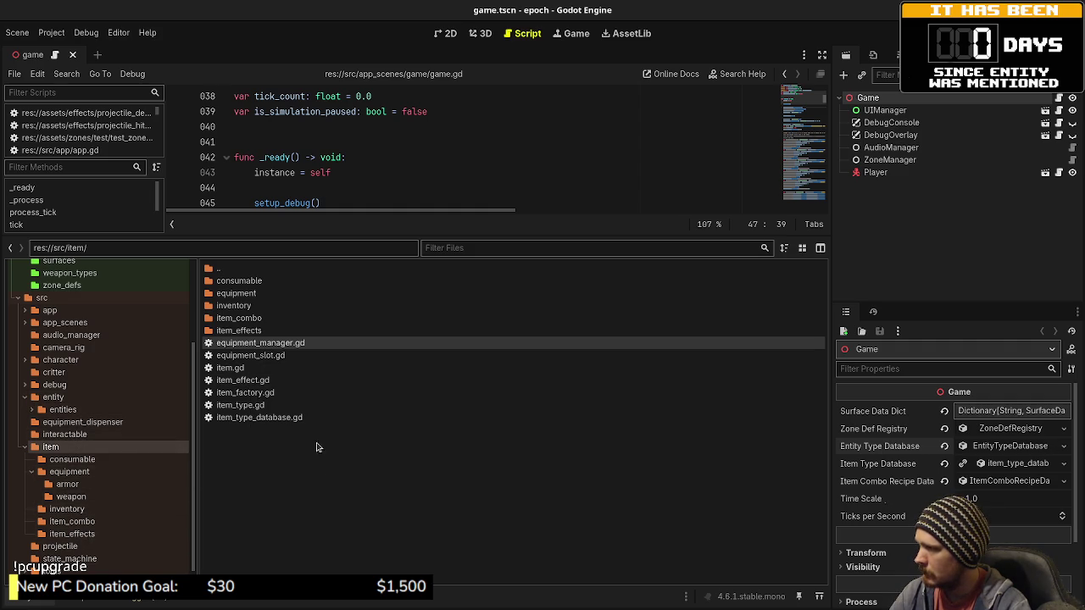
Step: Move item_inventory.gd and item_stack.gd from inventory back into src/item
double_click(250, 330)
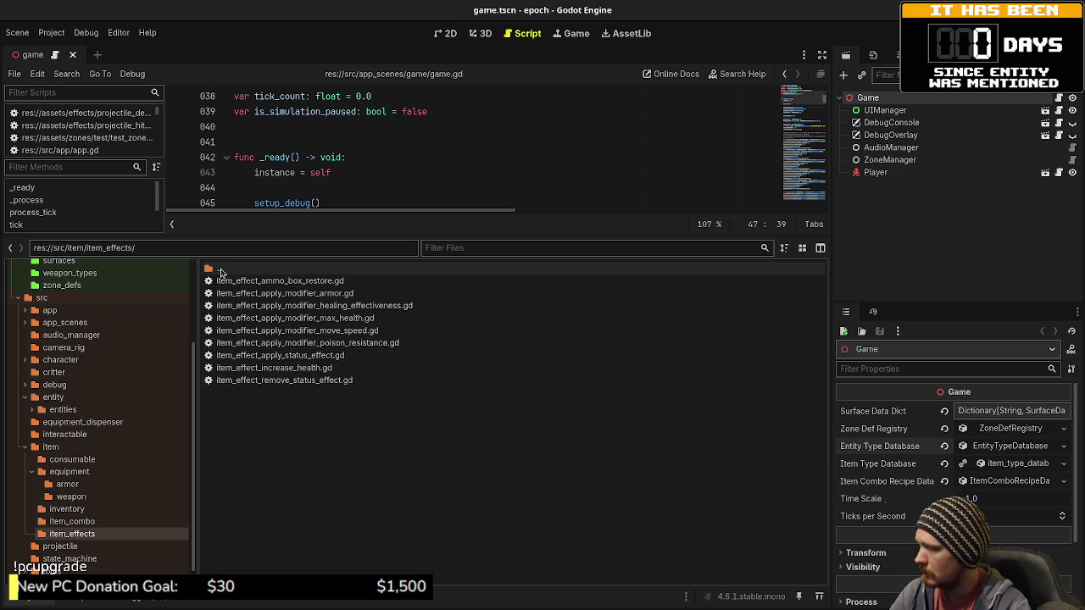
double_click(224, 270)
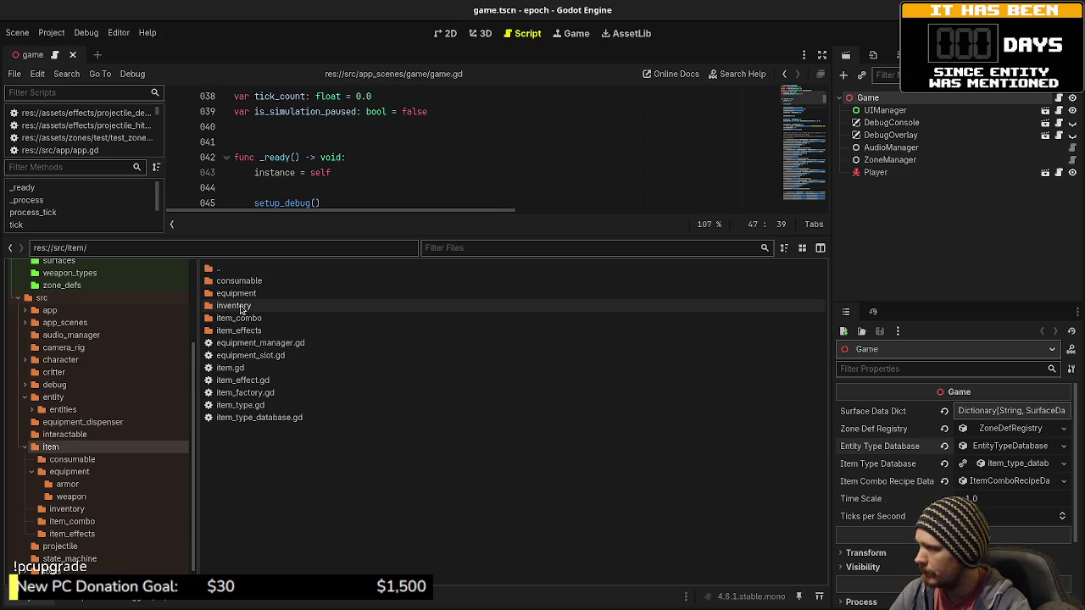
double_click(252, 307)
shift+click(242, 280)
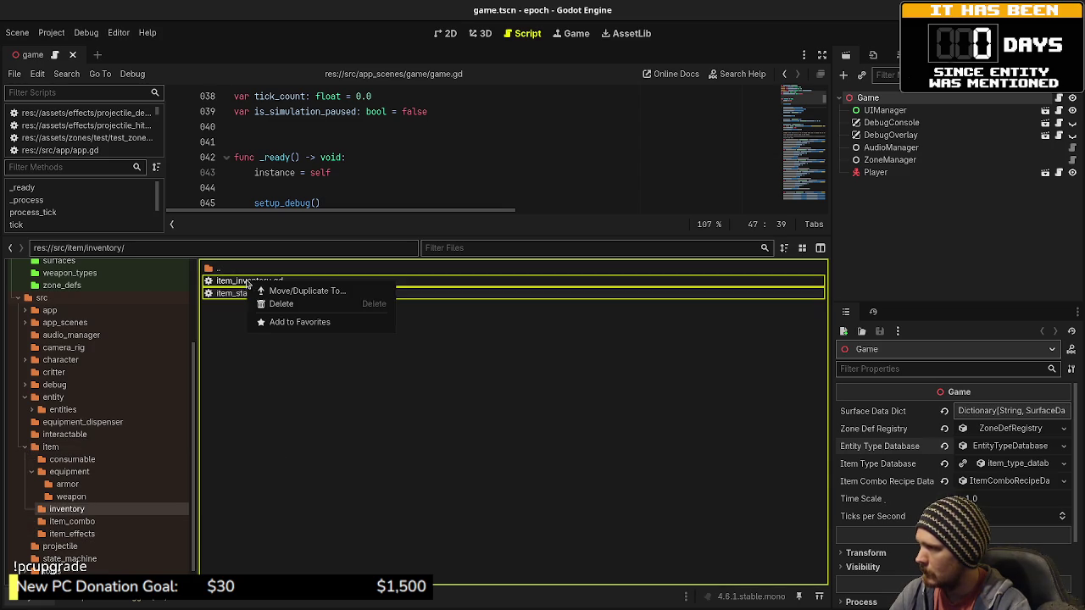
right_click(249, 286)
click(302, 293)
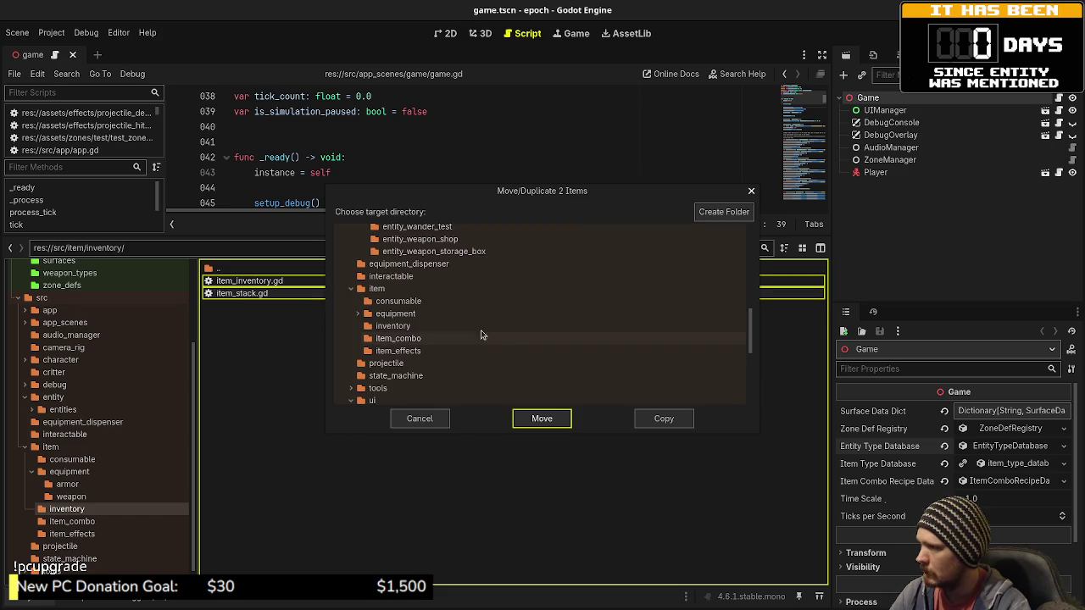
click(533, 422)
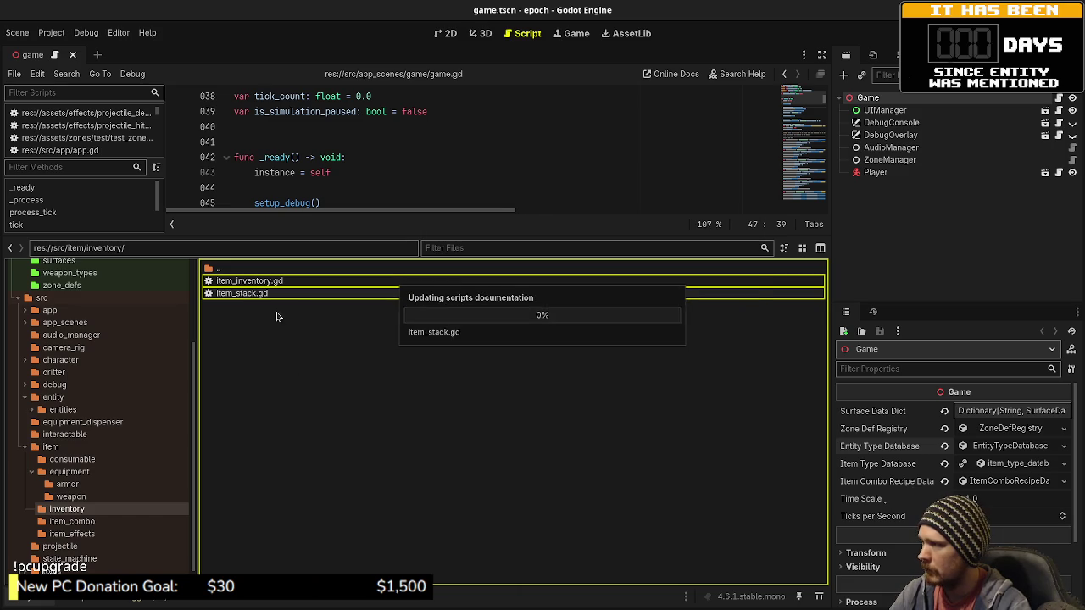
Step: Delete the now-empty inventory folder
right_click(242, 308)
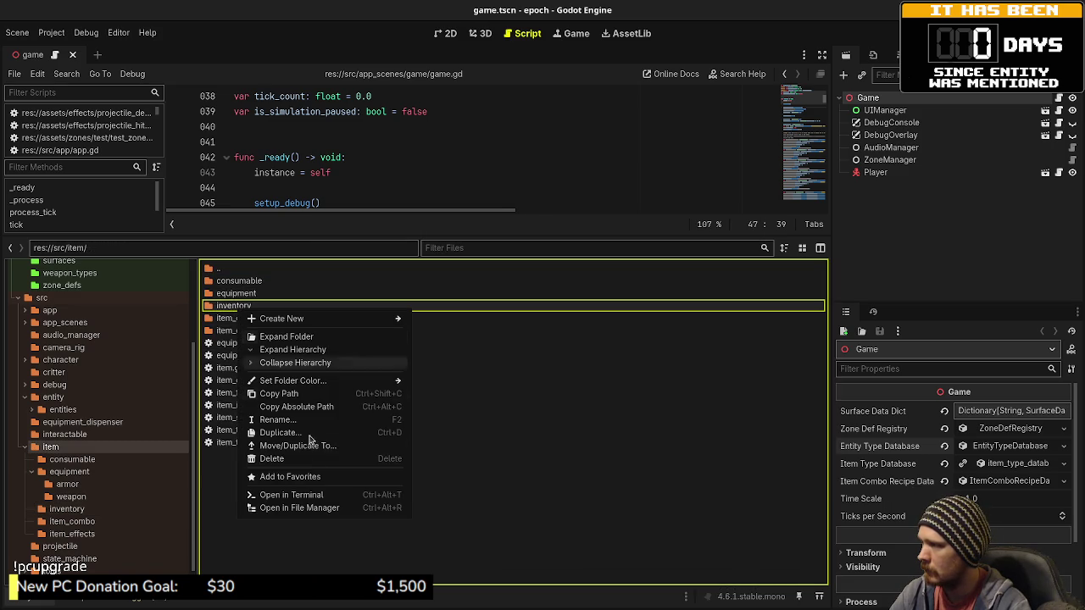
click(286, 459)
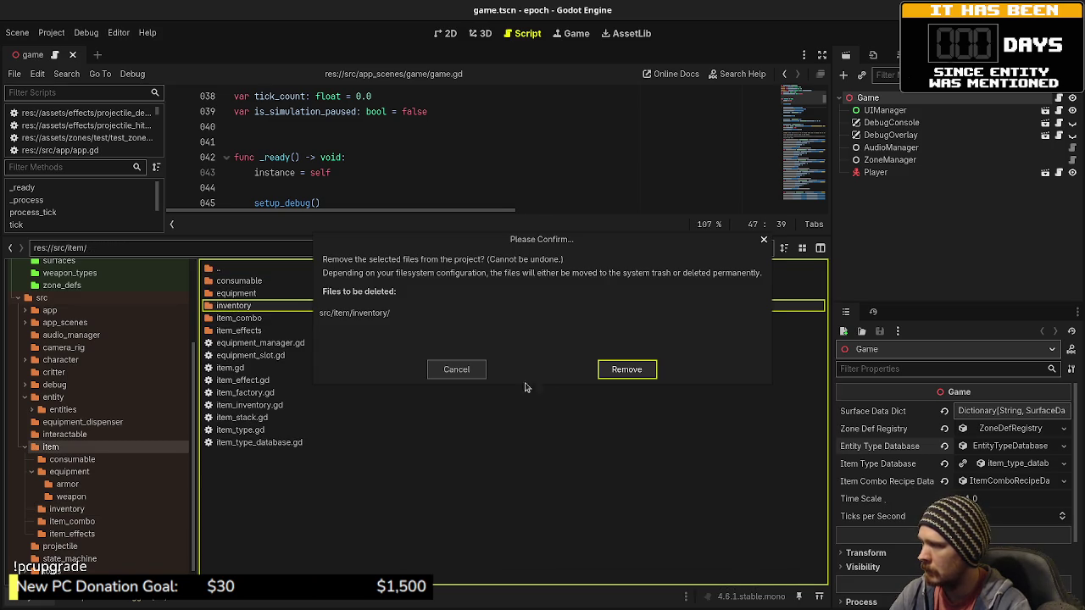
click(605, 373)
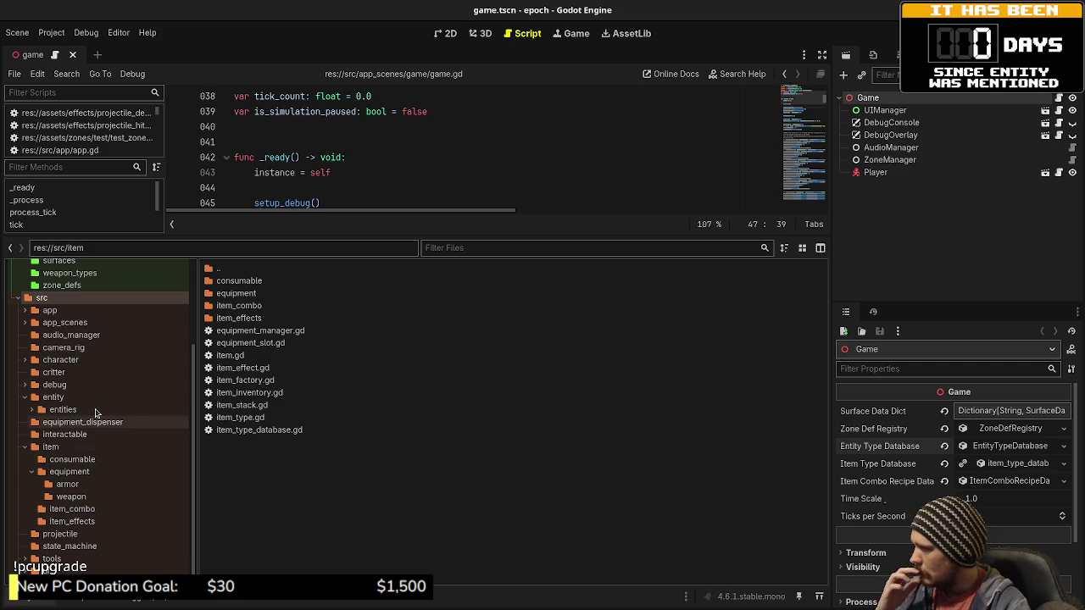
Step: Collapse the entity, equipment and item folders in the project tree
click(24, 396)
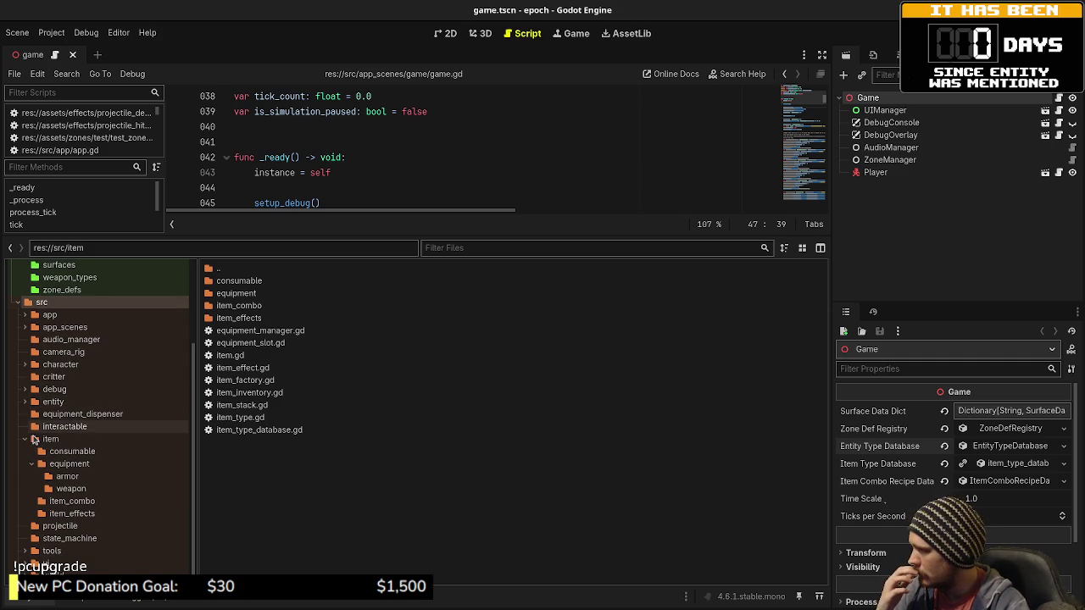
click(32, 459)
click(26, 463)
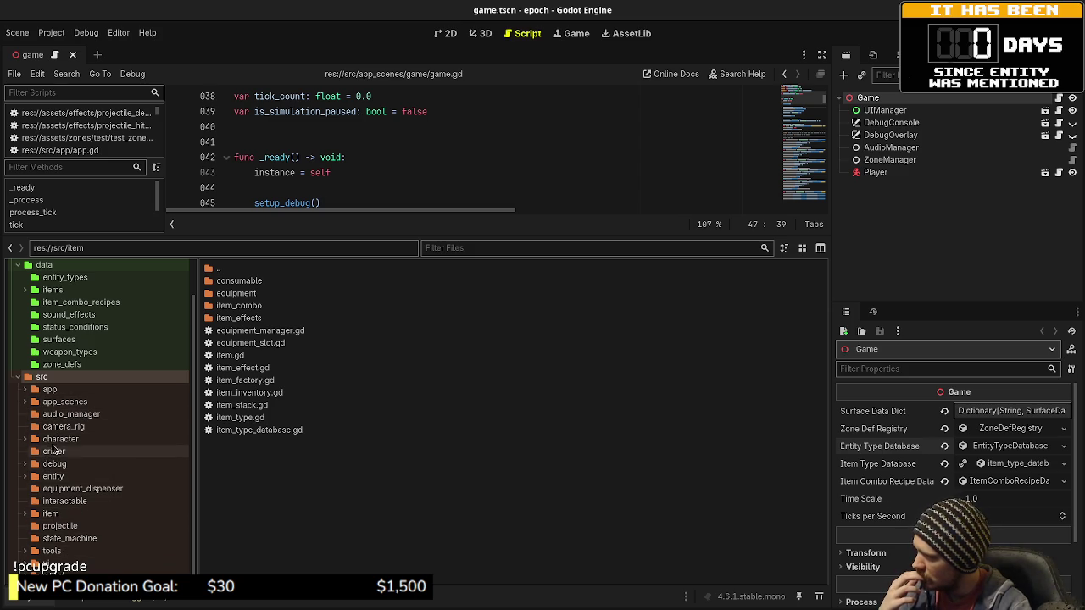
Step: Browse the character and world folders, then list the src/tools folder's contents
click(27, 440)
click(61, 439)
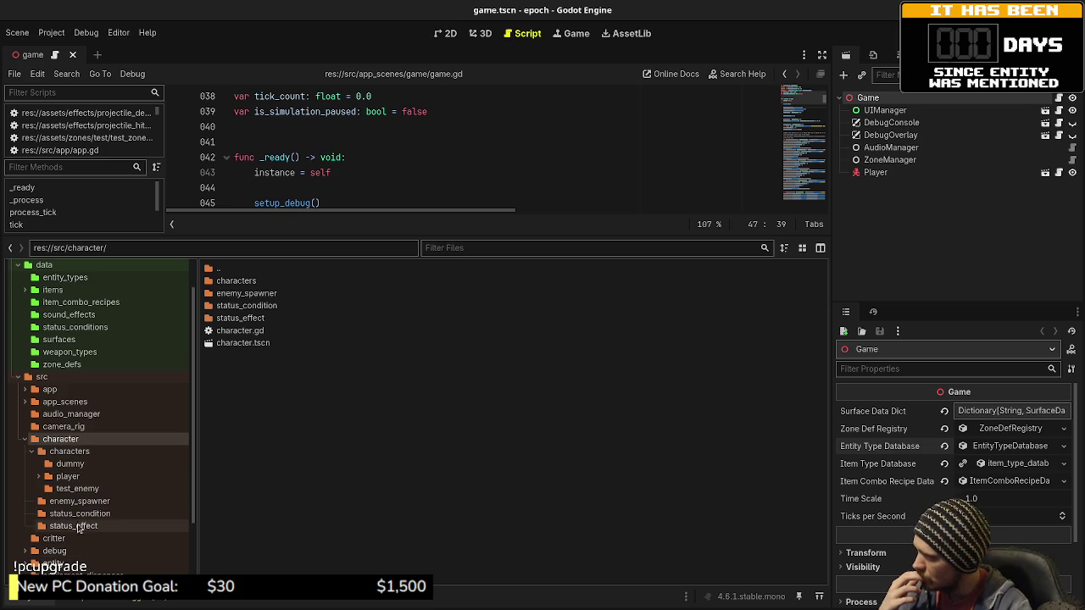
scroll(74, 500, down, 3)
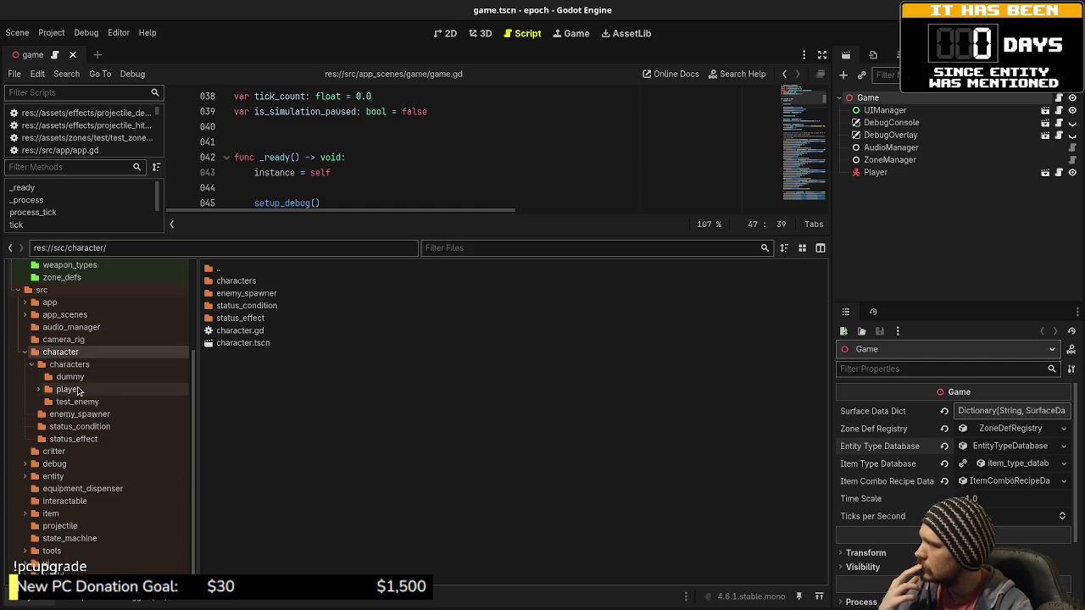
click(31, 365)
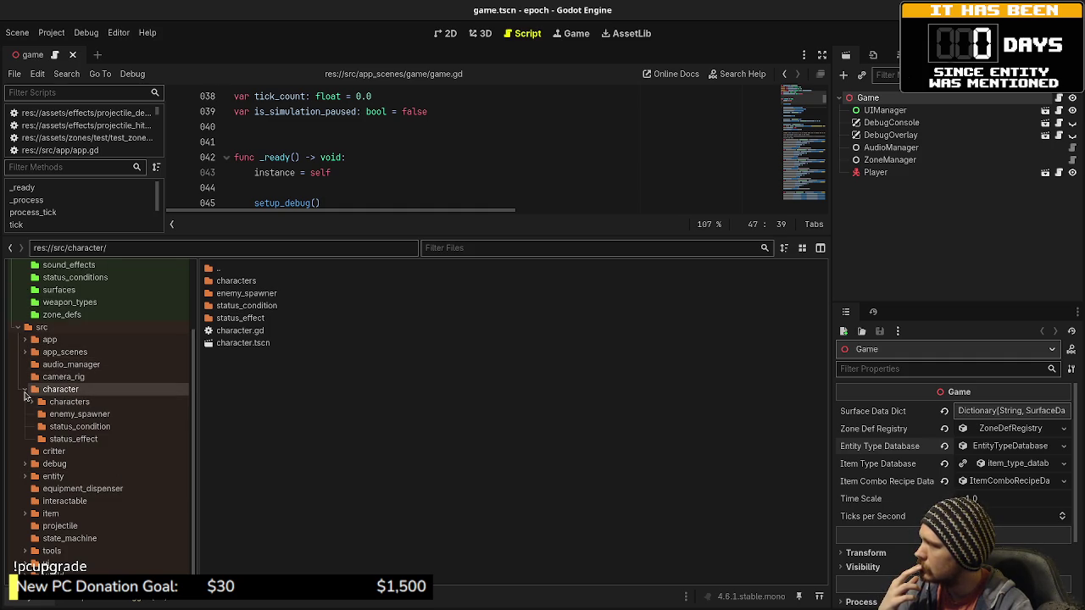
click(26, 391)
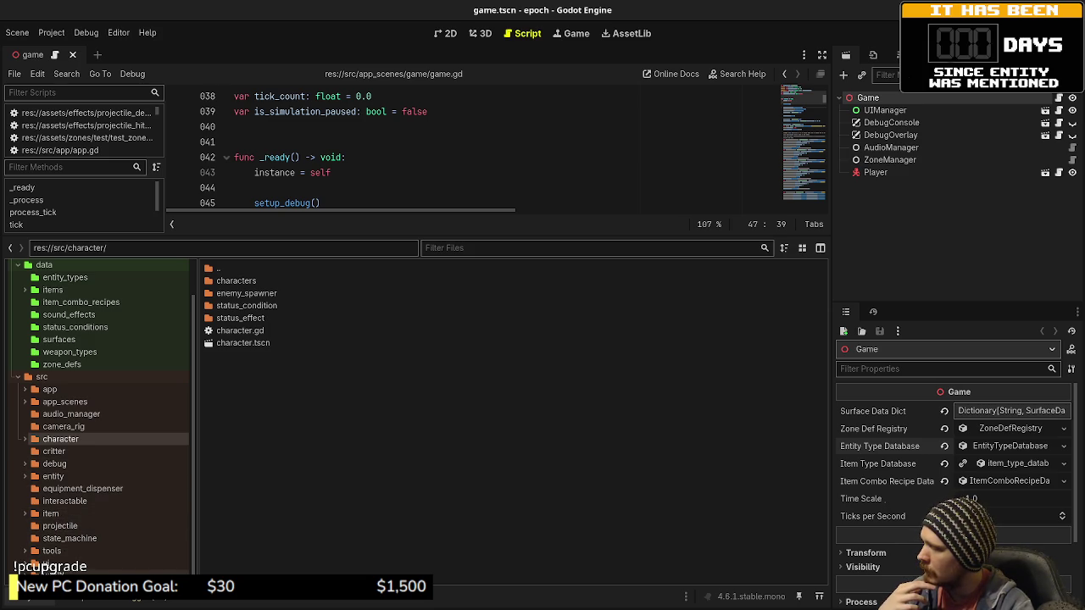
click(60, 565)
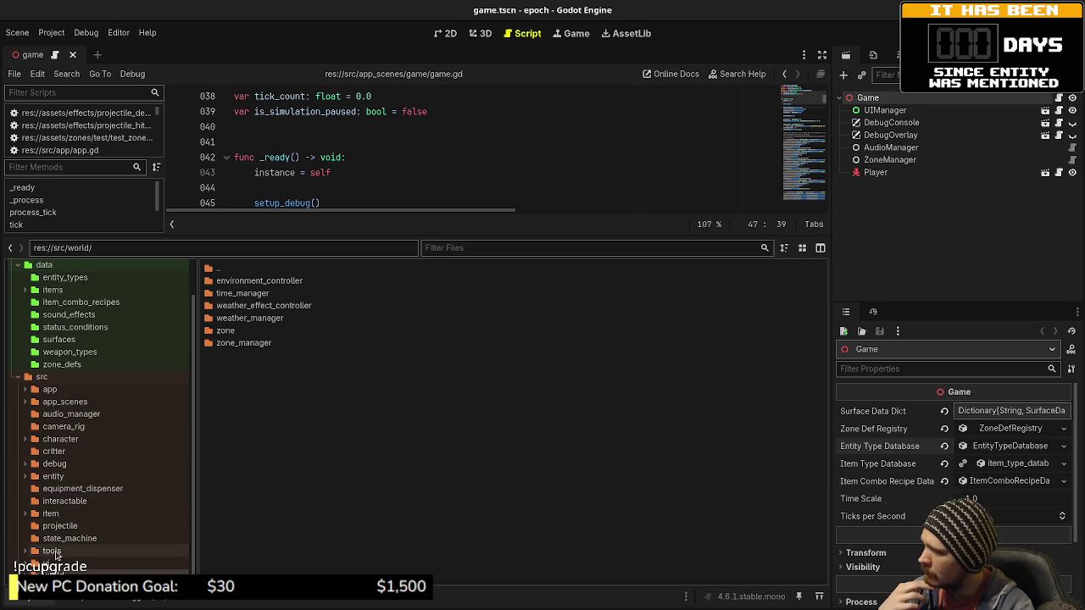
click(56, 551)
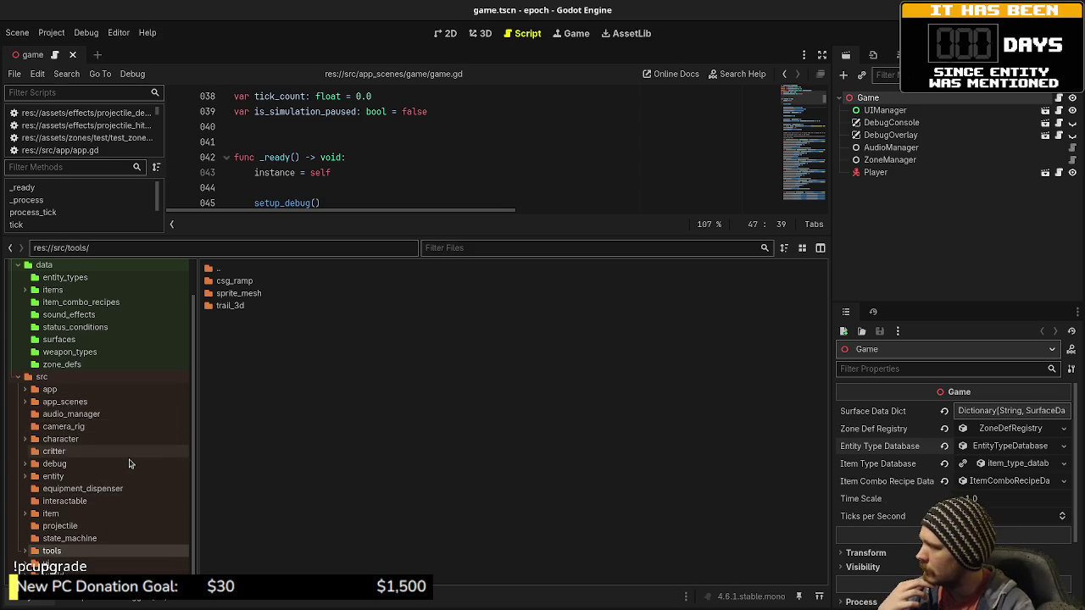
Step: Collapse data, expand assets and list the PNG item icons in assets/textures
scroll(132, 460, up, 2)
click(20, 308)
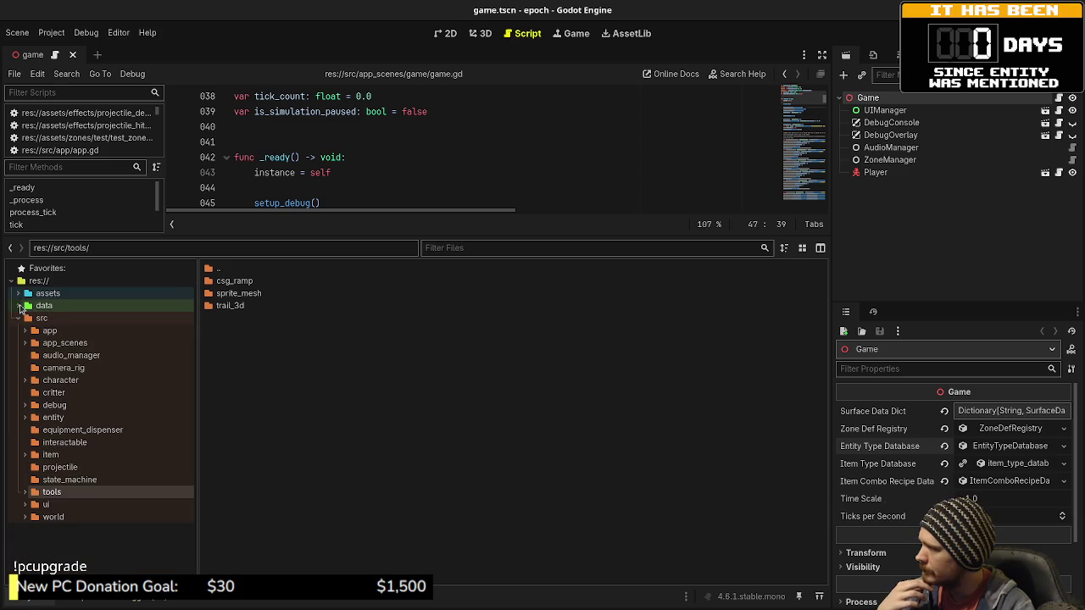
click(18, 294)
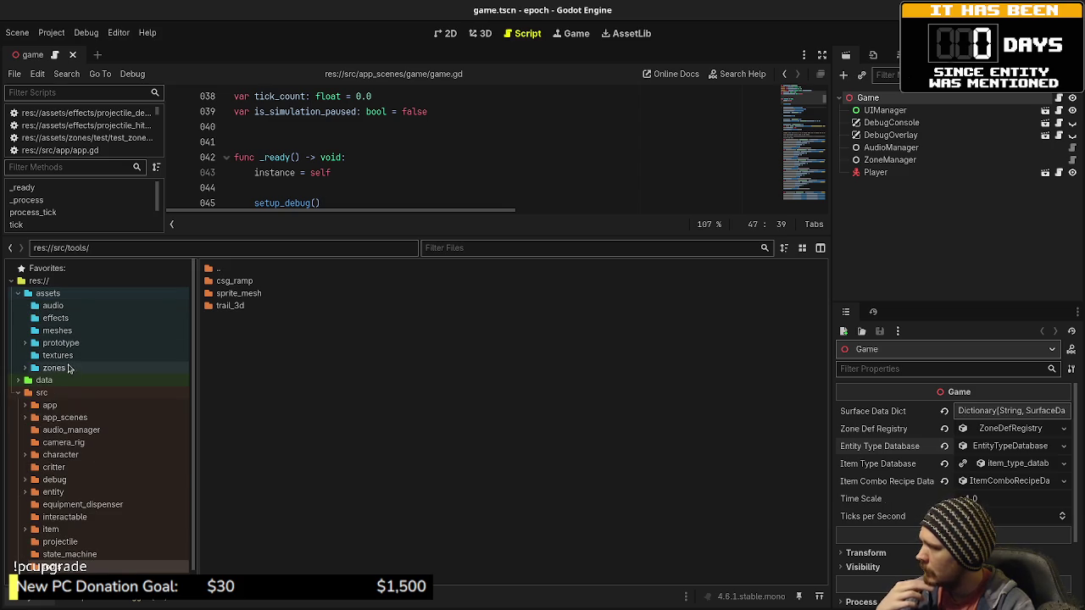
click(64, 356)
scroll(383, 448, down, 3)
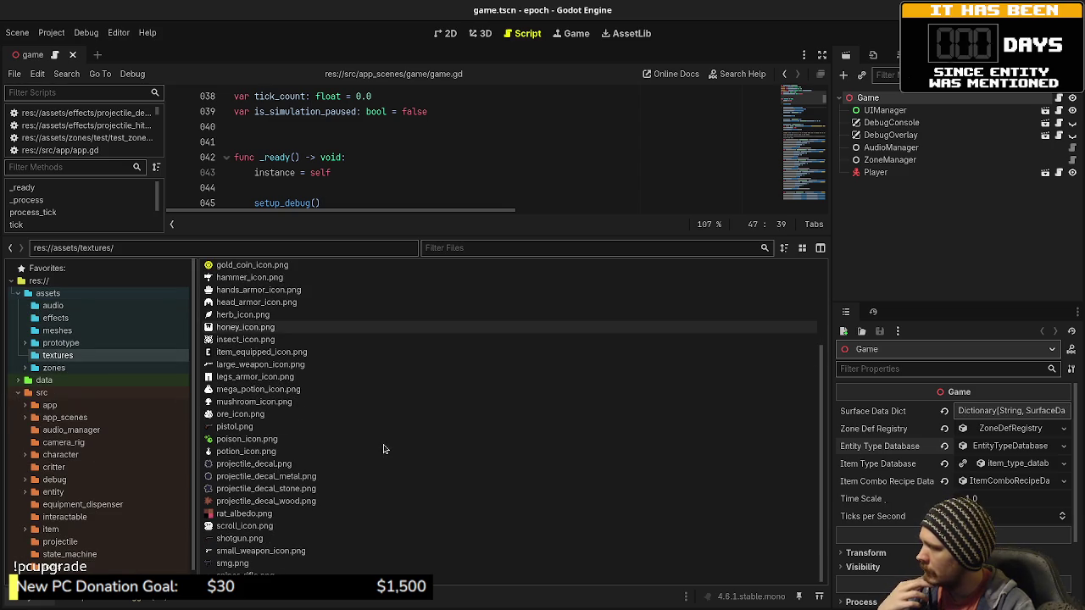
scroll(378, 448, up, 3)
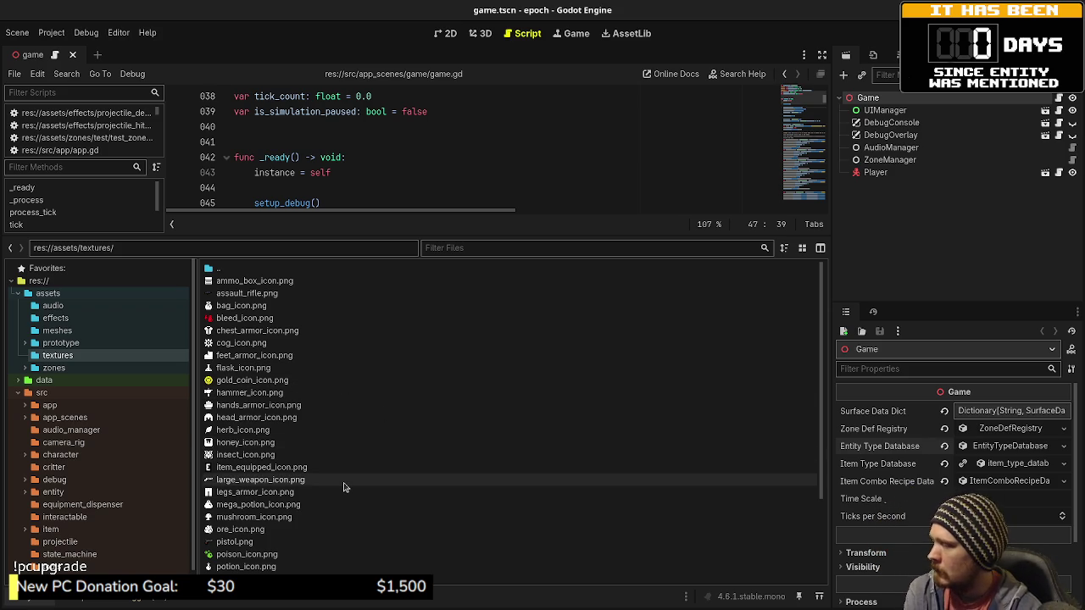
scroll(110, 487, down, 1)
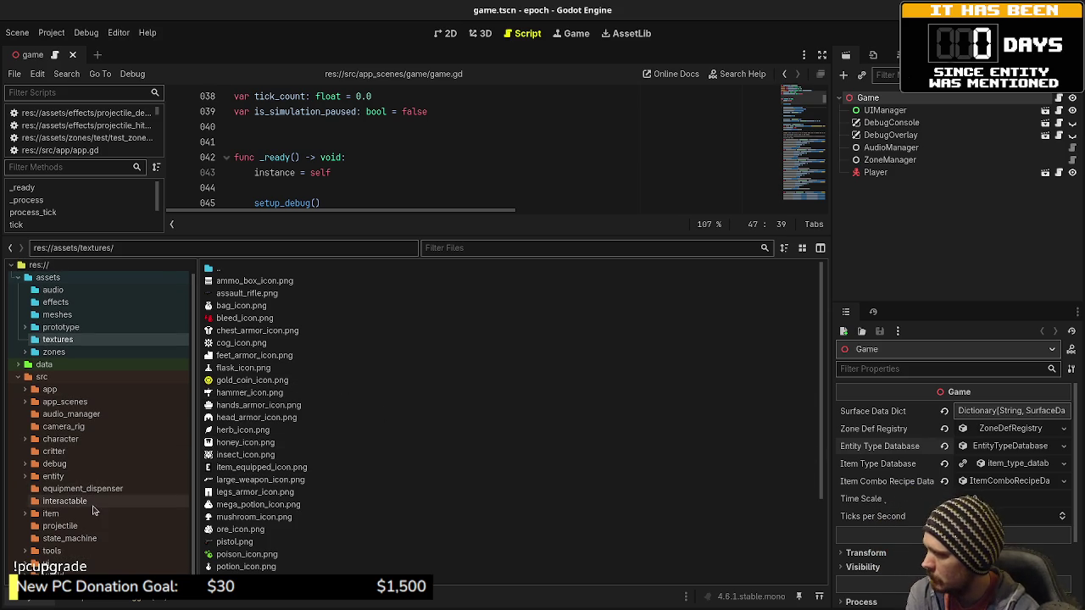
Step: Close the game scene and open Create Folder for res://assets/textures/
click(72, 55)
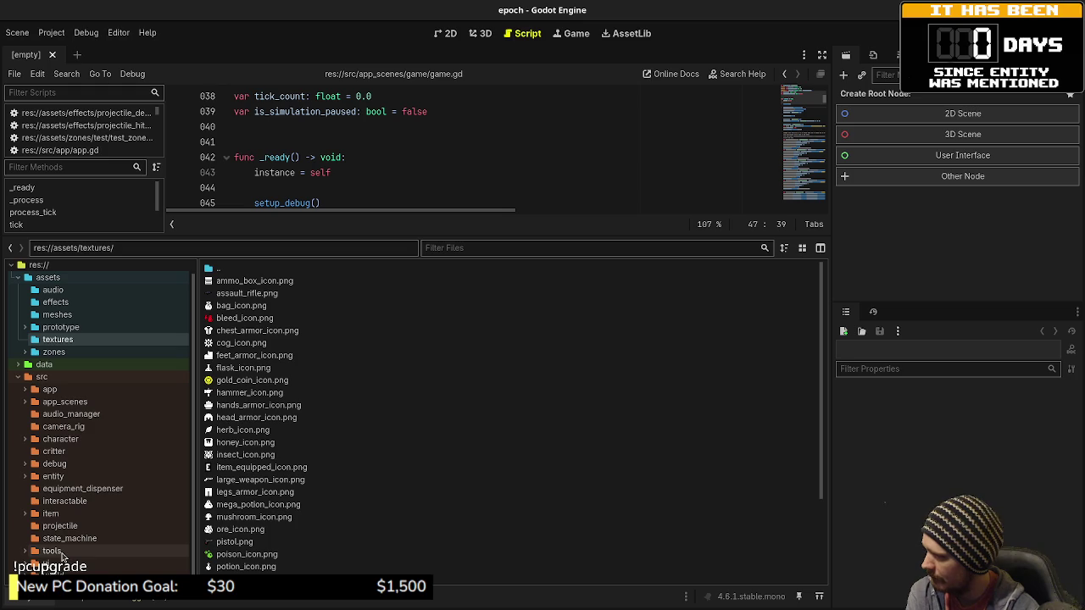
scroll(61, 514, up, 1)
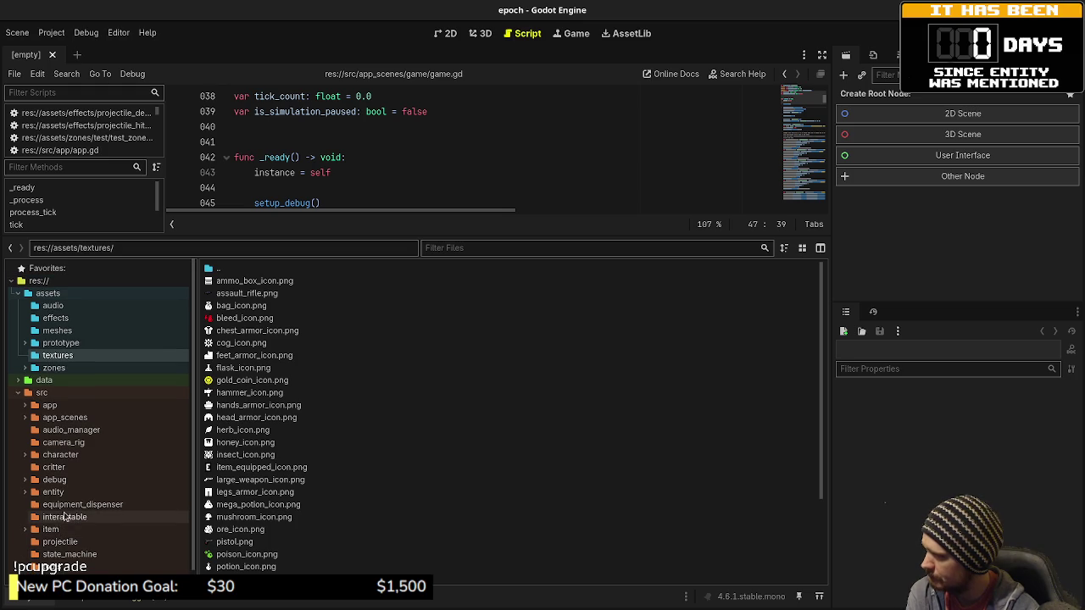
right_click(78, 356)
mouse_move(137, 364)
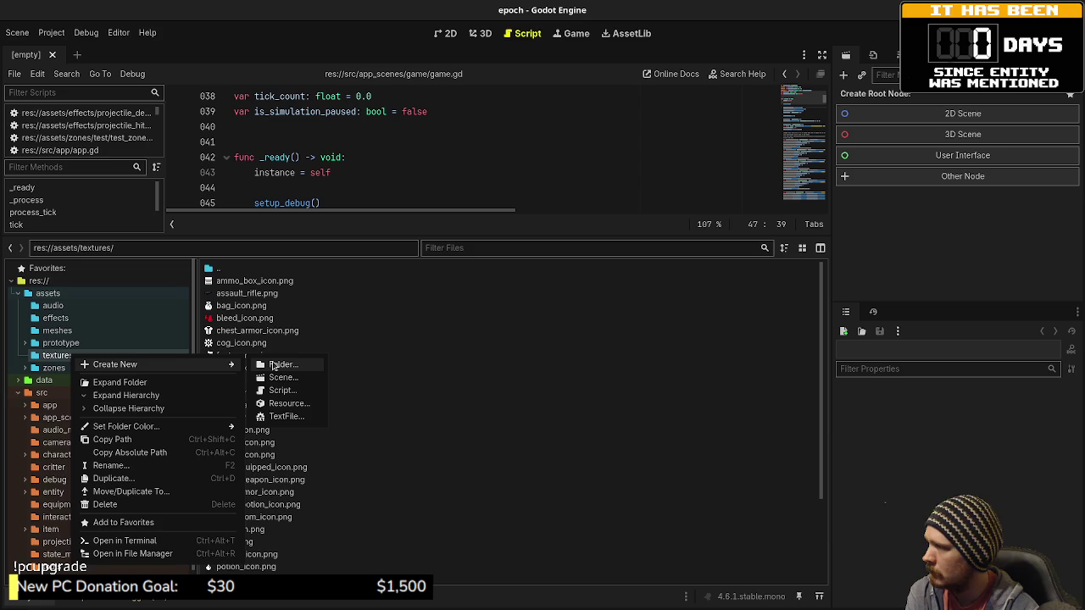
click(274, 365)
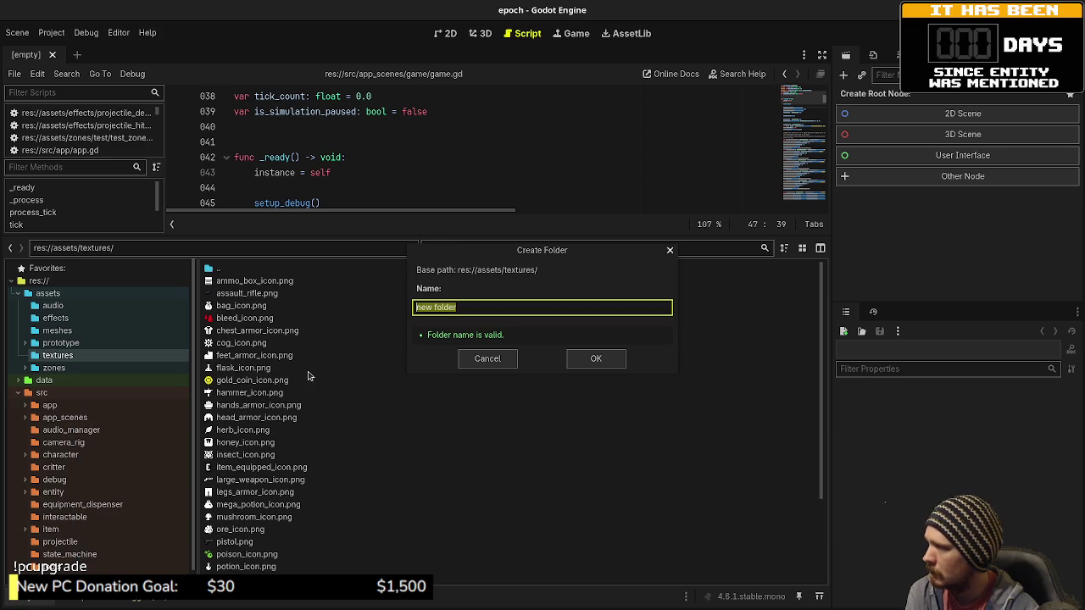
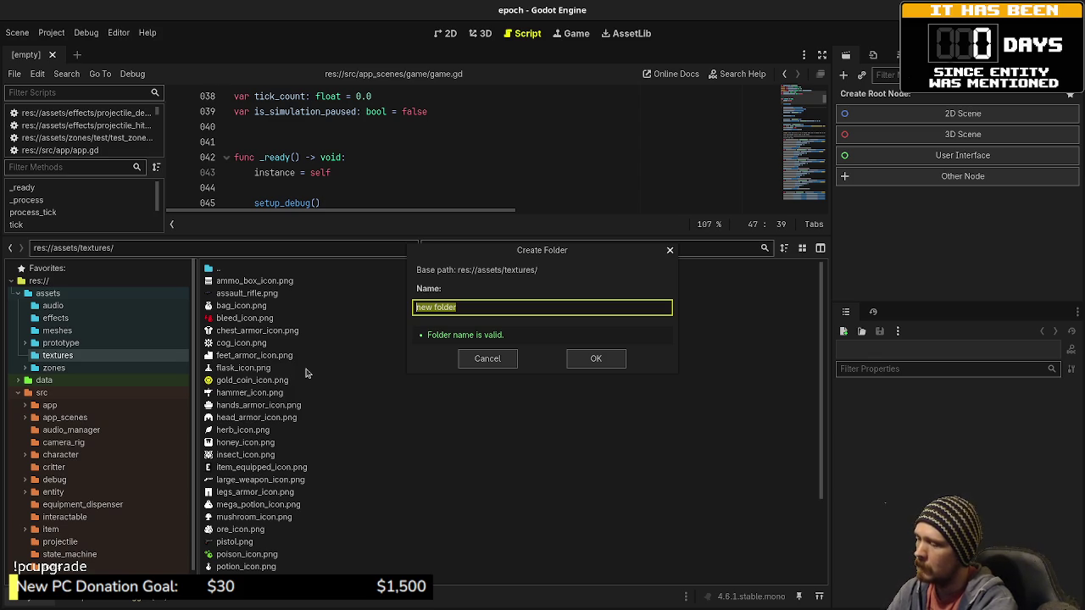
Step: Create the 'icons' folder and start selecting icons from ammo_box_icon.png to gold_coin_icon.png
text(icons)
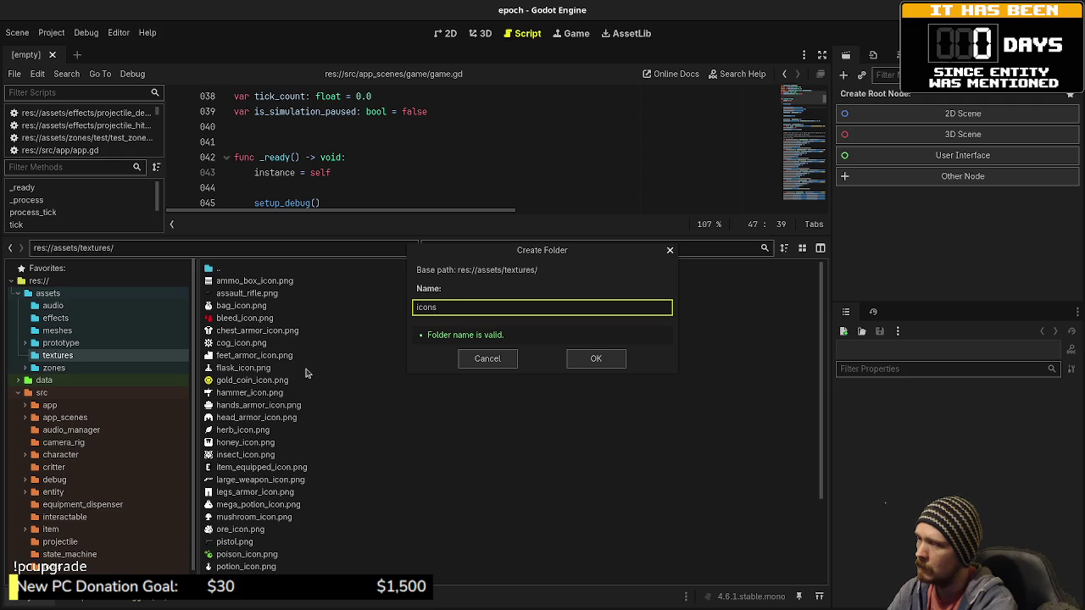
key(Return)
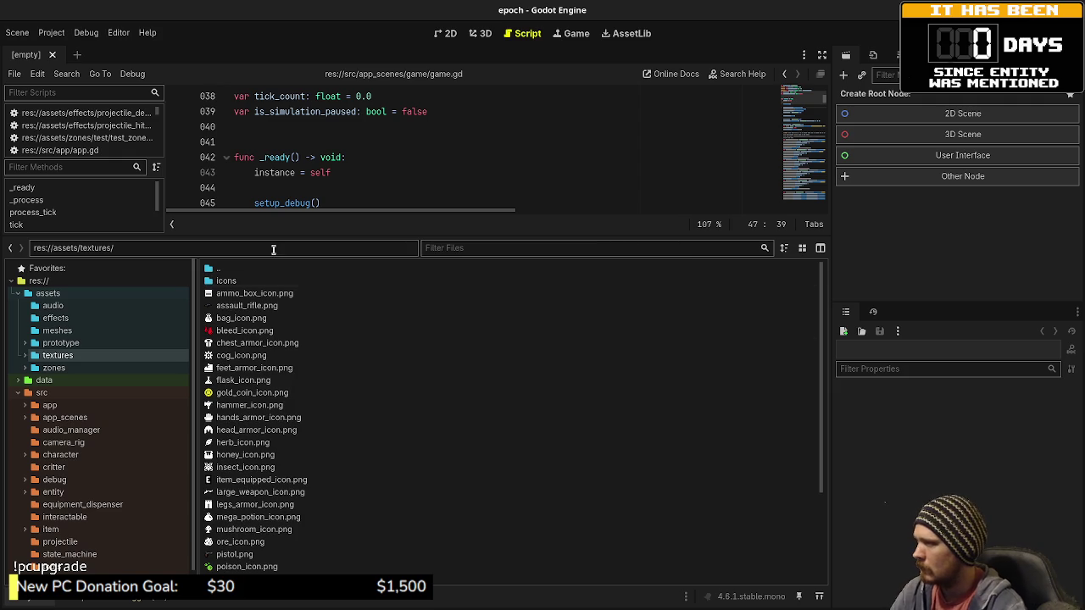
click(247, 297)
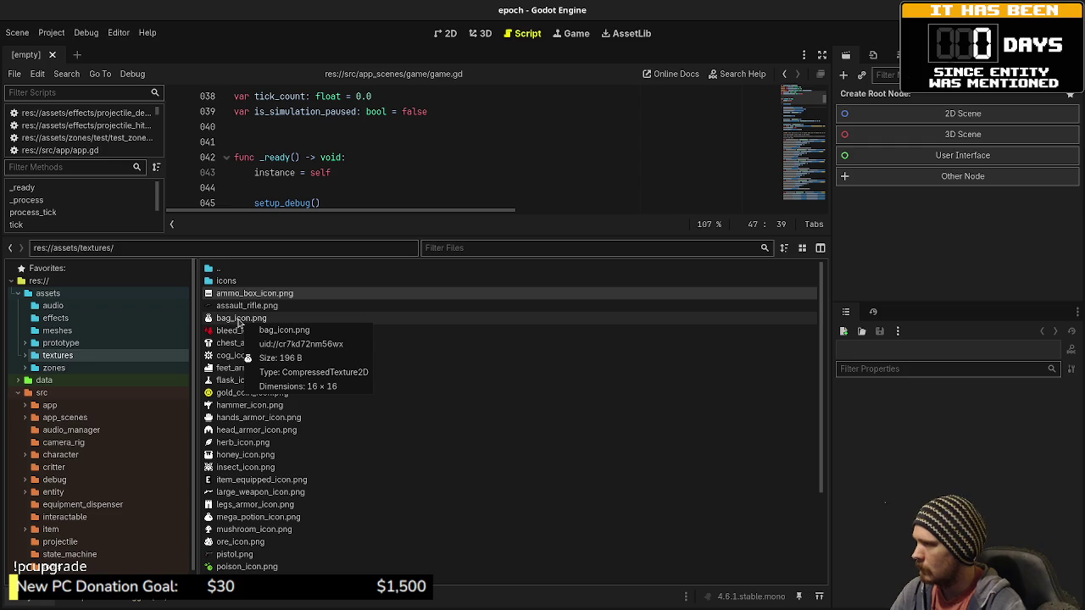
ctrl+click(241, 319)
ctrl+click(244, 331)
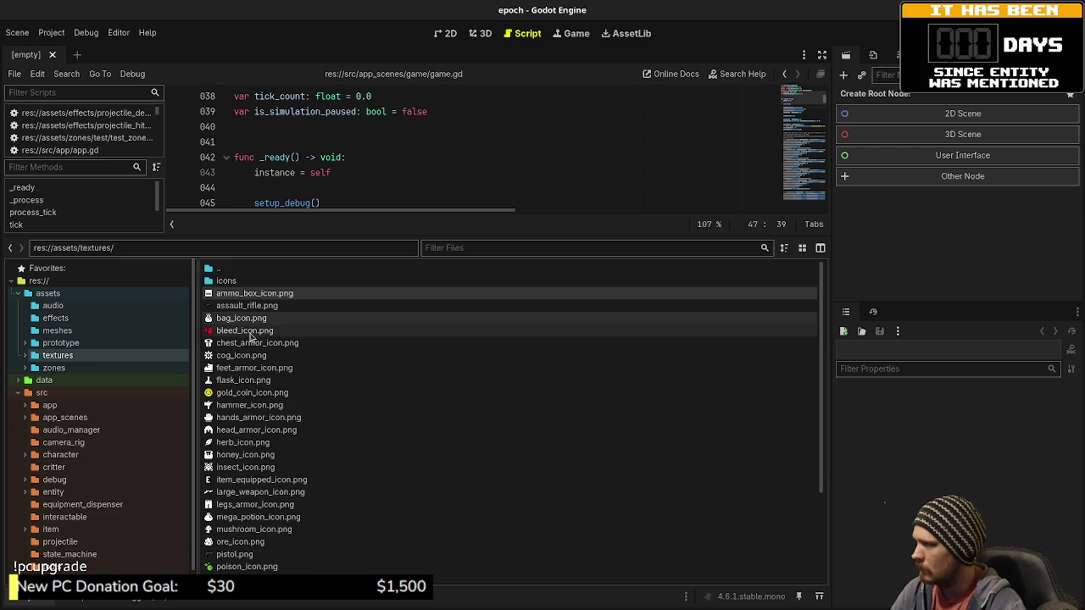
ctrl+click(249, 344)
ctrl+click(246, 356)
ctrl+click(243, 369)
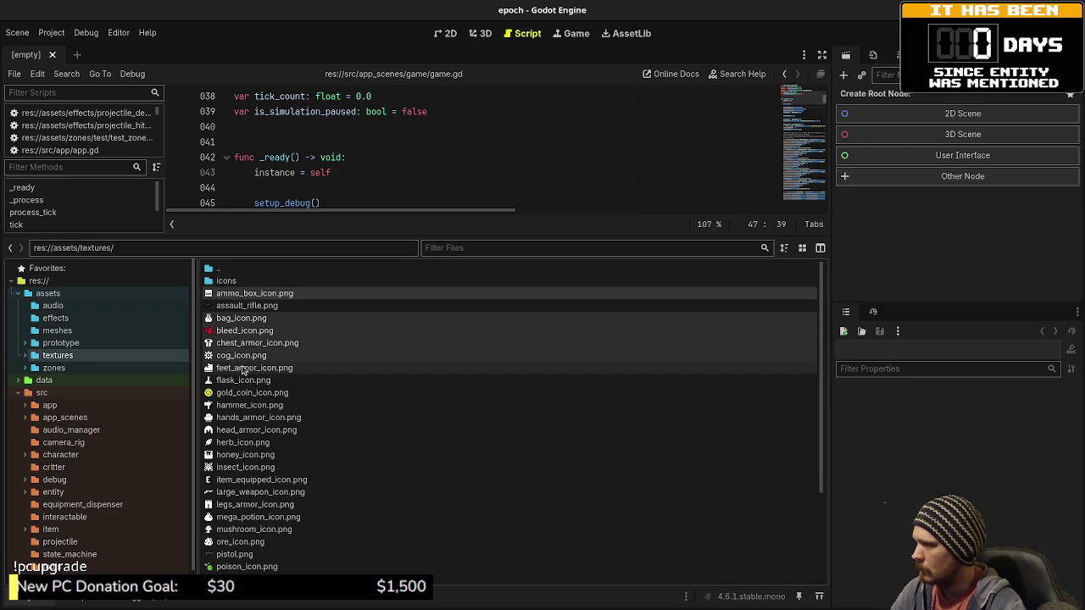
ctrl+click(243, 382)
ctrl+click(244, 395)
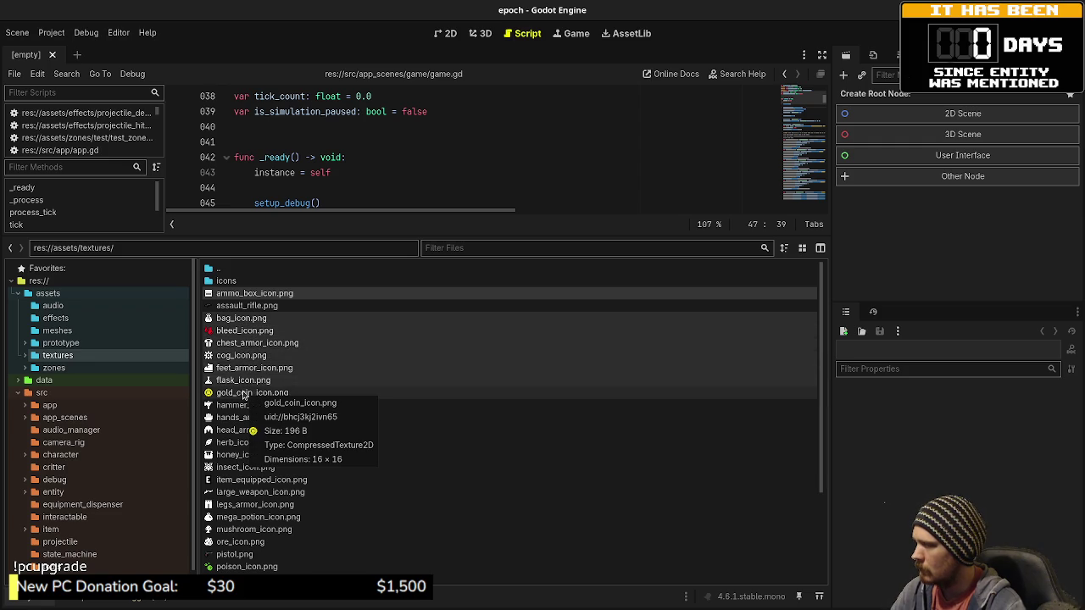
Step: Add the hammer, hands_armor, head_armor, herb, honey, insect and large_weapon icons to the selection
ctrl+click(244, 406)
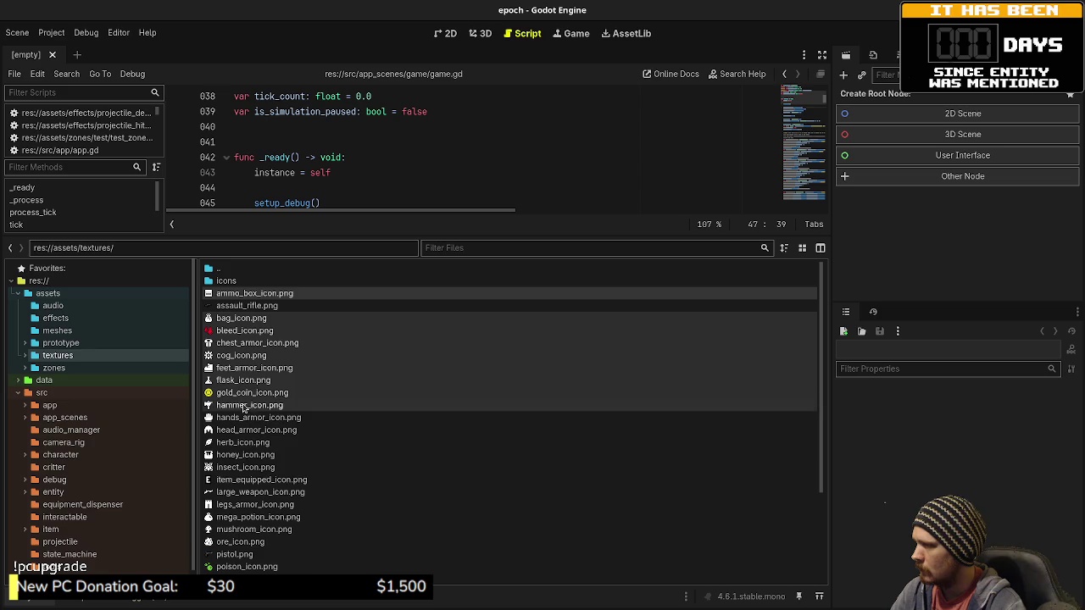
ctrl+click(245, 418)
ctrl+click(242, 430)
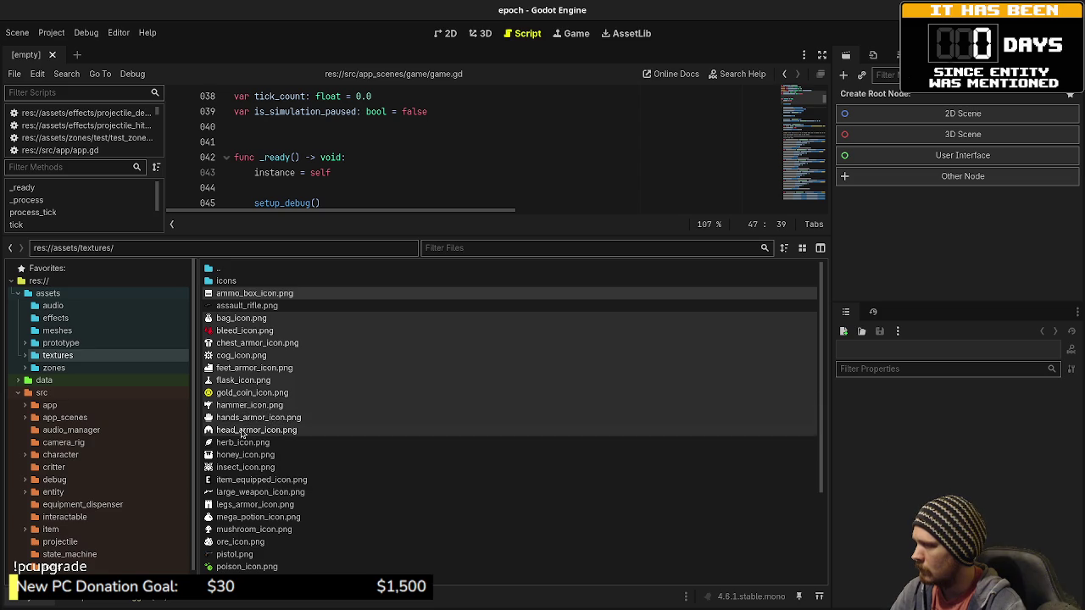
ctrl+click(241, 443)
ctrl+click(239, 456)
ctrl+click(240, 467)
ctrl+click(243, 492)
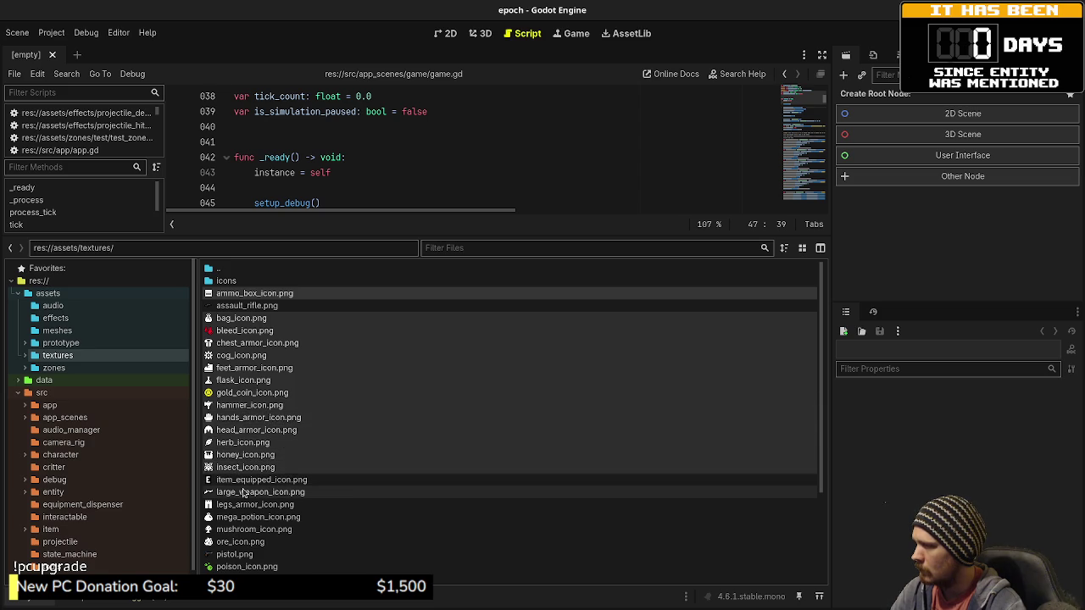
scroll(244, 492, down, 2)
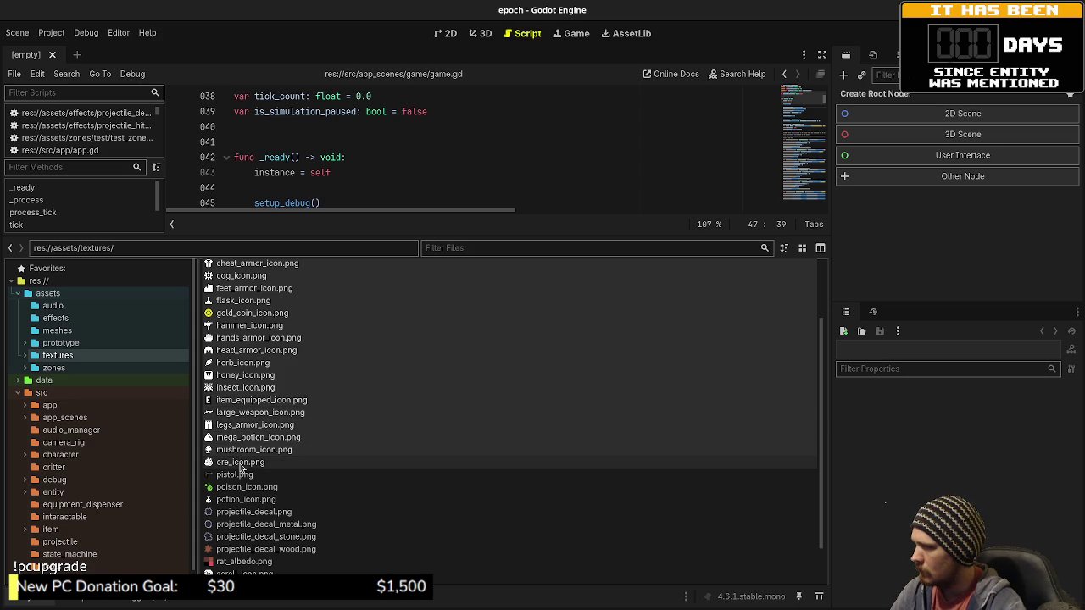
scroll(265, 448, down, 2)
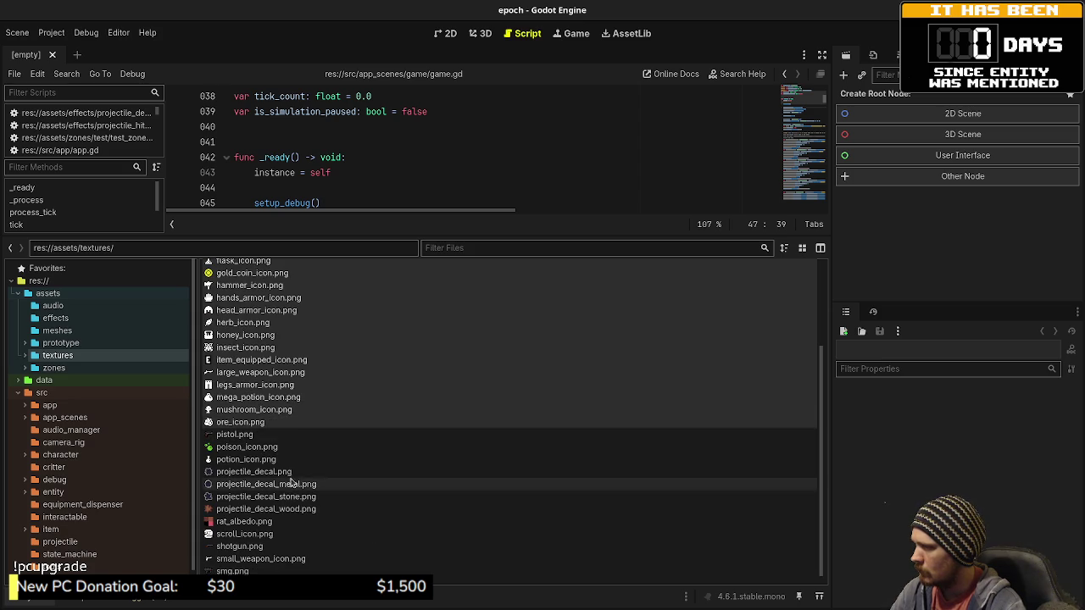
scroll(265, 448, up, 4)
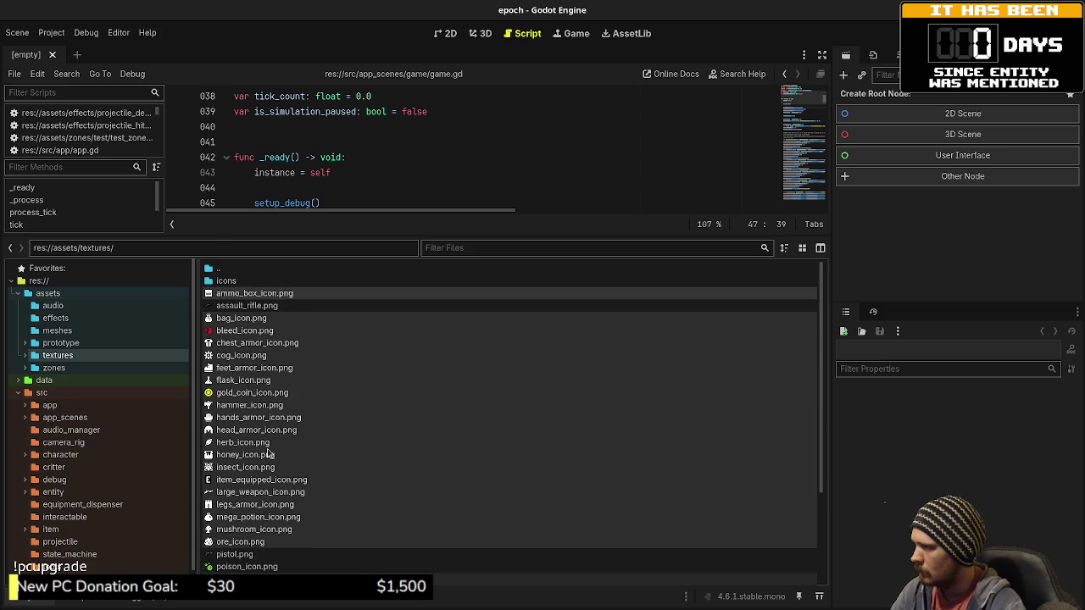
scroll(270, 460, down, 2)
scroll(269, 460, down, 2)
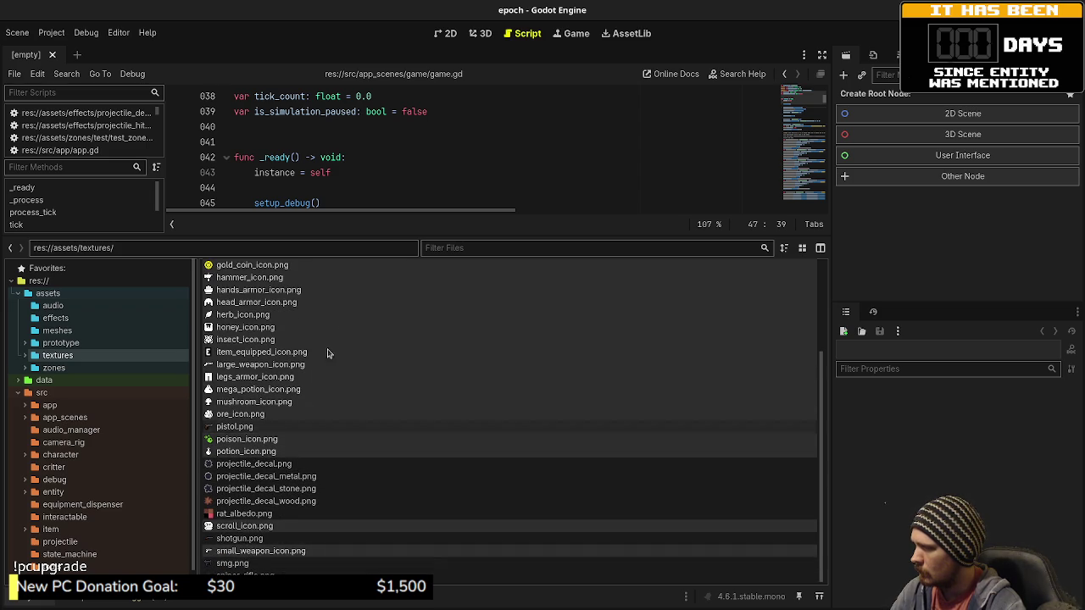
scroll(303, 393, up, 5)
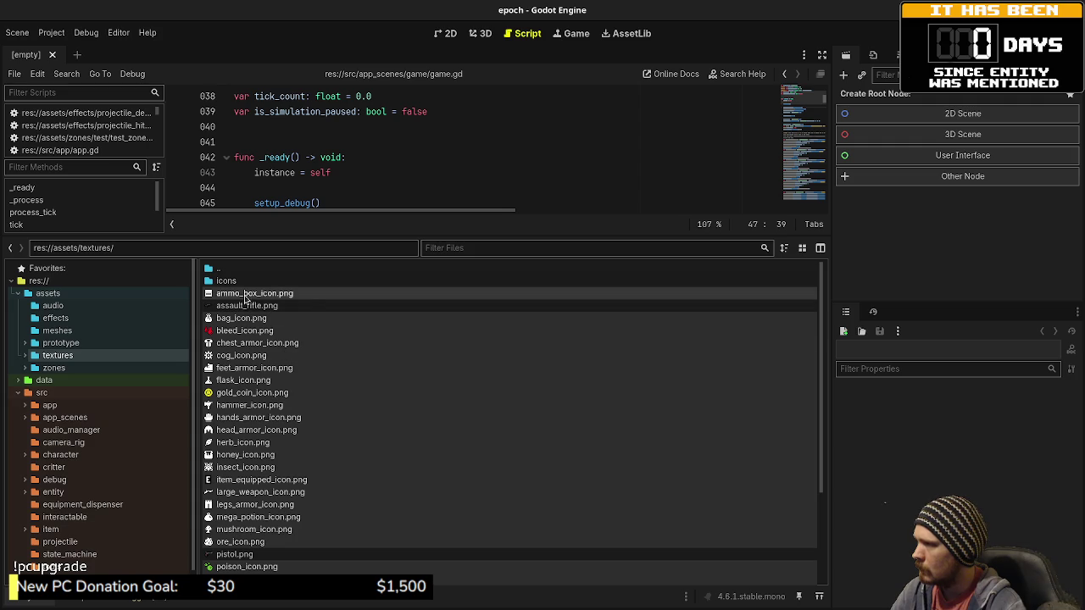
Step: Move the 24 selected icon PNGs into the icons folder
drag(252, 298, 244, 281)
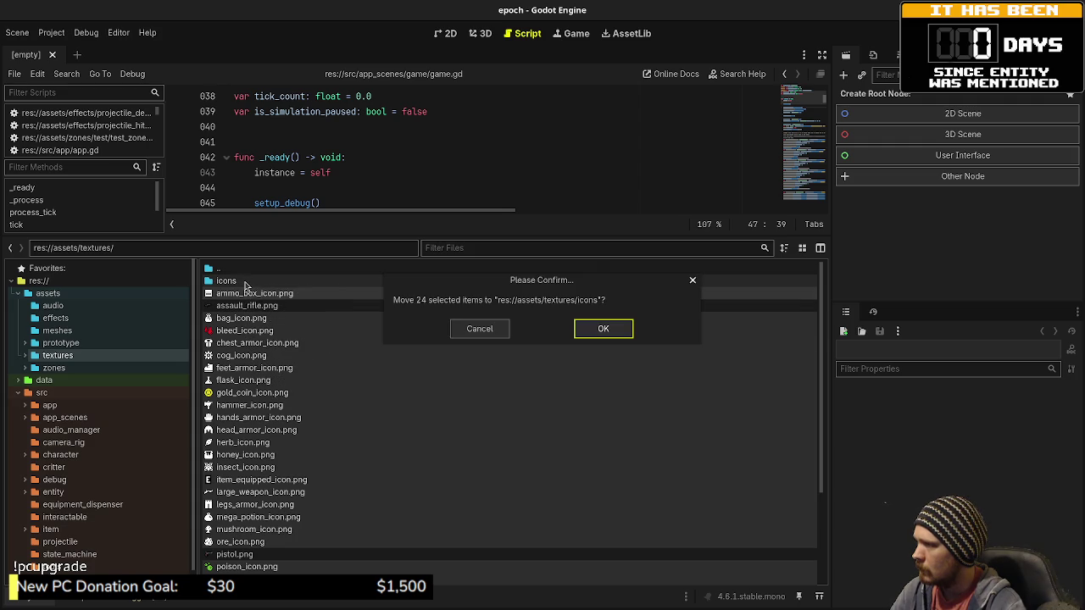
click(613, 333)
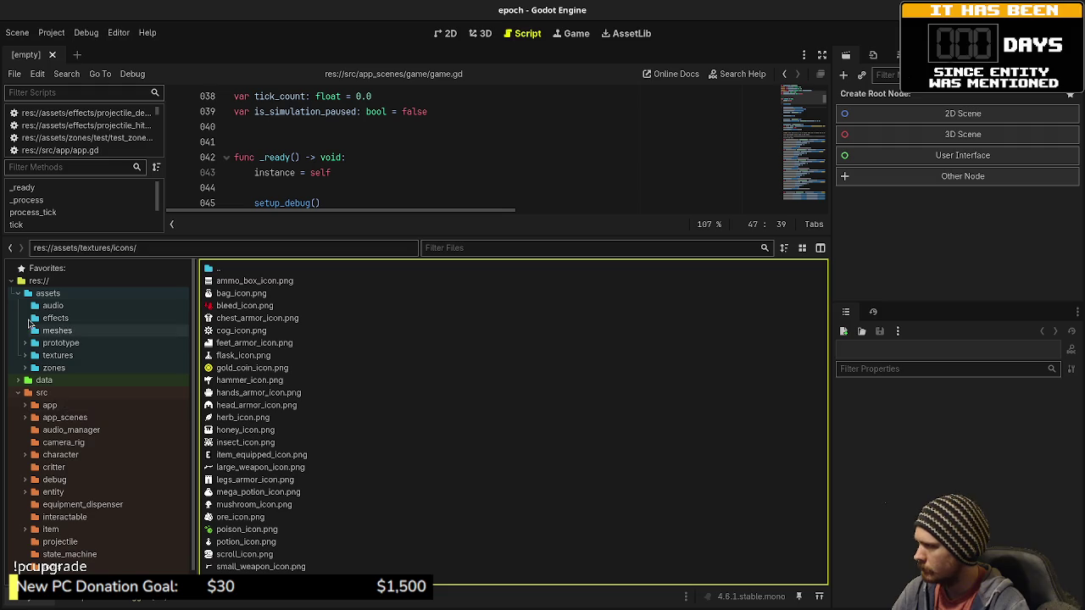
Step: Create an 'items' subfolder inside icons
click(25, 355)
right_click(71, 368)
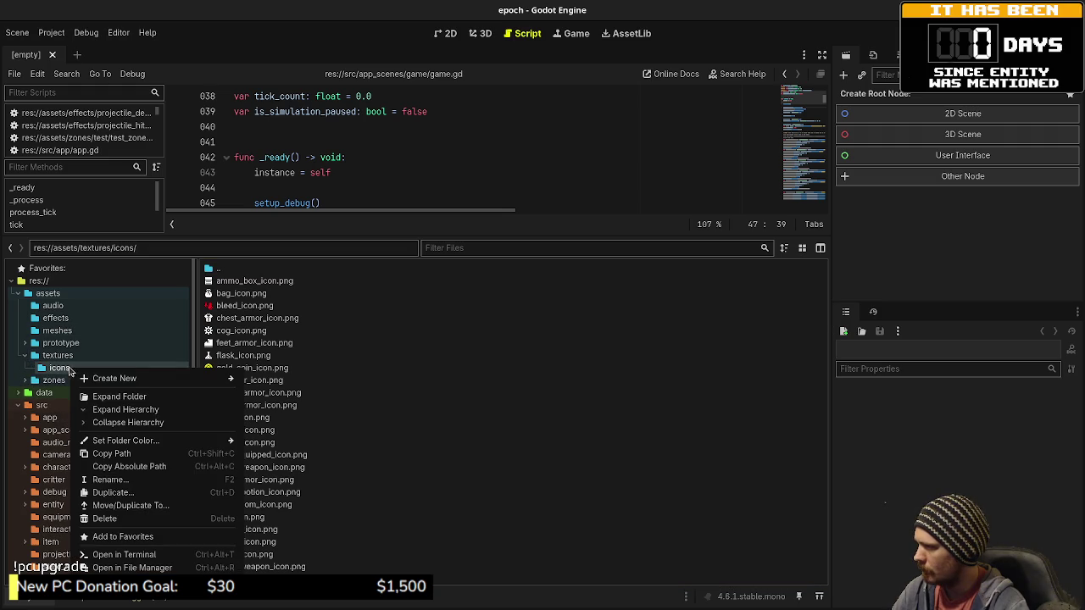
mouse_move(120, 379)
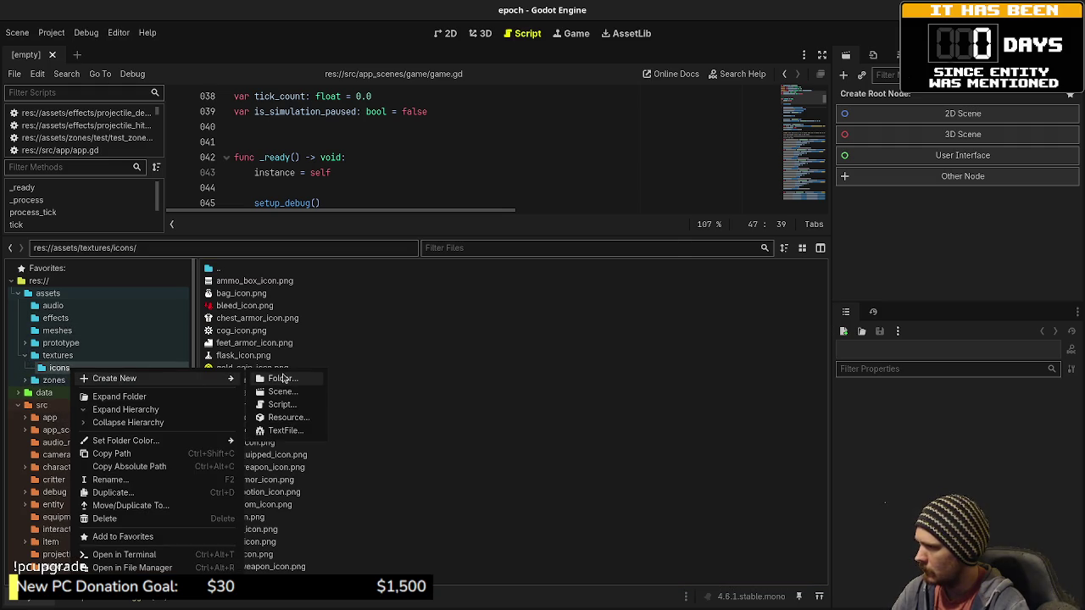
click(280, 378)
text(items)
key(Return)
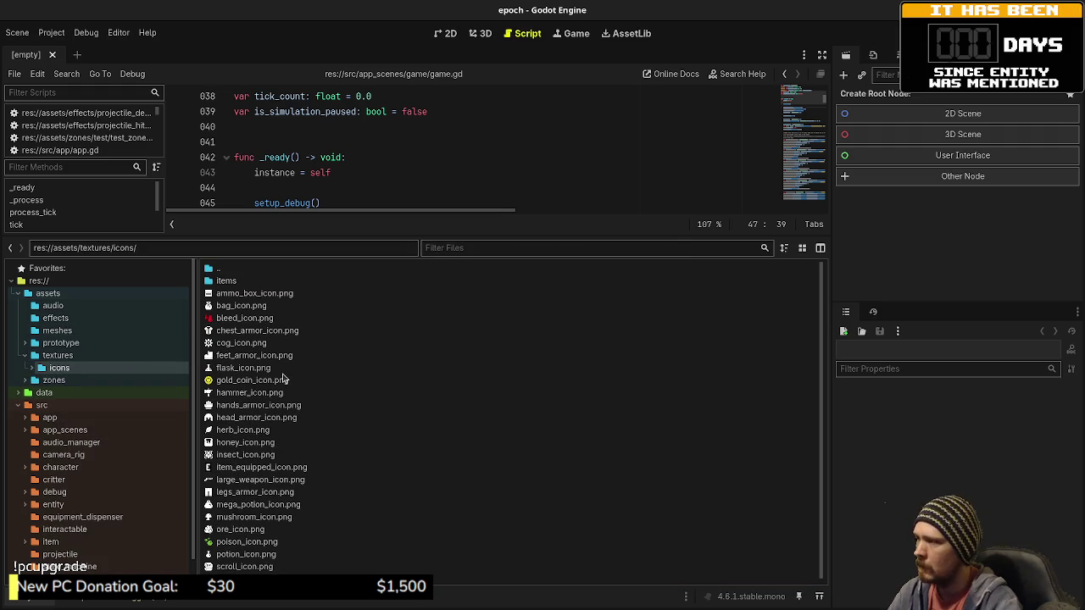
Step: Create a 'status_effects' subfolder inside icons
right_click(87, 374)
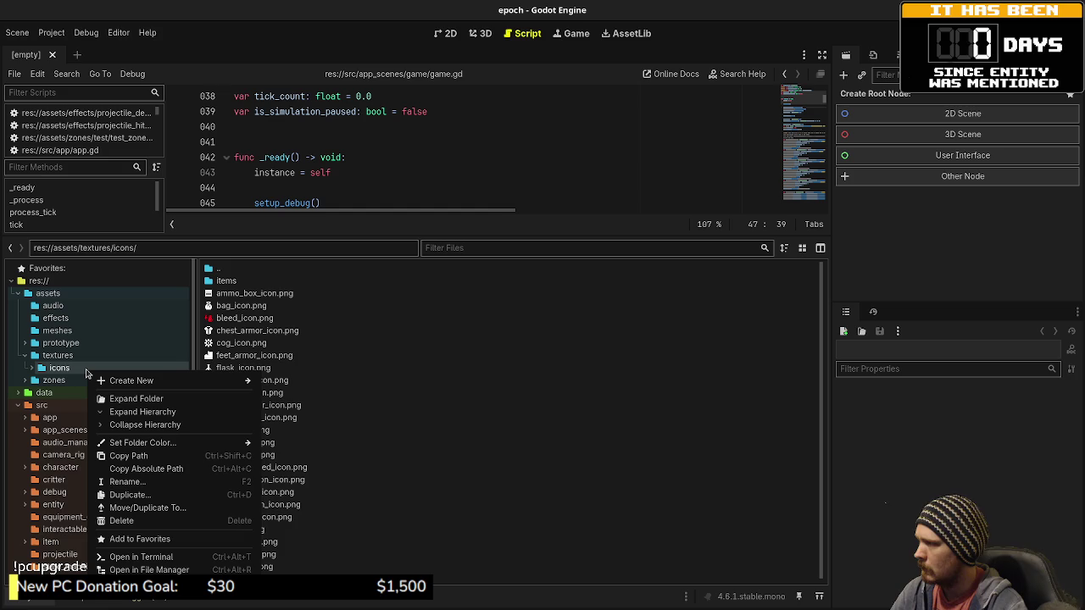
click(32, 369)
right_click(68, 370)
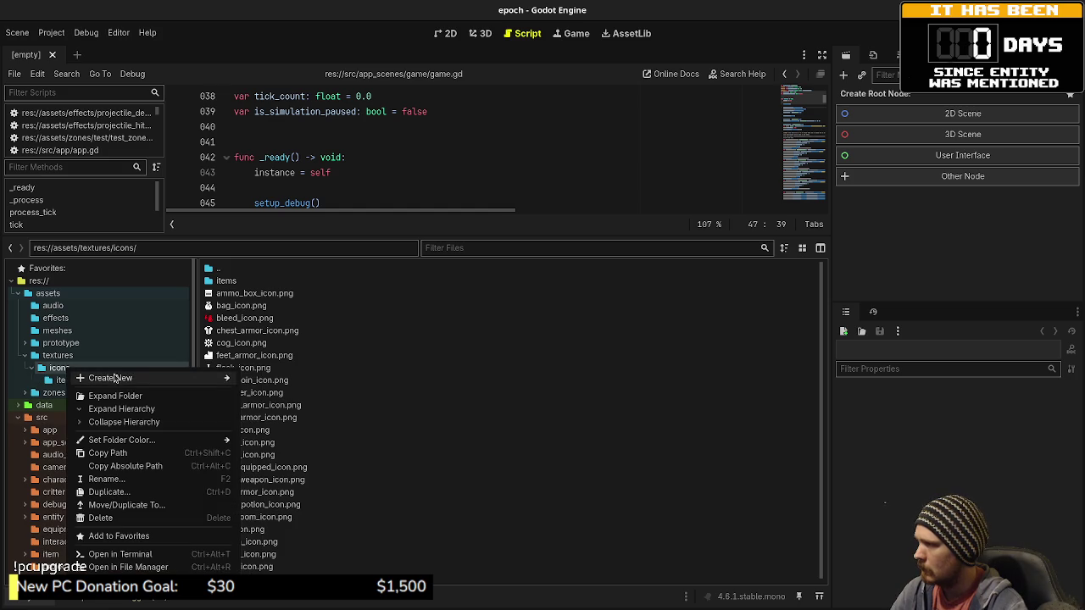
mouse_move(156, 381)
click(278, 379)
text(stat)
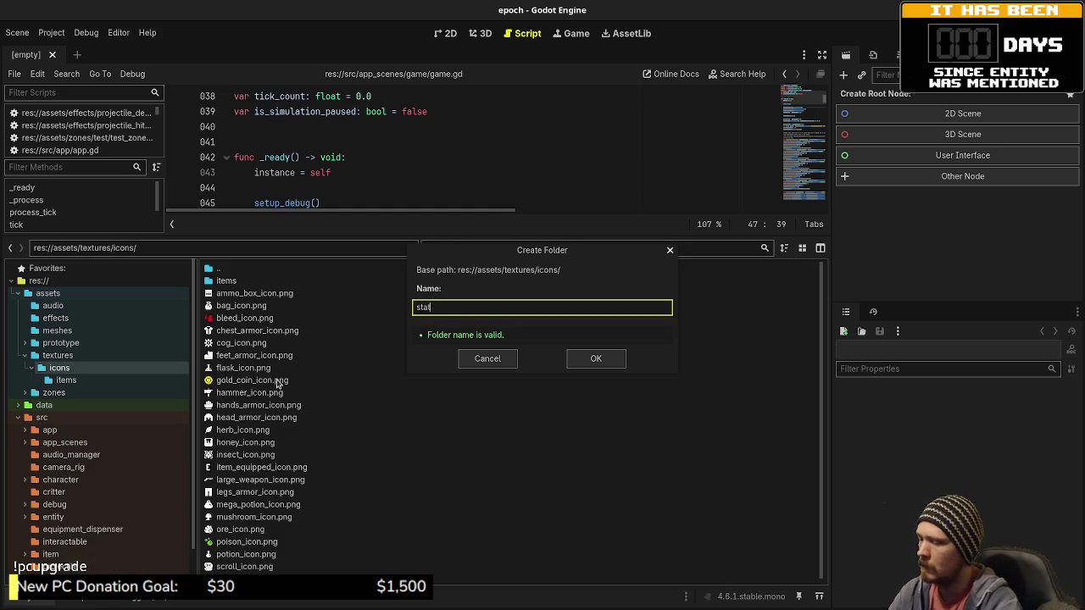
text(us_effects)
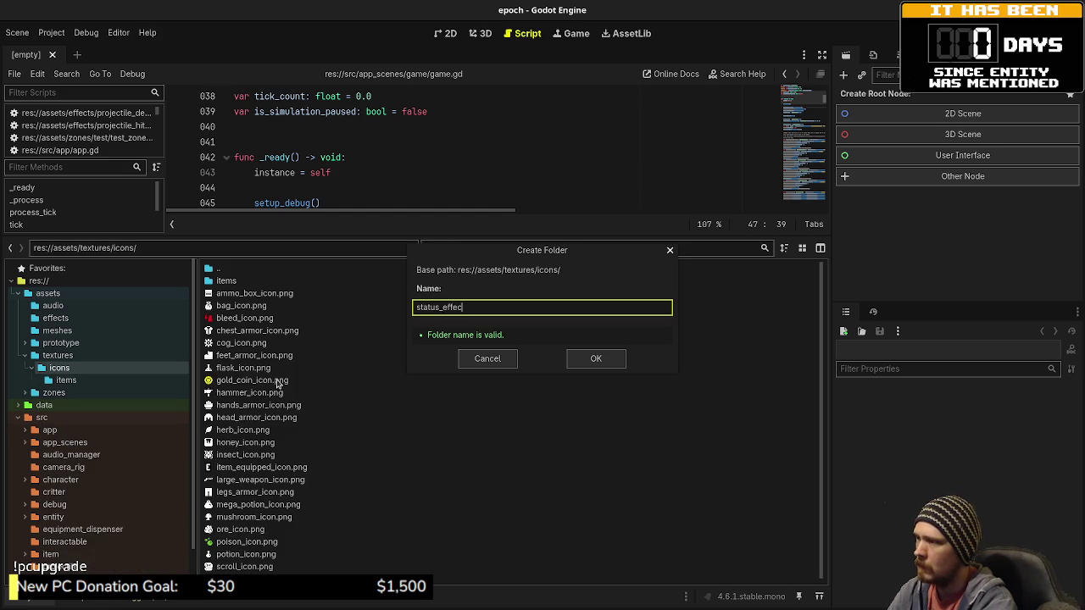
key(Return)
Step: Move bleed_icon.png and poison_icon.png into status_effects
click(244, 331)
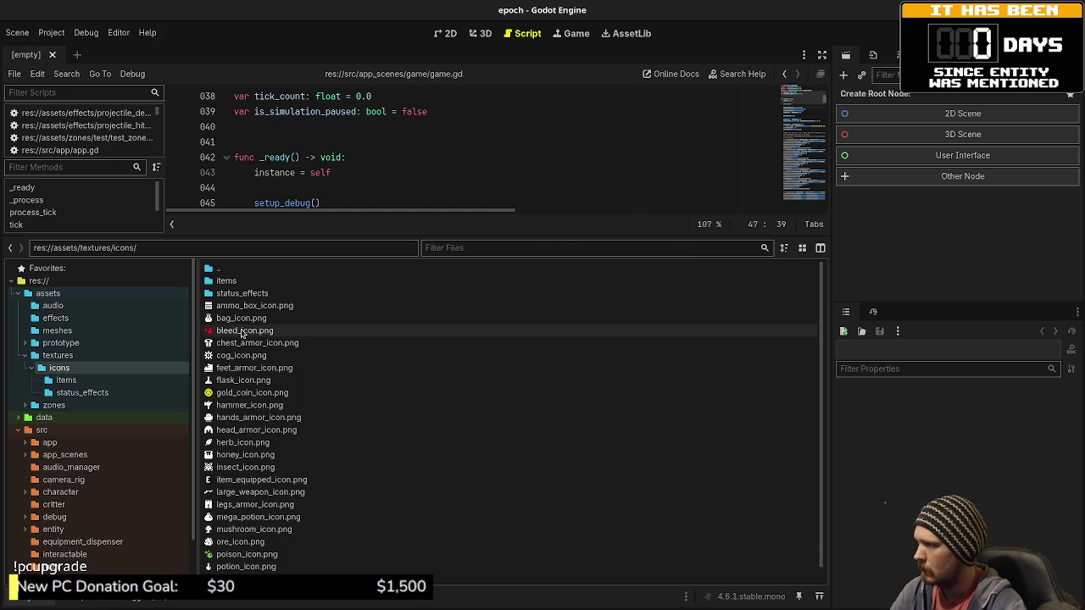
scroll(254, 424, down, 1)
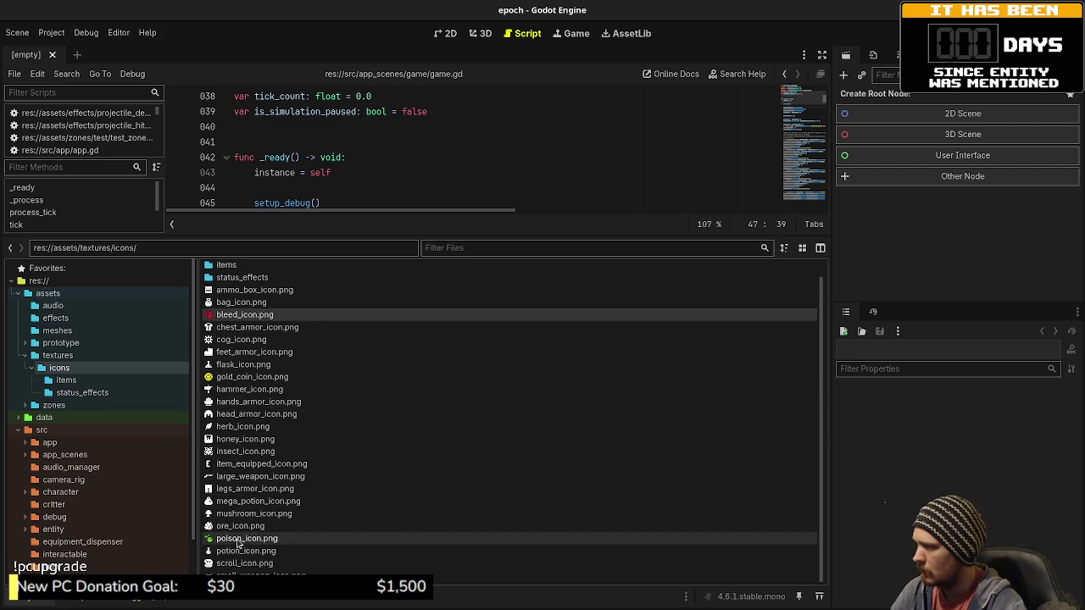
scroll(229, 341, up, 1)
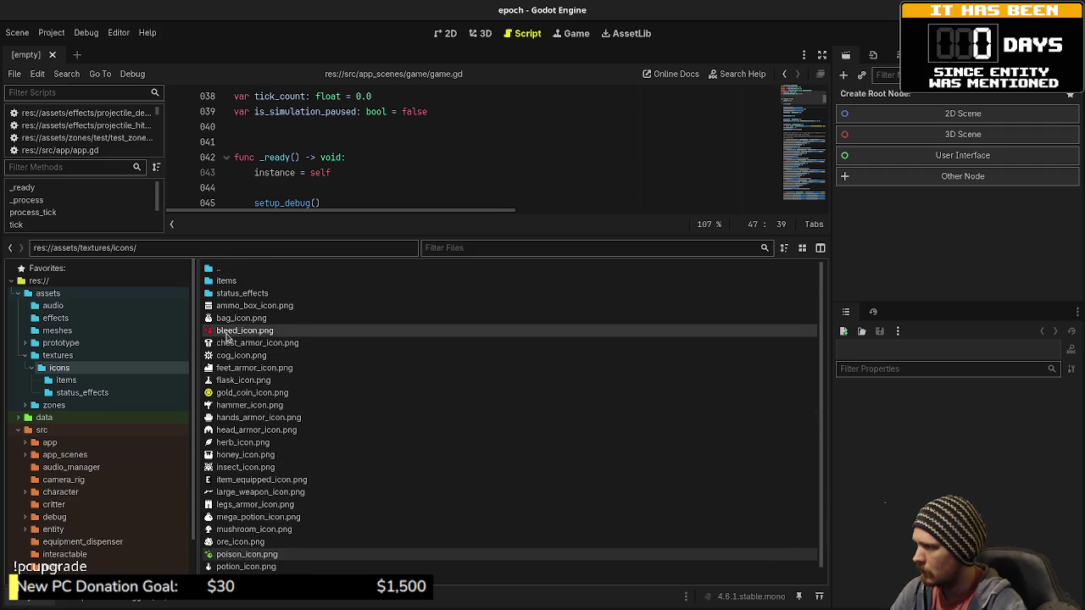
drag(234, 331, 251, 293)
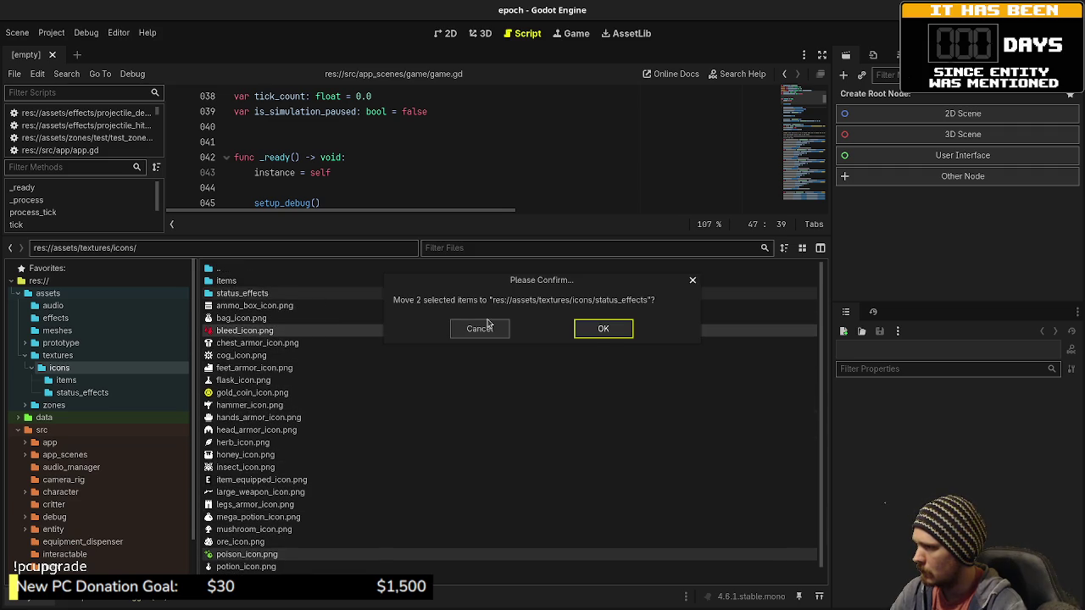
click(618, 329)
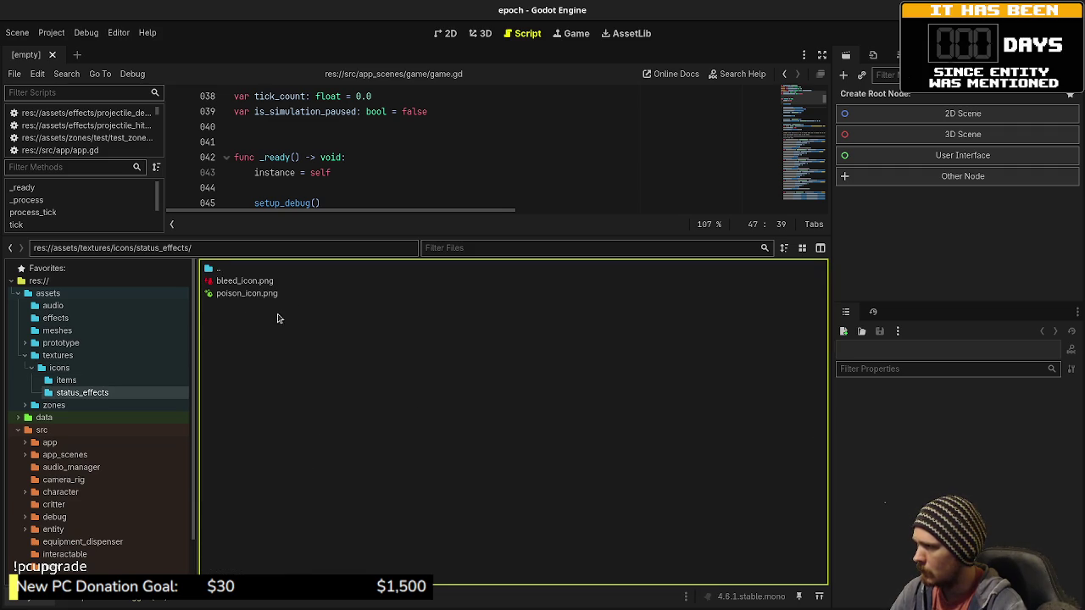
Step: In icons, select the ammo_box, chest_armor, feet_armor, flask, hands_armor, head_armor, herb, honey and insect icons
double_click(212, 269)
click(247, 310)
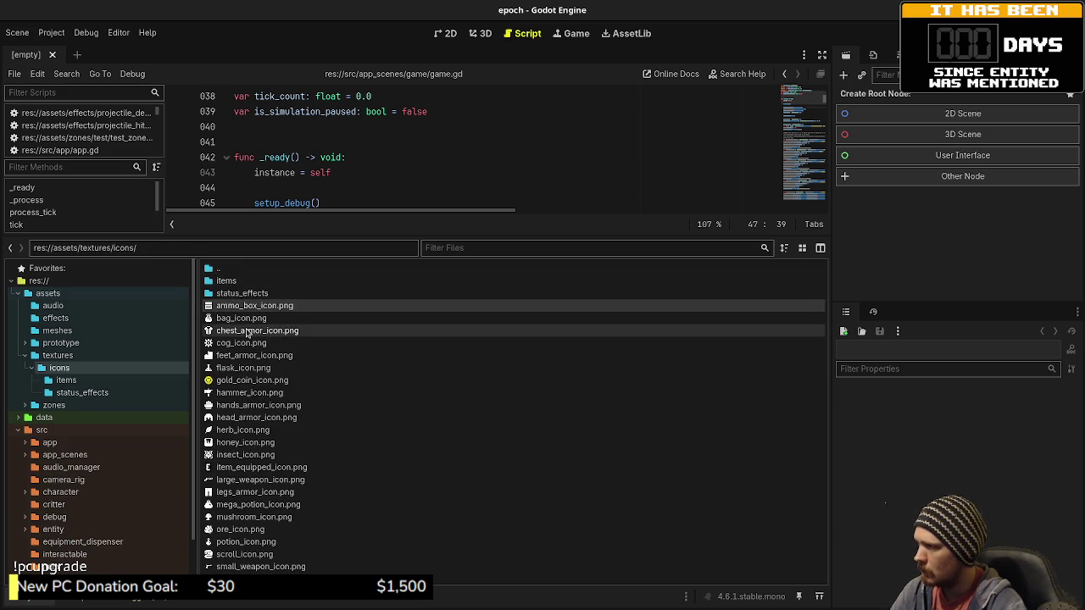
ctrl+click(246, 331)
ctrl+click(244, 357)
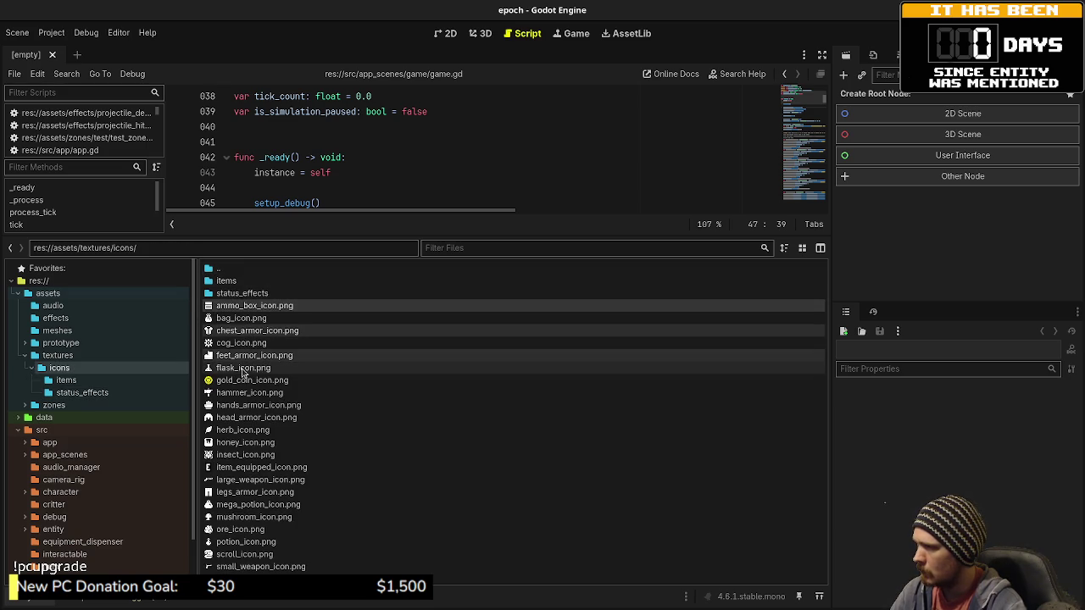
ctrl+click(243, 369)
ctrl+click(247, 395)
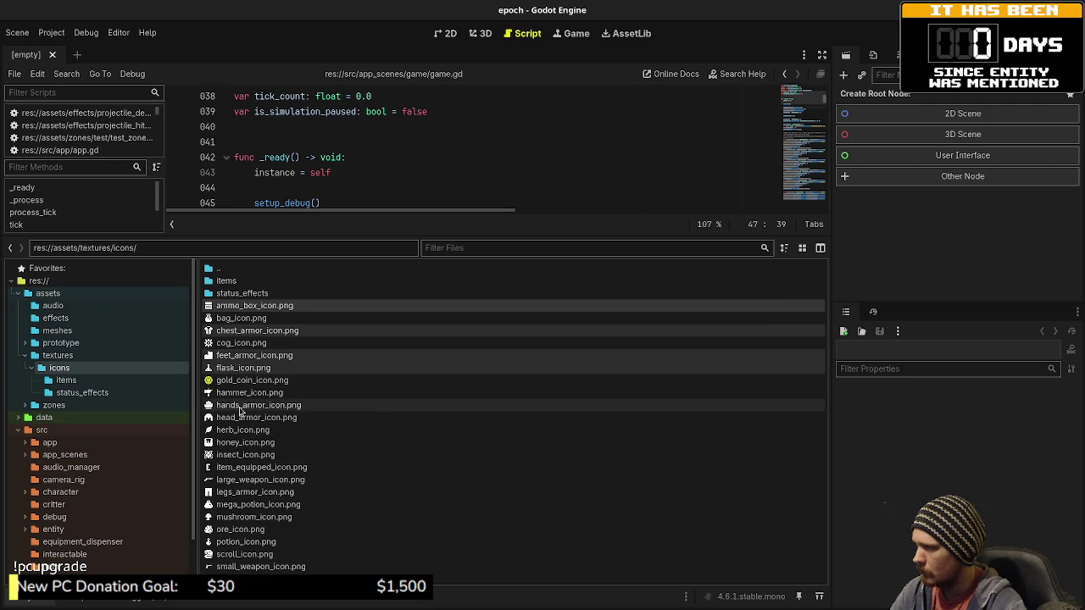
mouse_move(240, 411)
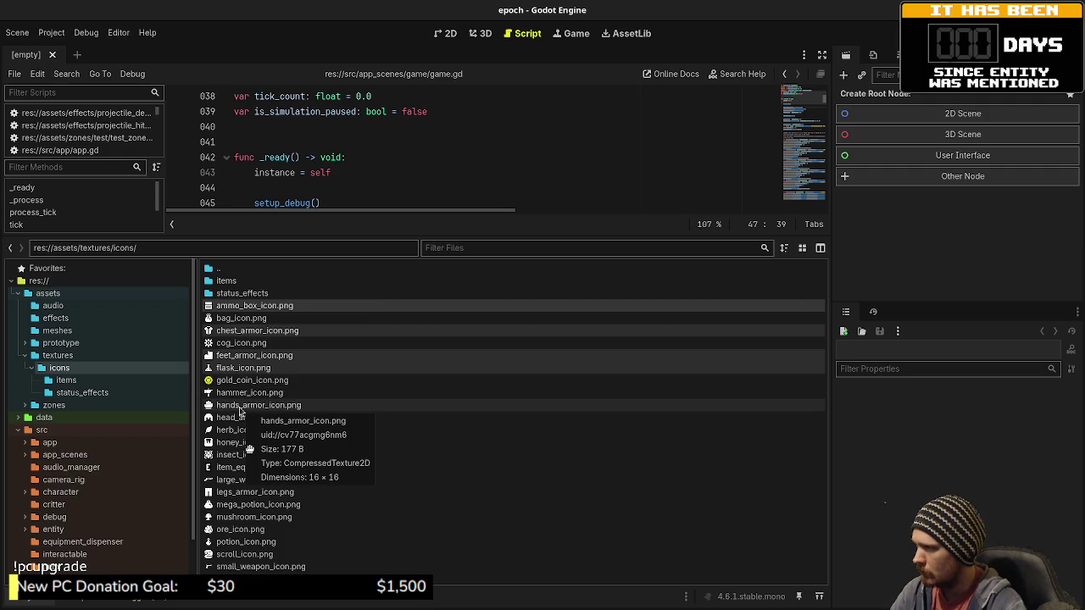
ctrl+click(240, 405)
ctrl+click(238, 418)
ctrl+click(234, 430)
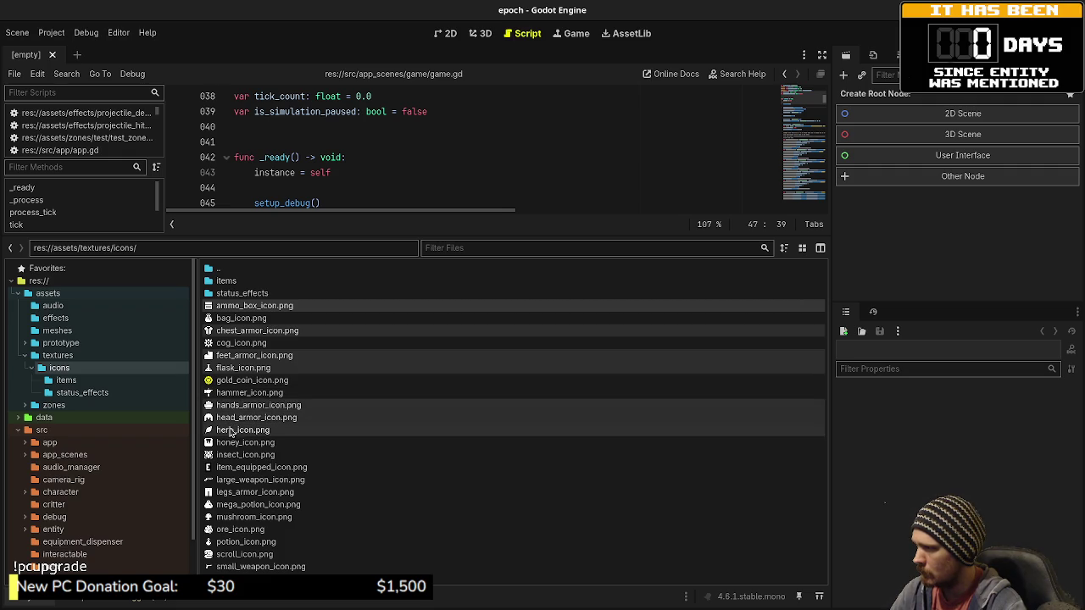
ctrl+click(232, 442)
ctrl+click(231, 455)
Step: Add large_weapon through small_weapon icons and move all 17 into the items folder
ctrl+click(234, 480)
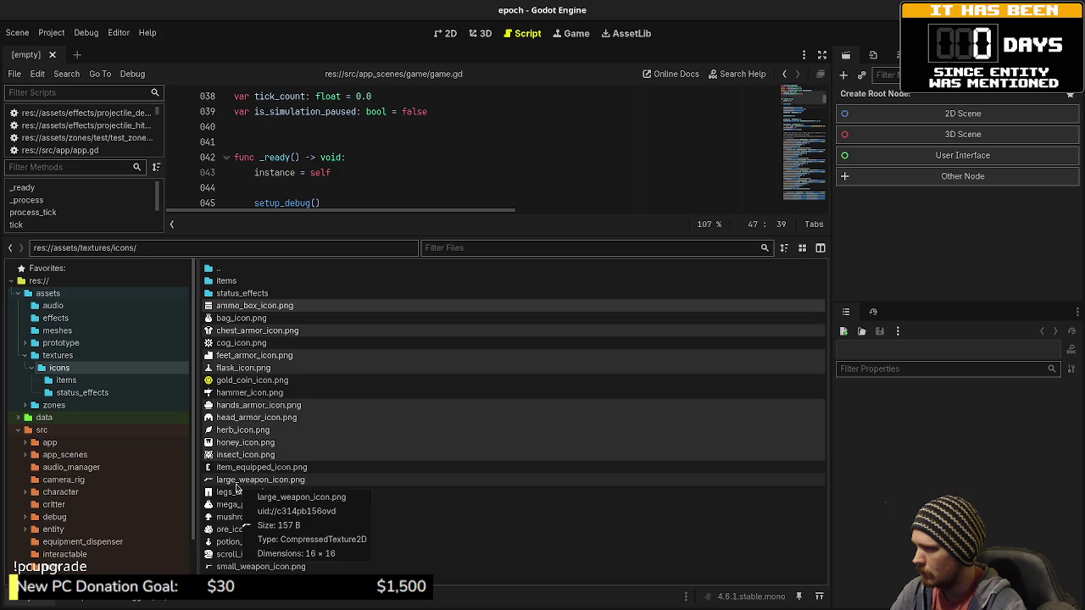
ctrl+click(237, 492)
ctrl+click(235, 505)
ctrl+click(232, 516)
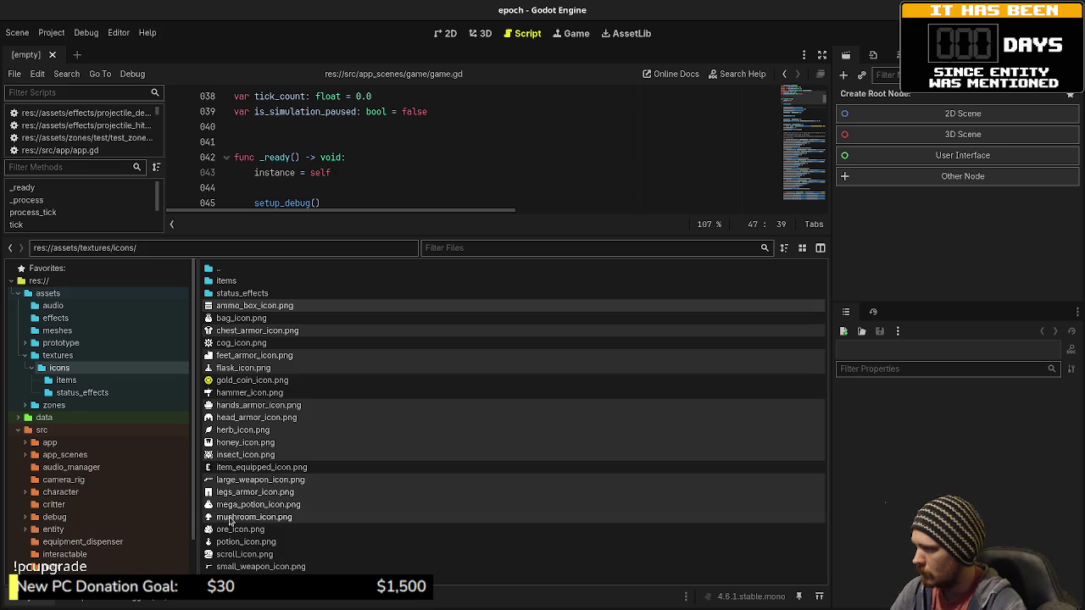
ctrl+click(229, 529)
ctrl+click(231, 542)
ctrl+click(232, 554)
ctrl+click(234, 567)
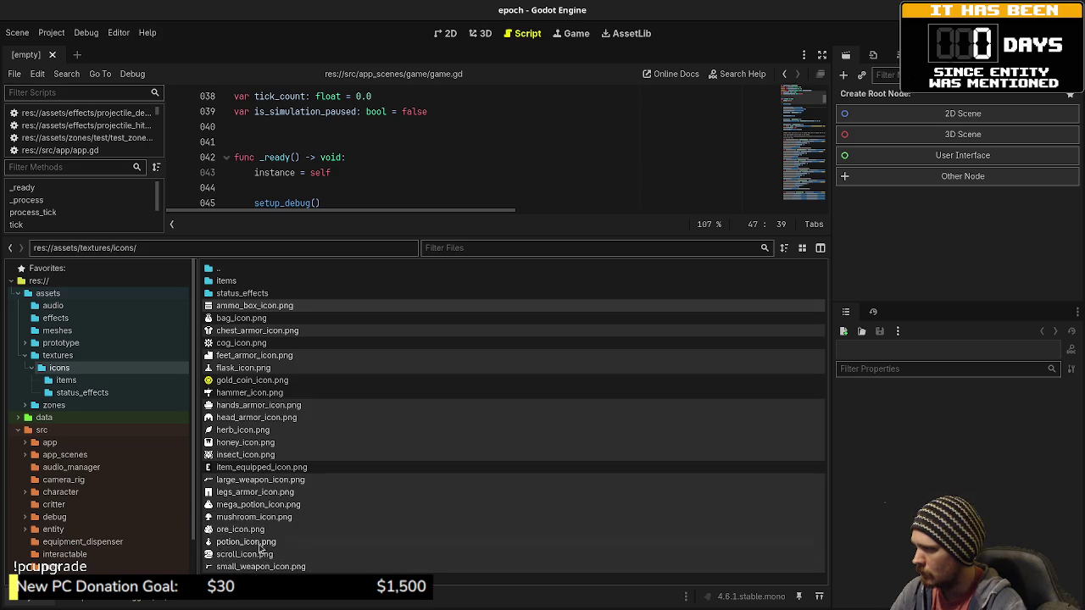
mouse_move(223, 506)
mouse_down()
mouse_move(240, 470)
mouse_move(240, 283)
mouse_up()
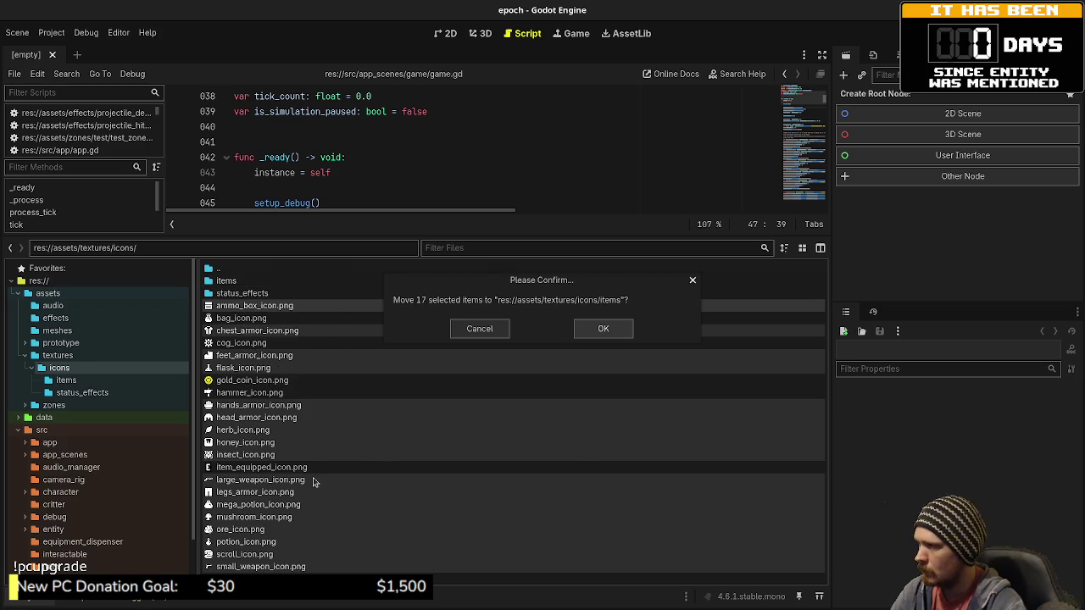
key(Return)
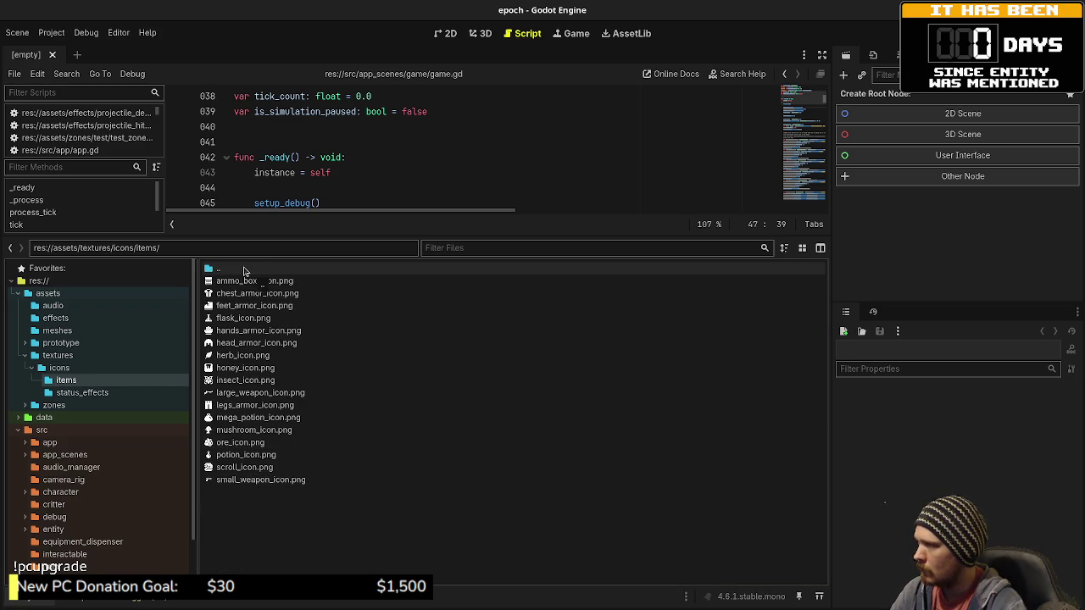
Step: Return to icons, check the moved files in items, then go back up to icons
double_click(244, 270)
right_click(265, 410)
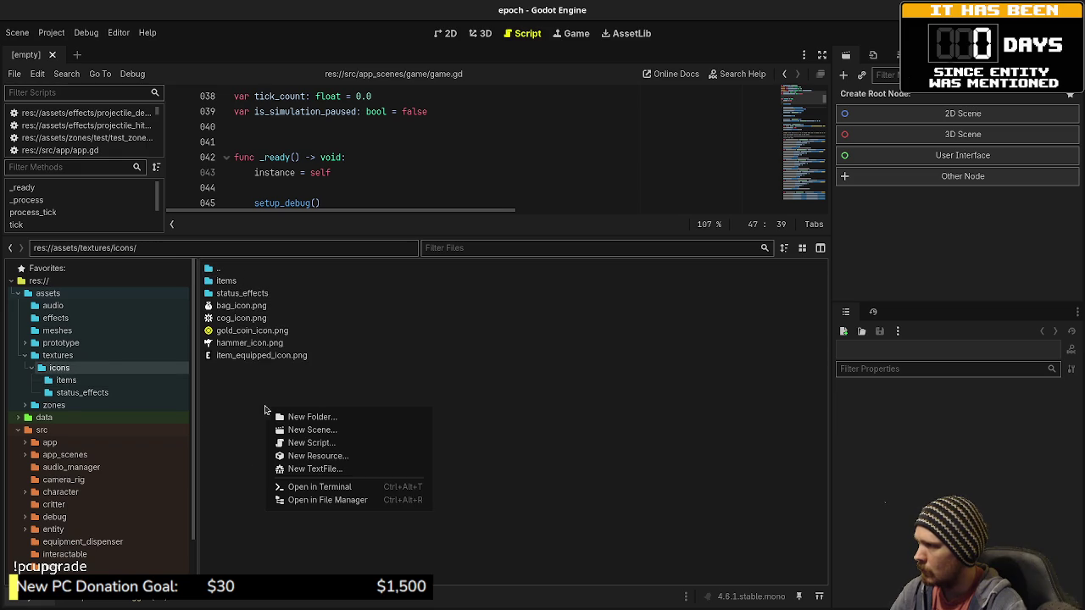
click(254, 400)
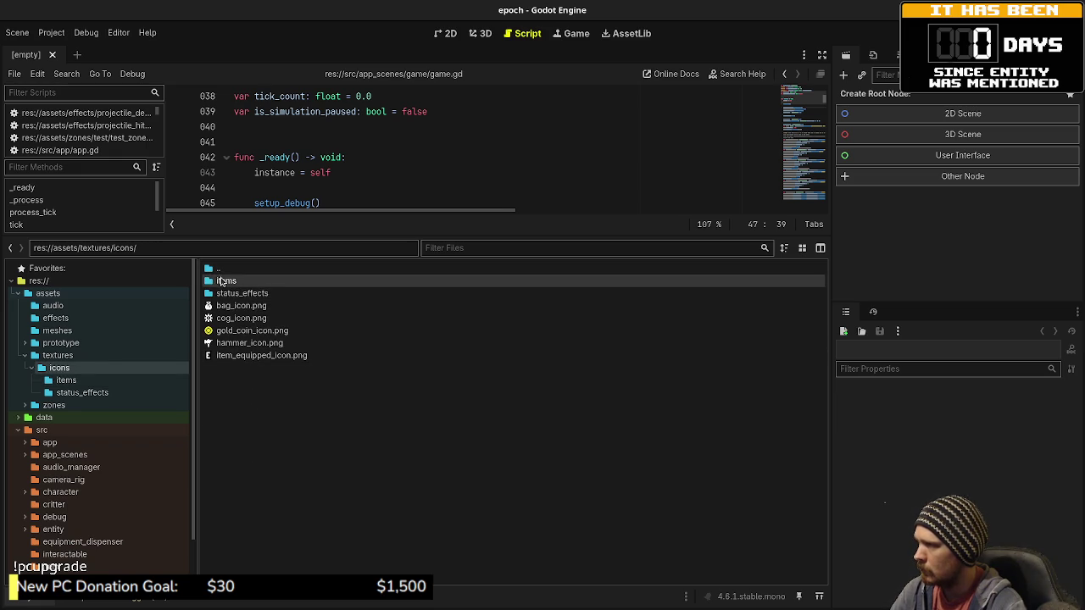
double_click(226, 281)
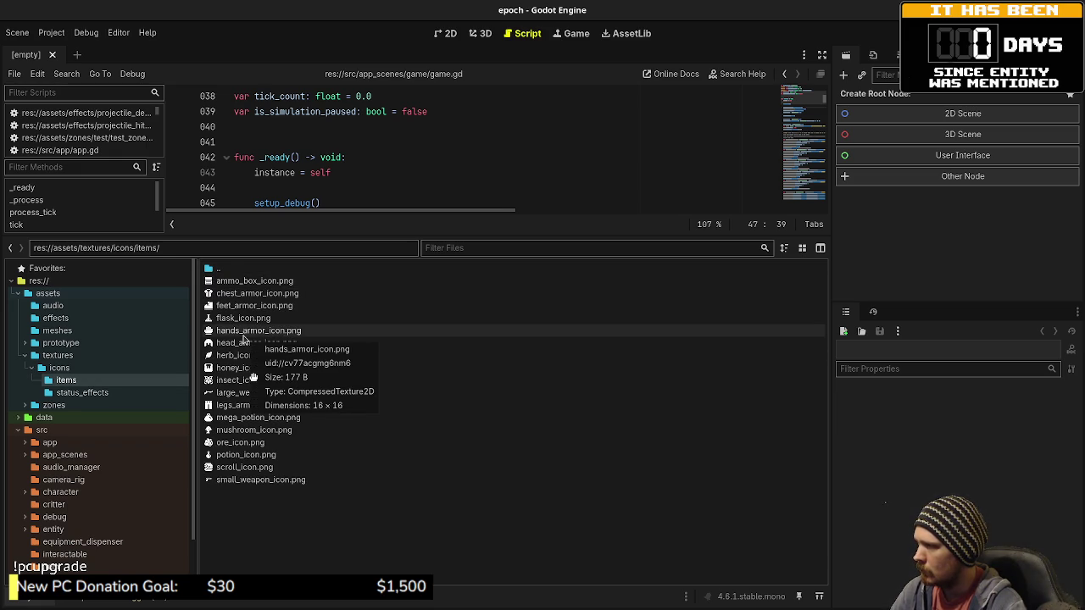
double_click(227, 269)
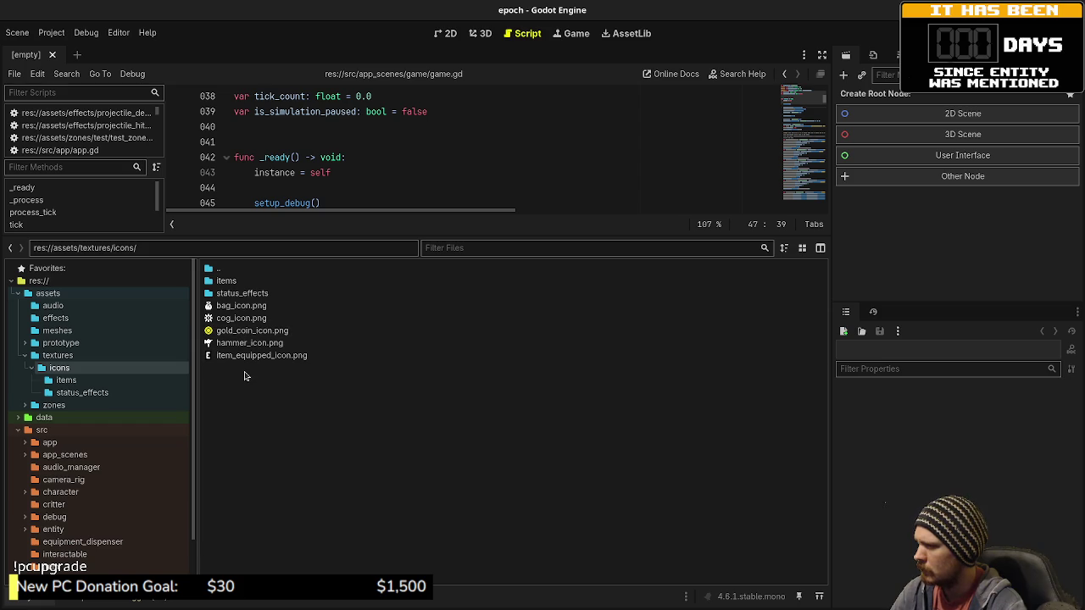
Step: Create a 'weapons' folder in textures
click(63, 356)
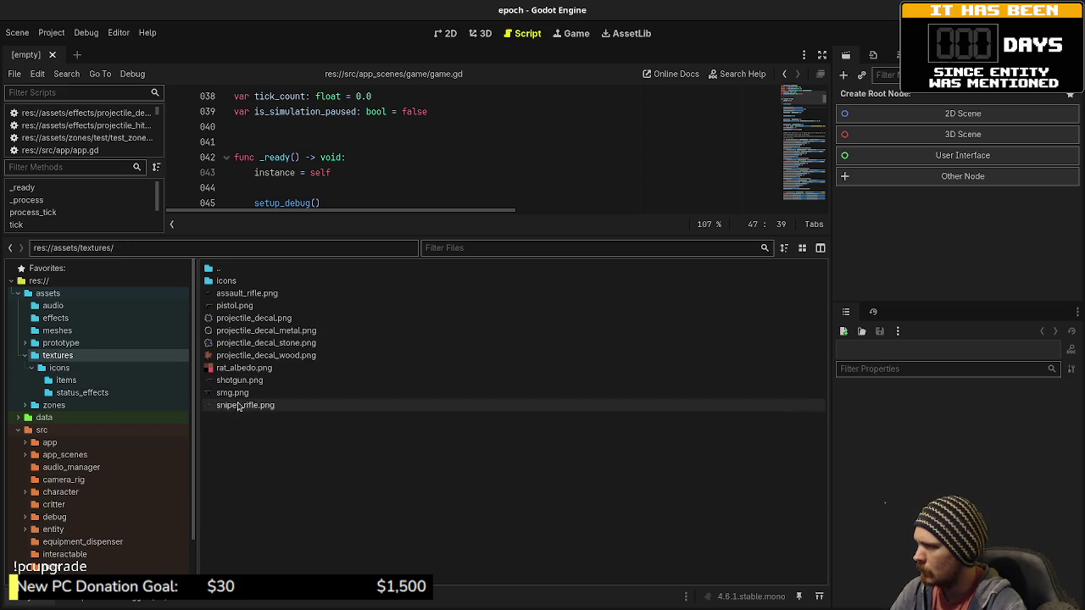
right_click(255, 447)
click(296, 455)
text(wea)
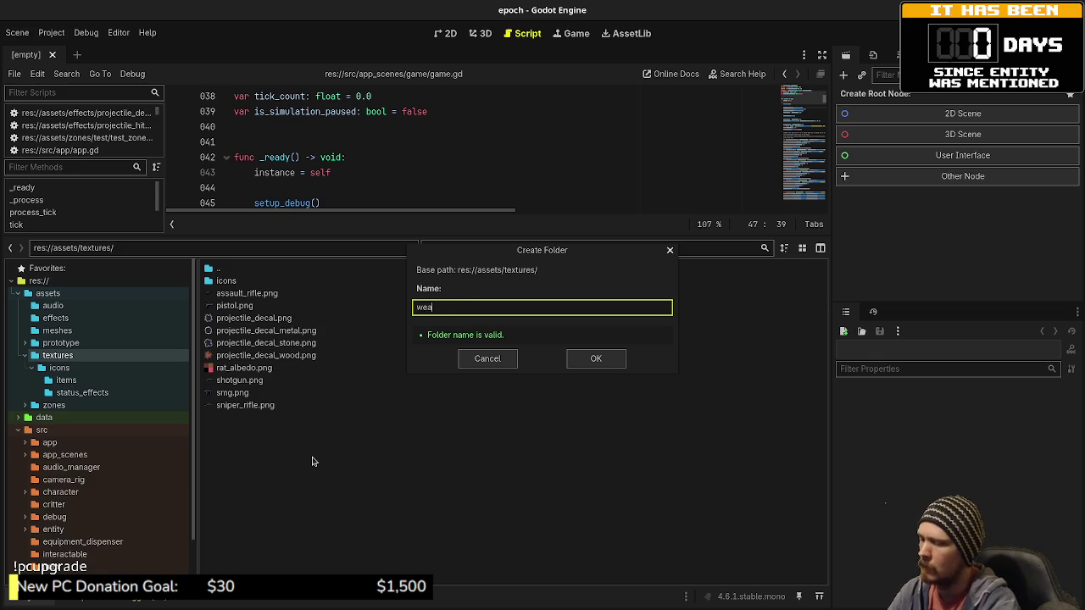
text(pons)
key(Return)
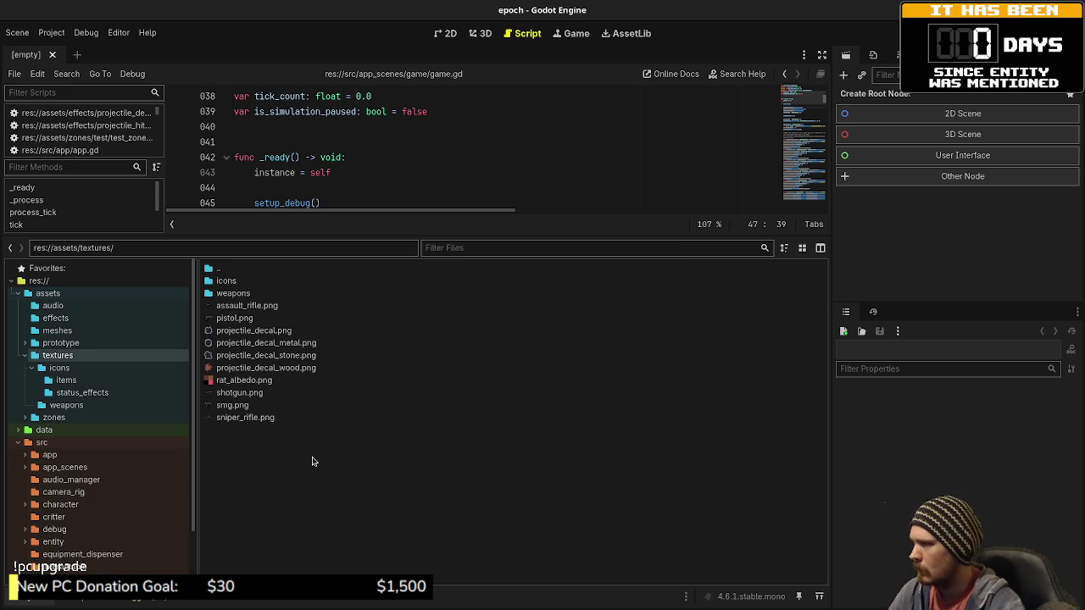
Step: Move assault_rifle.png, pistol.png and the other three gun images into weapons
click(233, 305)
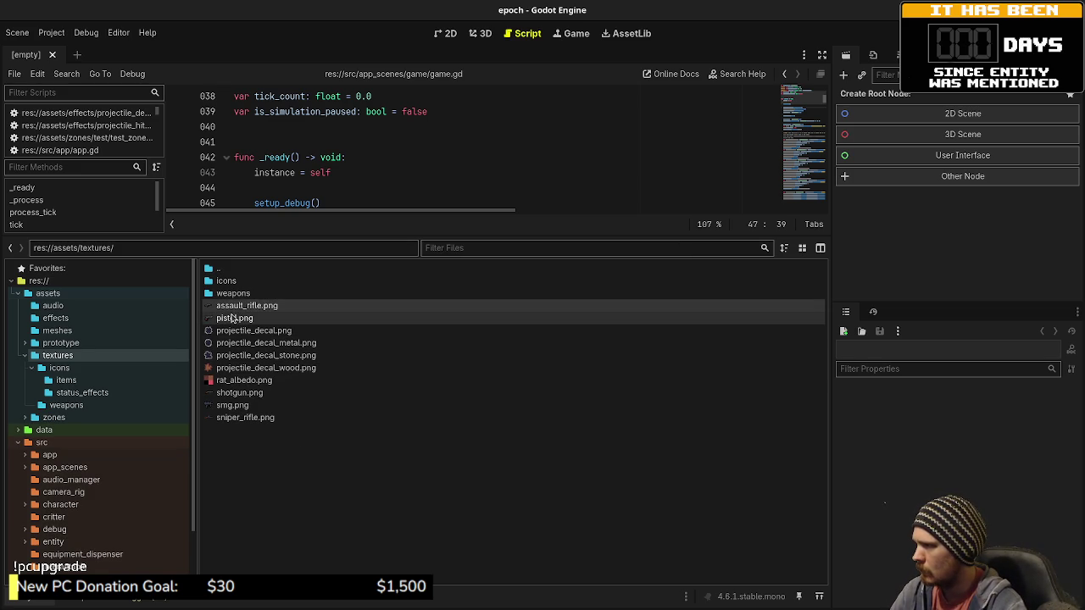
ctrl+click(233, 392)
shift+click(245, 417)
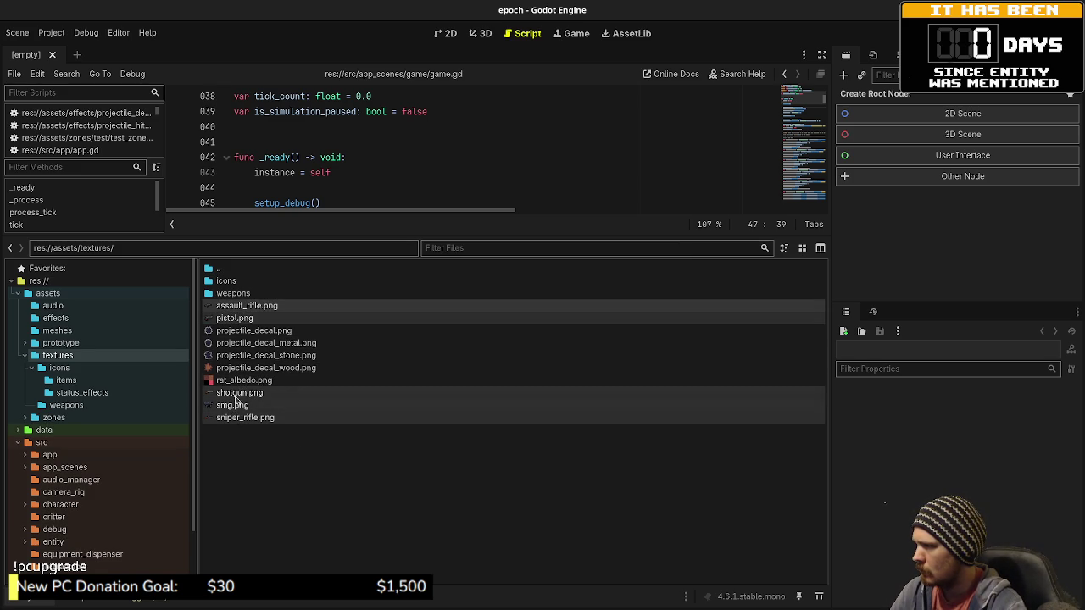
mouse_move(237, 399)
mouse_down()
mouse_move(248, 373)
mouse_move(243, 294)
mouse_up()
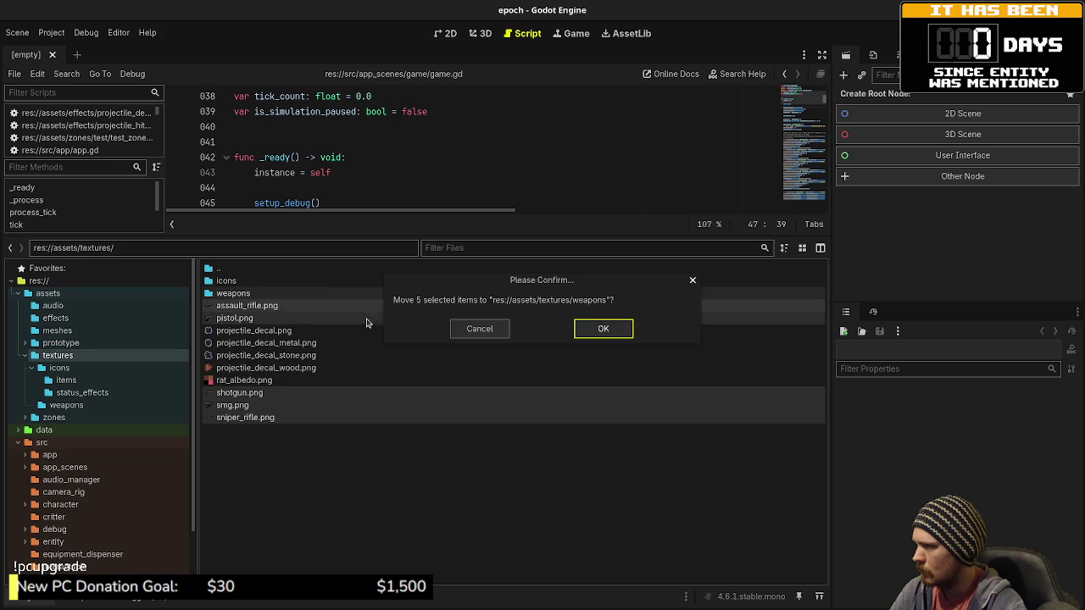
click(617, 328)
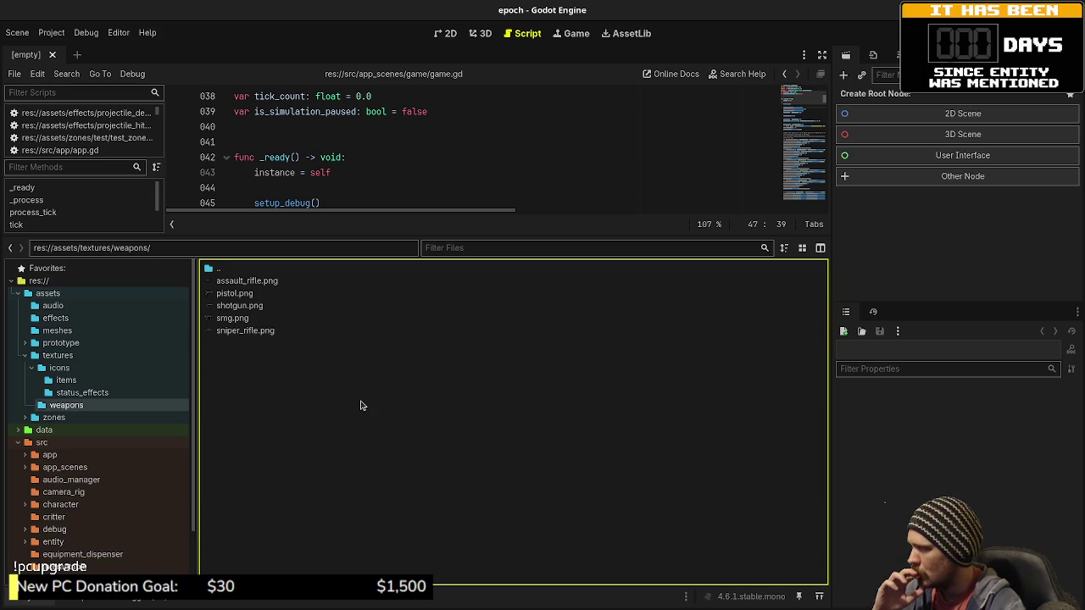
double_click(225, 271)
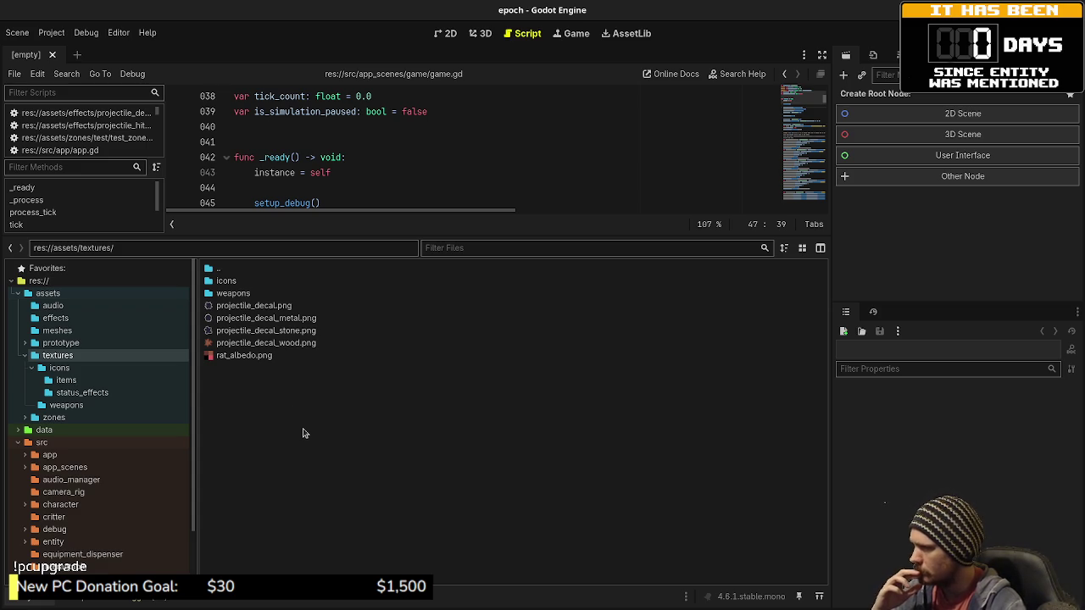
click(254, 356)
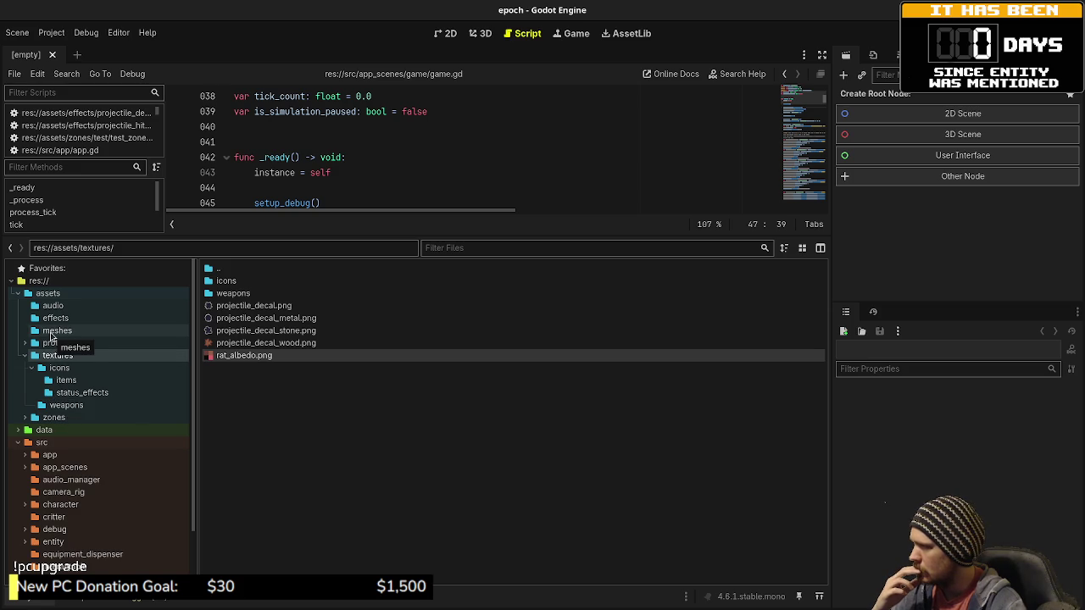
click(51, 332)
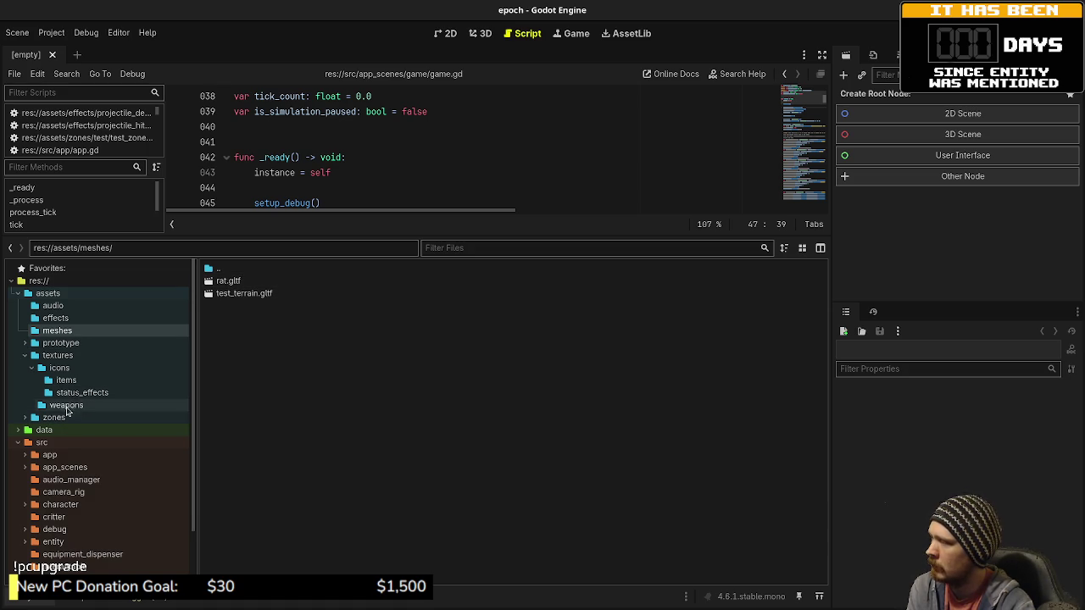
click(60, 355)
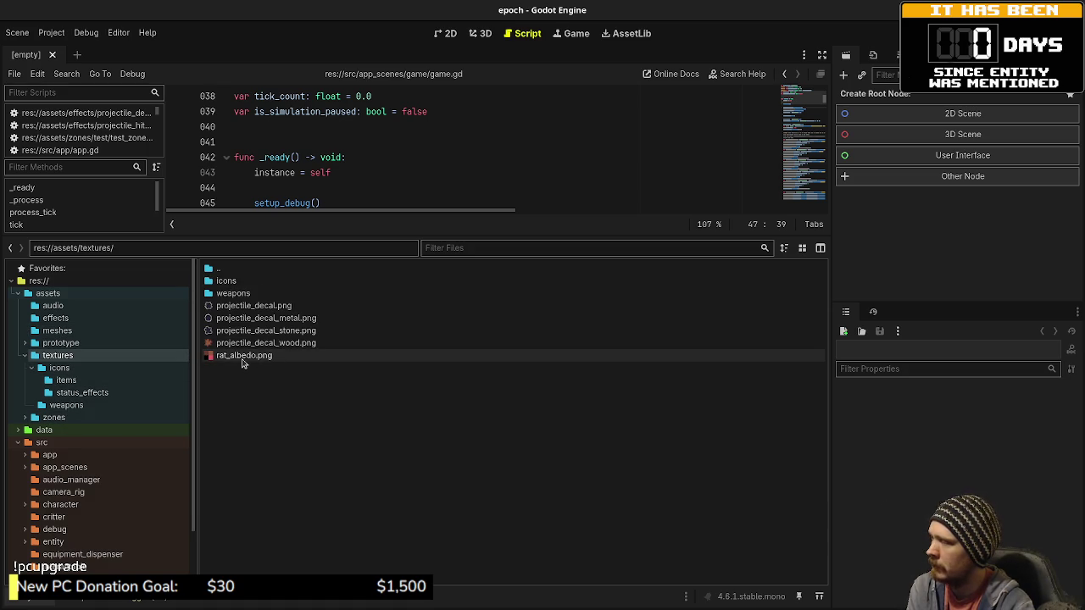
mouse_move(243, 362)
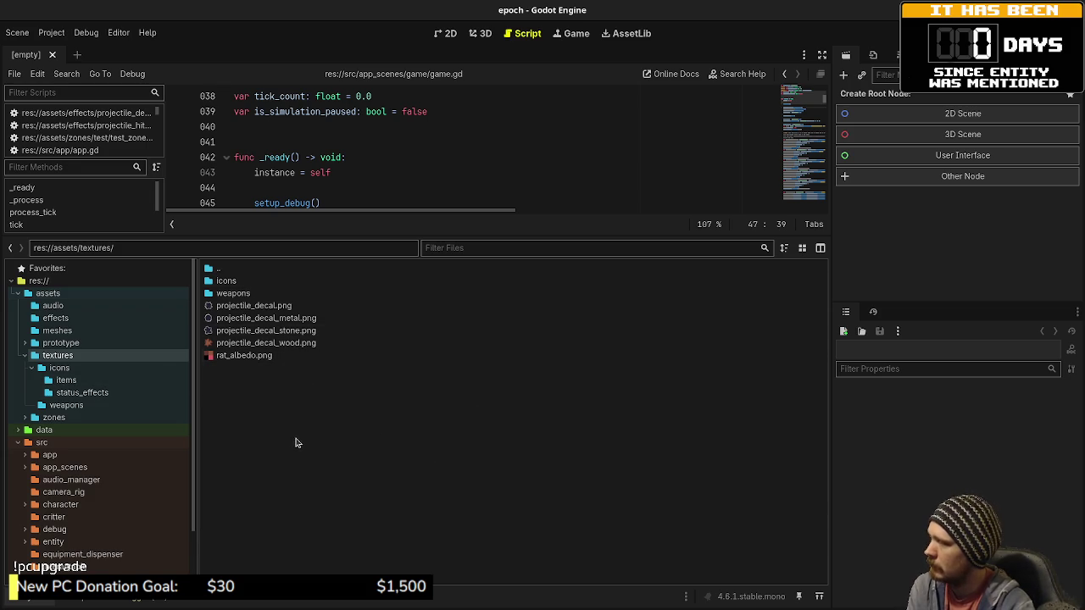
Step: Create a 'projectile_decals' folder in textures
right_click(243, 388)
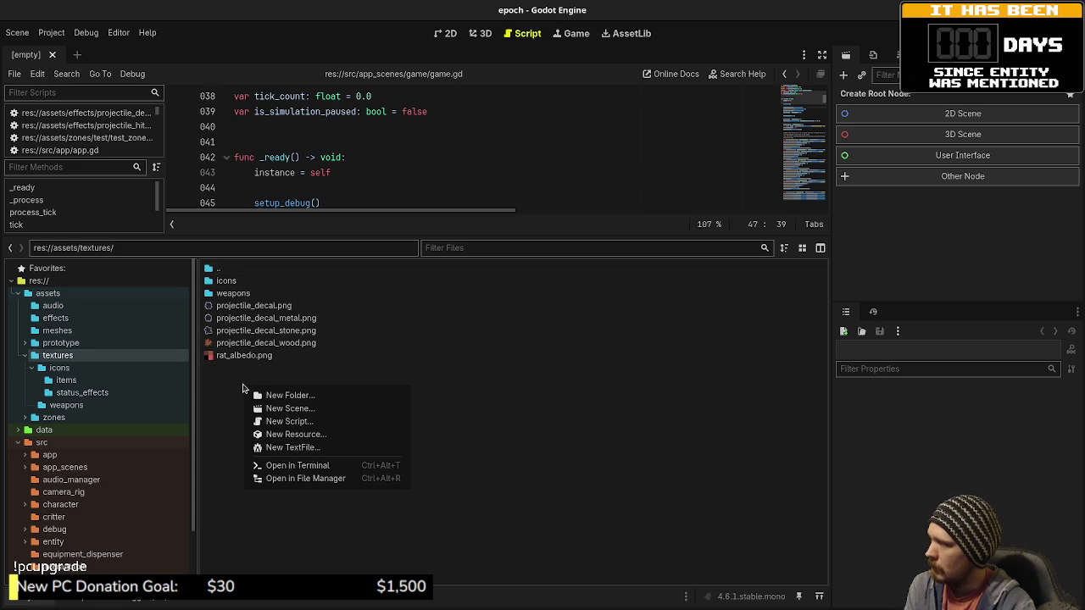
click(300, 396)
text(projectil)
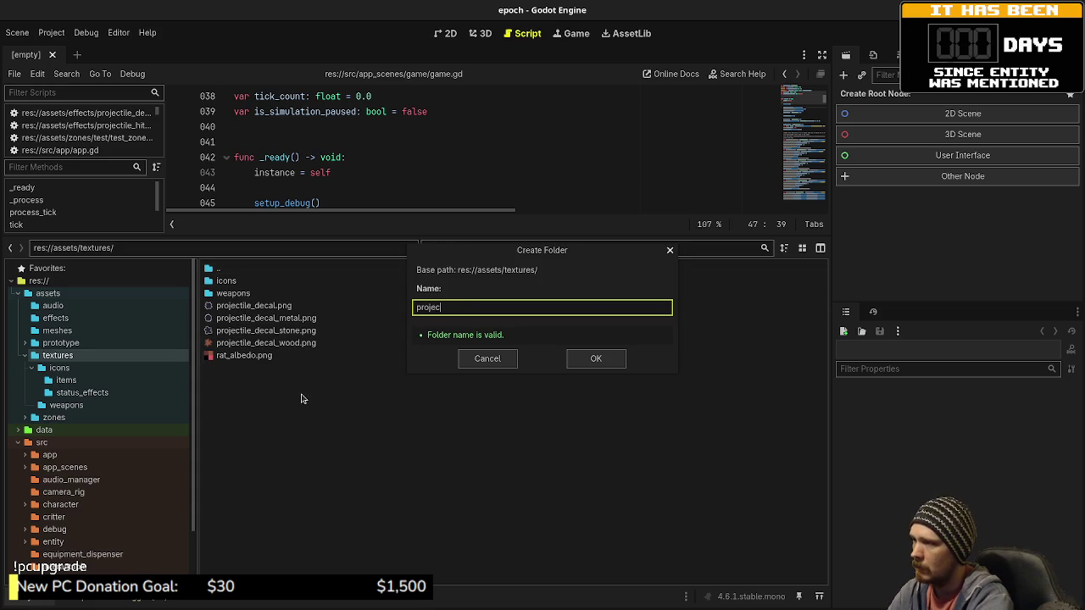
text(e_decals)
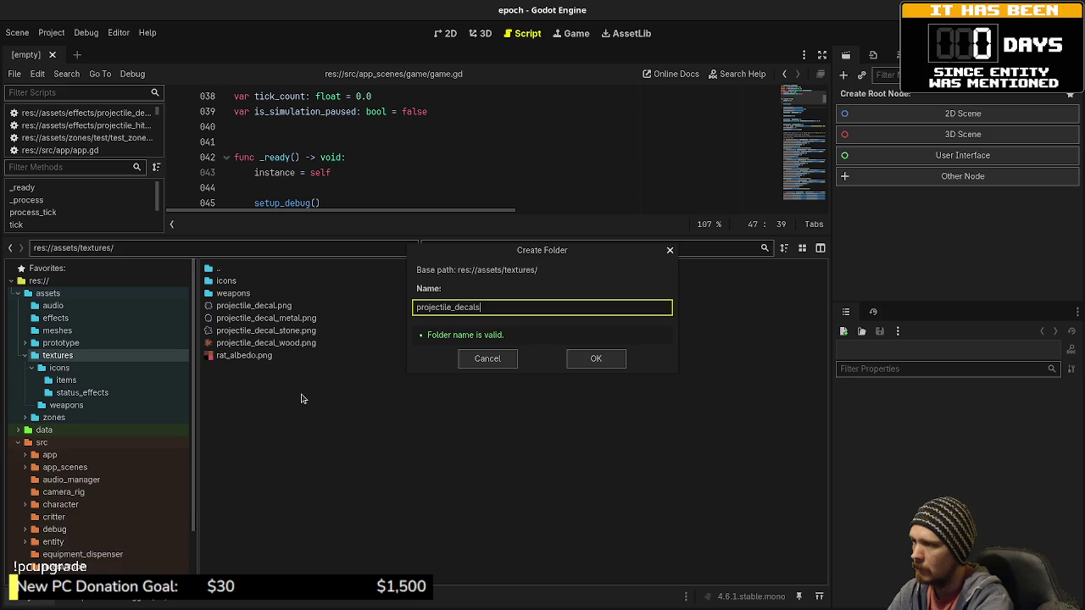
key(Return)
Step: Move the four projectile_decal PNGs into projectile_decals and return to textures
mouse_move(254, 356)
mouse_down()
mouse_move(234, 318)
mouse_move(248, 311)
mouse_move(244, 294)
mouse_up()
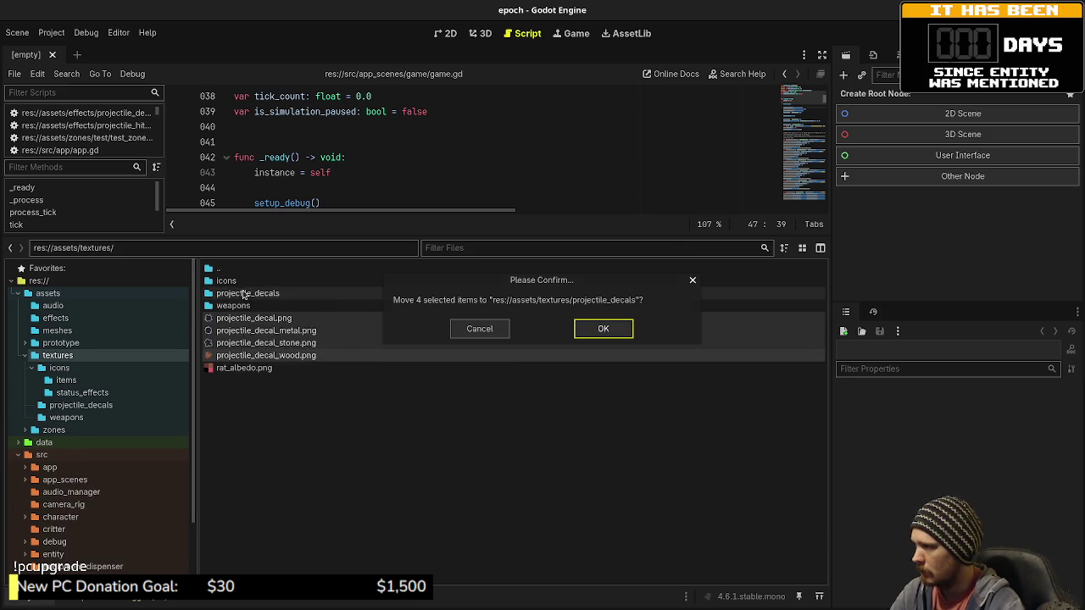
click(599, 329)
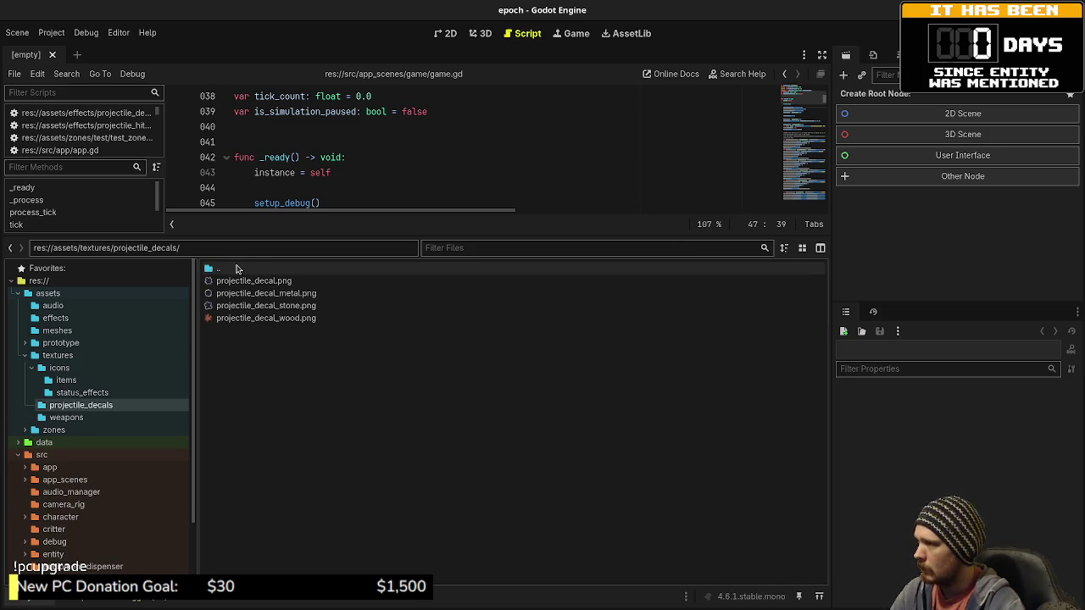
double_click(237, 268)
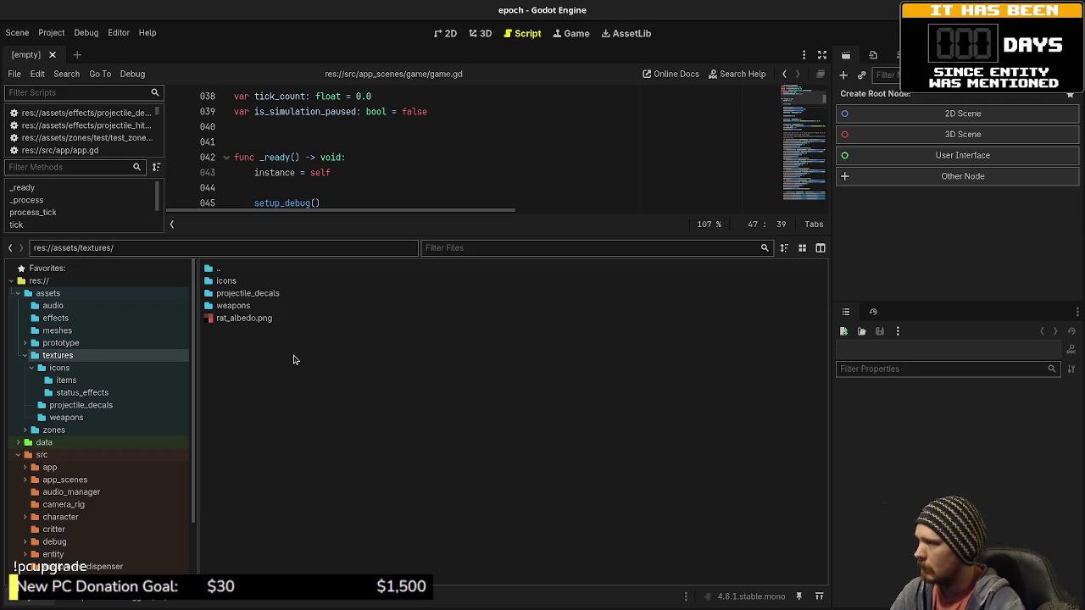
Step: Navigate into textures/icons and then its items subfolder
double_click(222, 280)
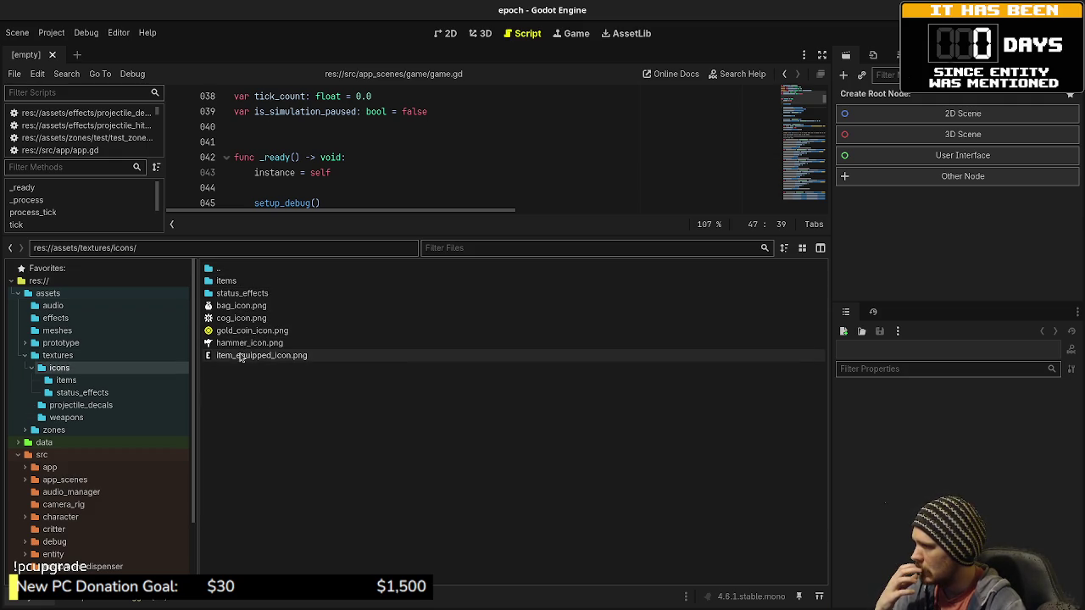
mouse_move(234, 337)
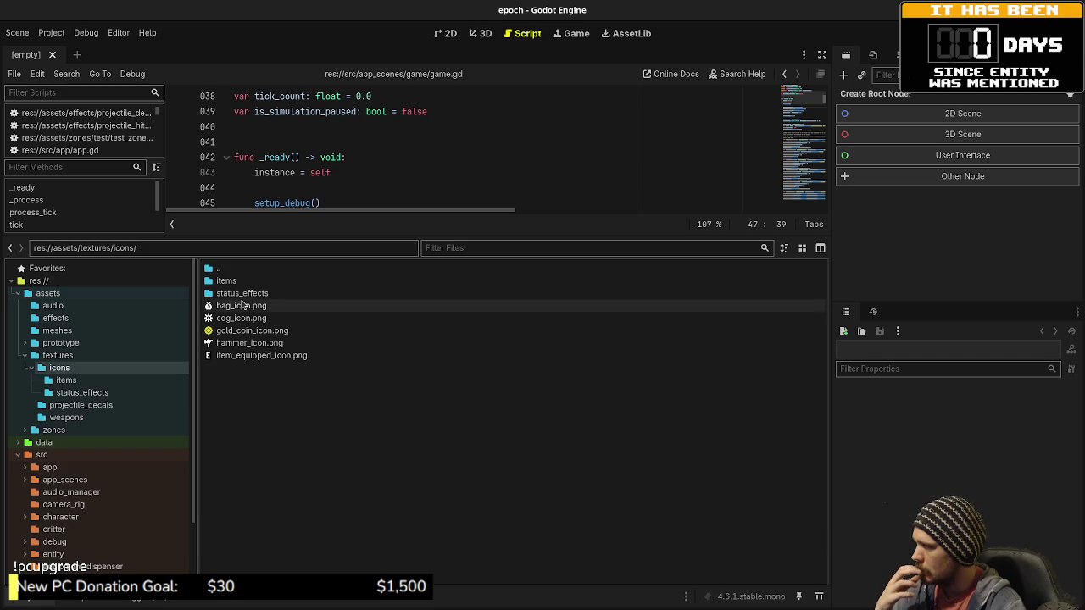
double_click(227, 281)
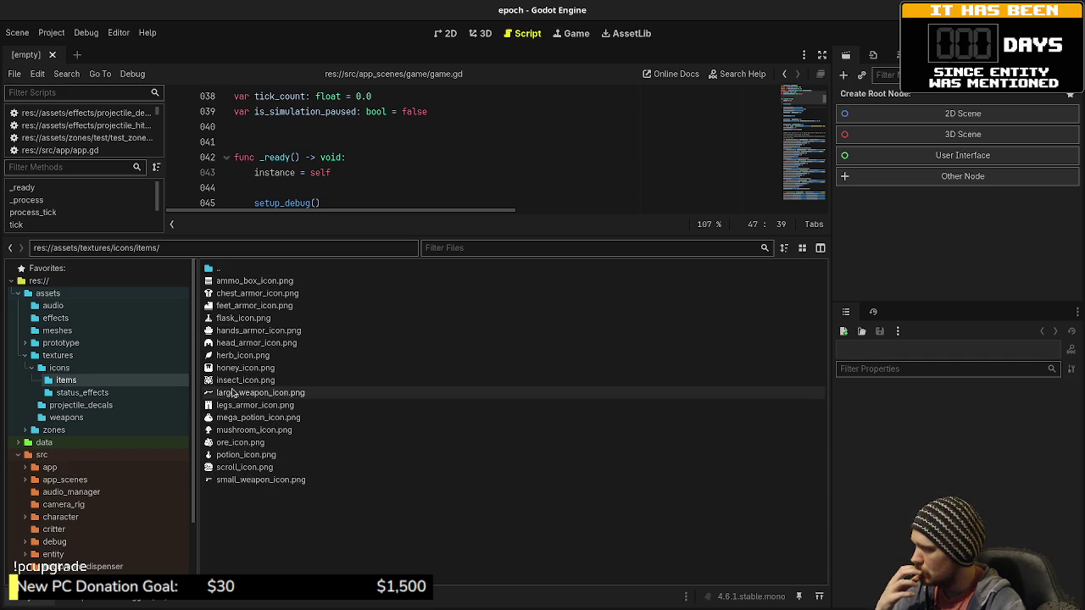
mouse_move(228, 395)
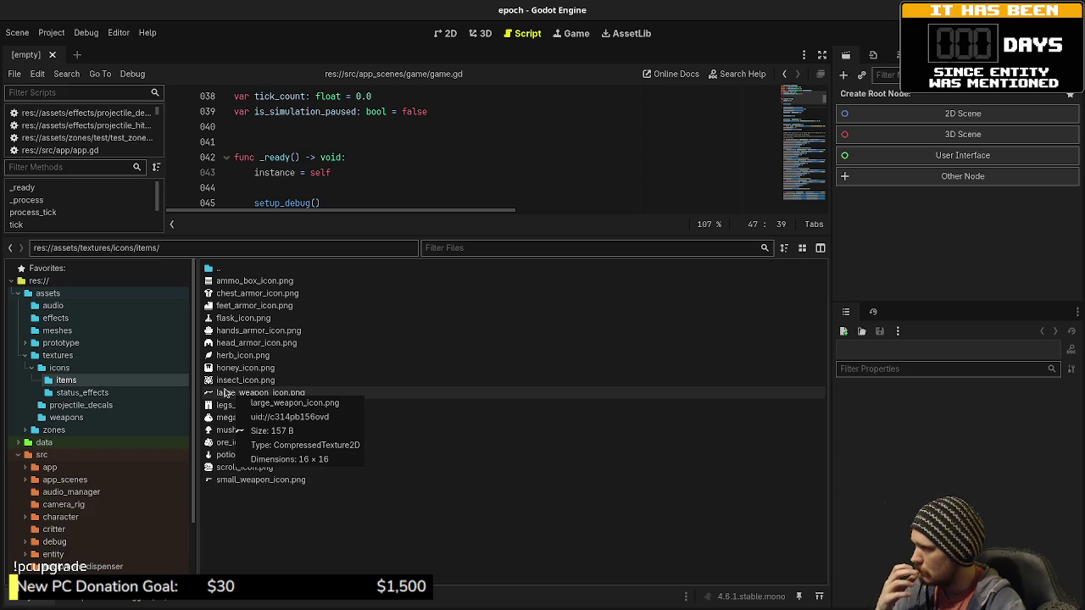
Step: Create a 'weapons' folder inside icons/items
right_click(245, 506)
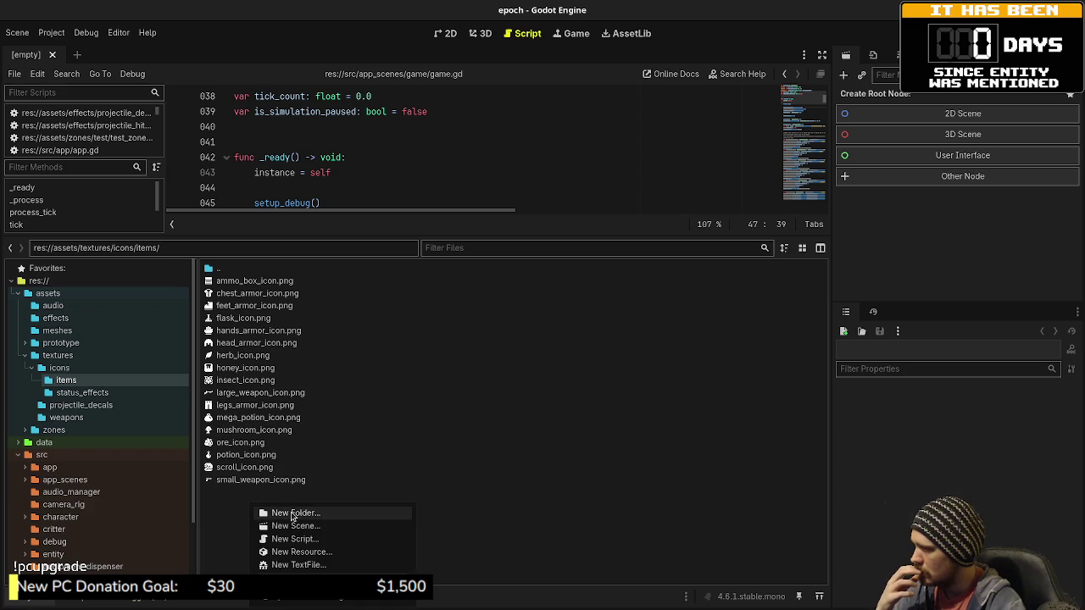
click(293, 513)
text(weapon)
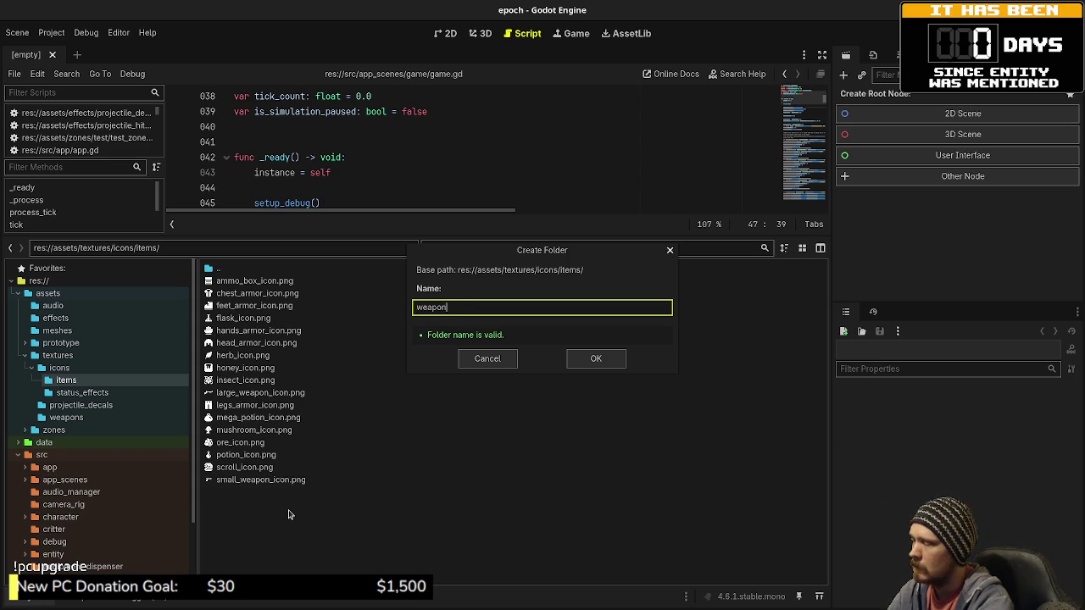
text(s)
key(Return)
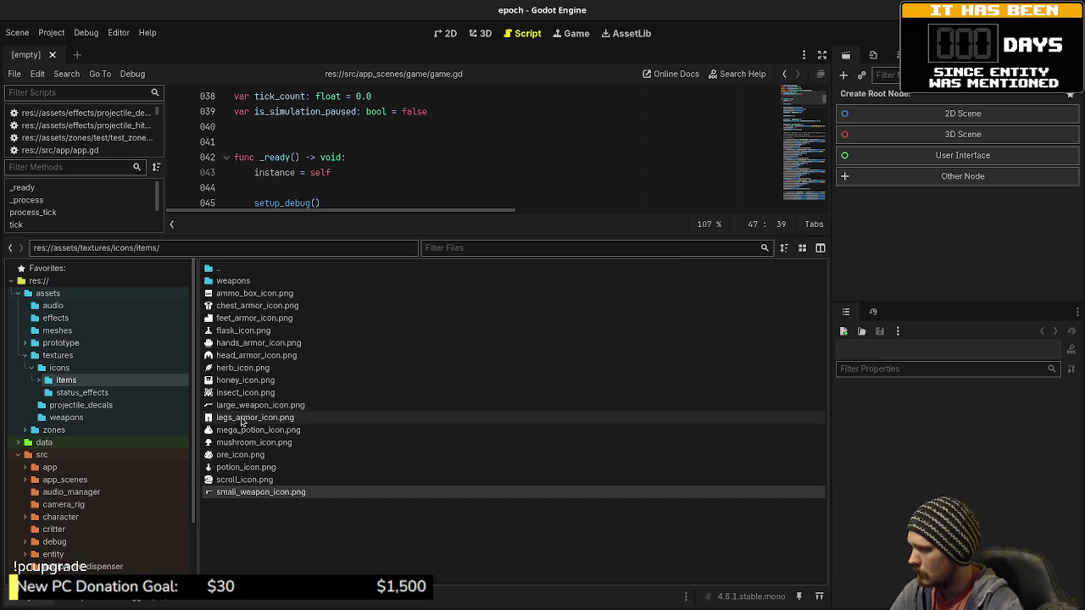
Step: Move large_weapon_icon.png and small_weapon_icon.png into weapons and return to items
drag(223, 412, 237, 281)
click(585, 335)
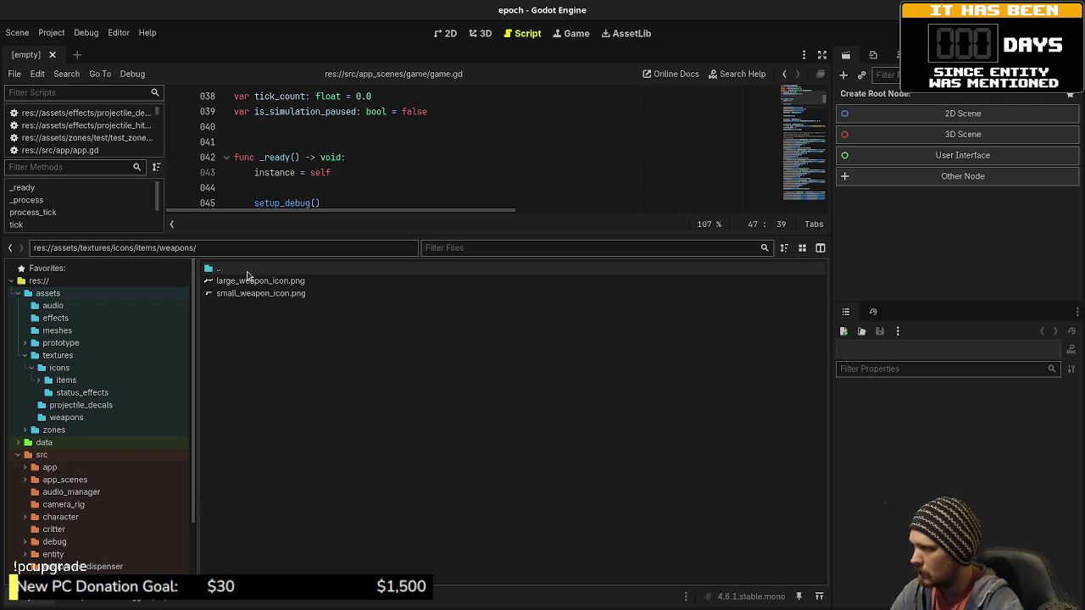
double_click(212, 268)
Step: Create an 'armor' folder inside icons/items
right_click(274, 512)
click(305, 515)
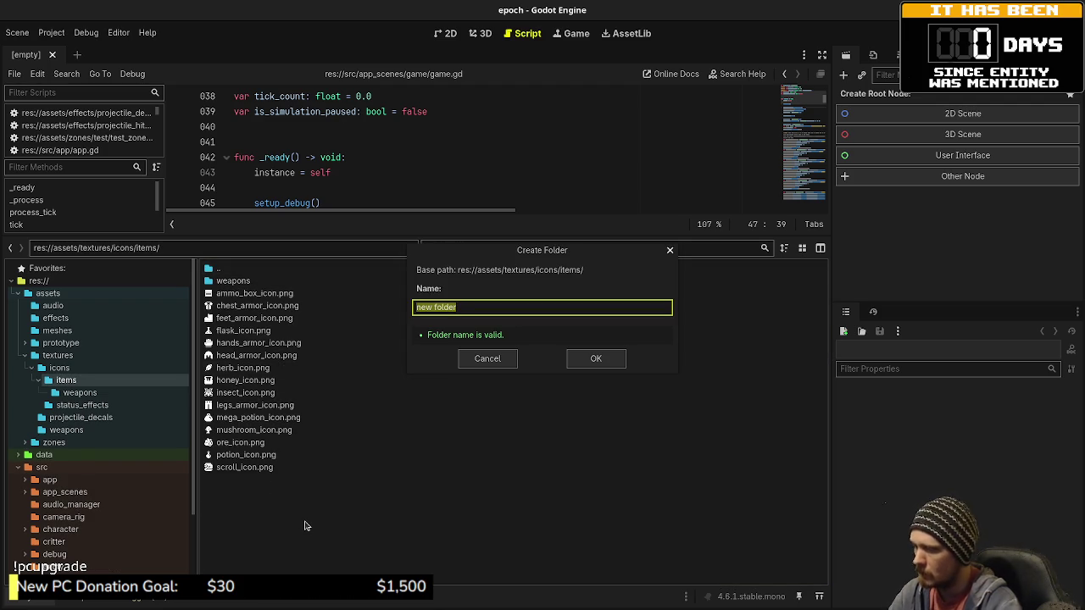
text(armor)
key(Return)
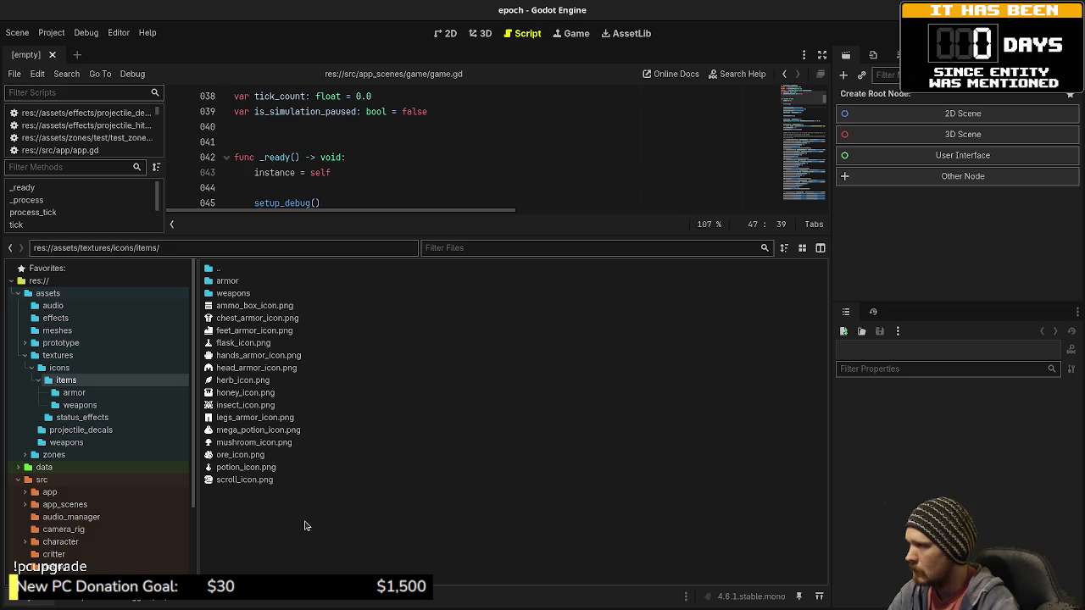
Step: Move the five armor icons, legs through chest armor, into armor and return to items
click(229, 417)
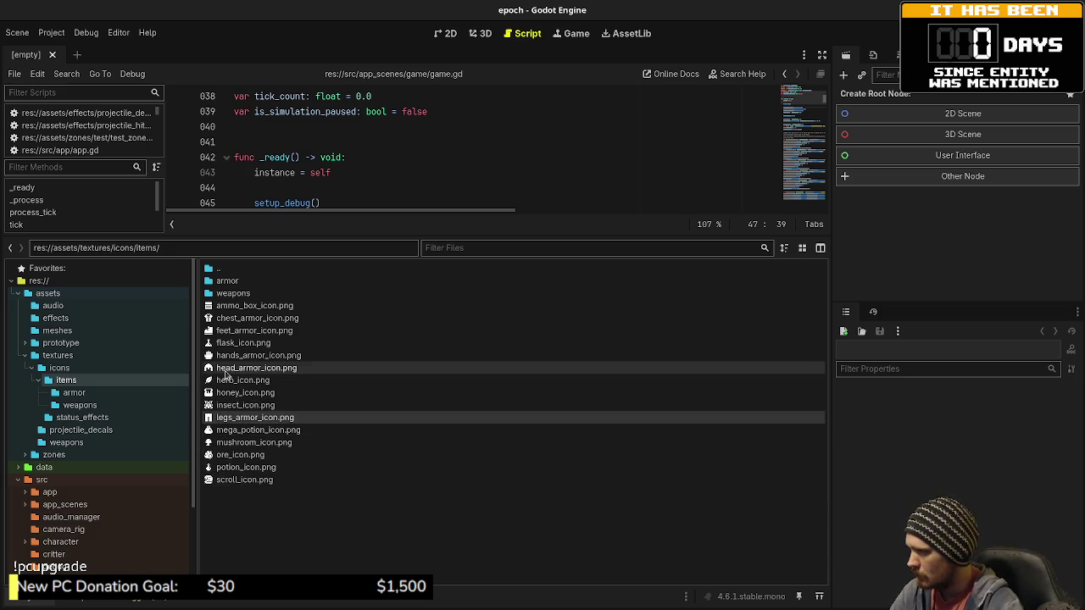
ctrl+click(227, 368)
ctrl+click(227, 355)
ctrl+click(227, 330)
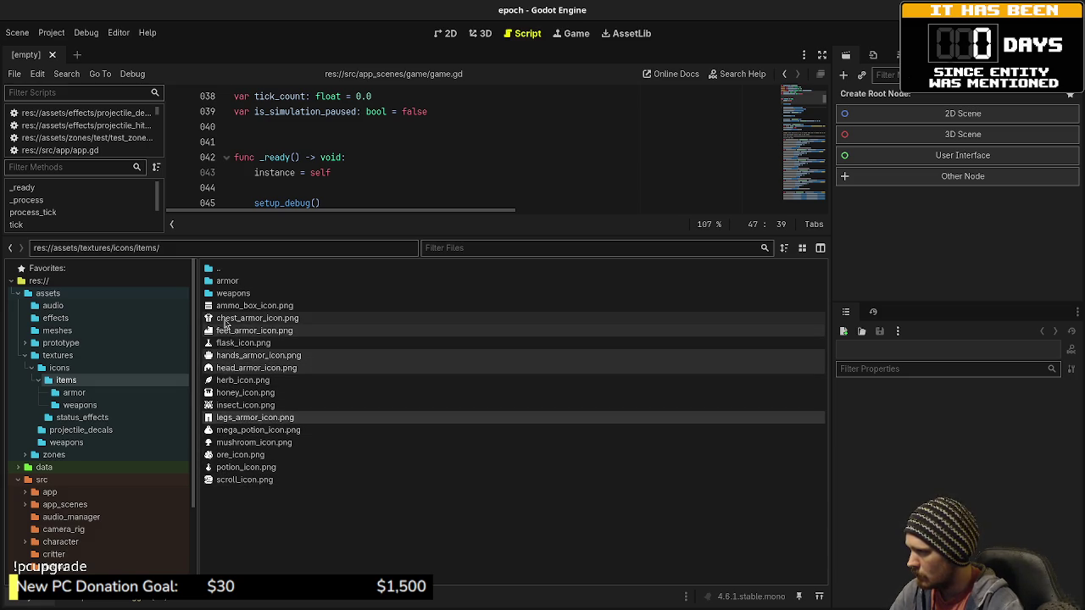
ctrl+click(226, 319)
mouse_move(225, 322)
mouse_down()
mouse_move(240, 296)
mouse_move(227, 281)
mouse_up()
click(603, 329)
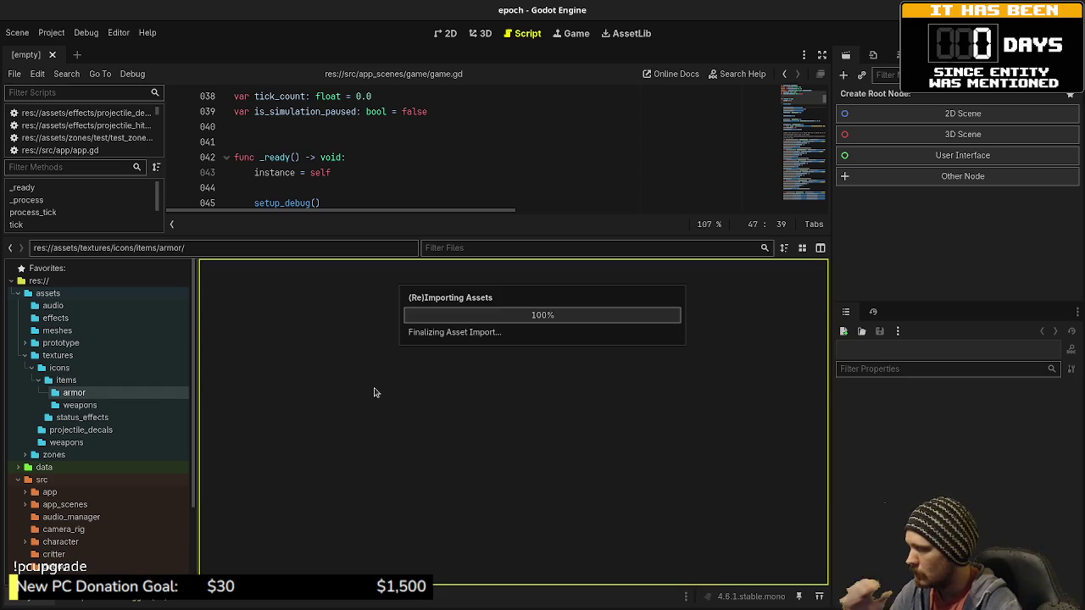
double_click(230, 268)
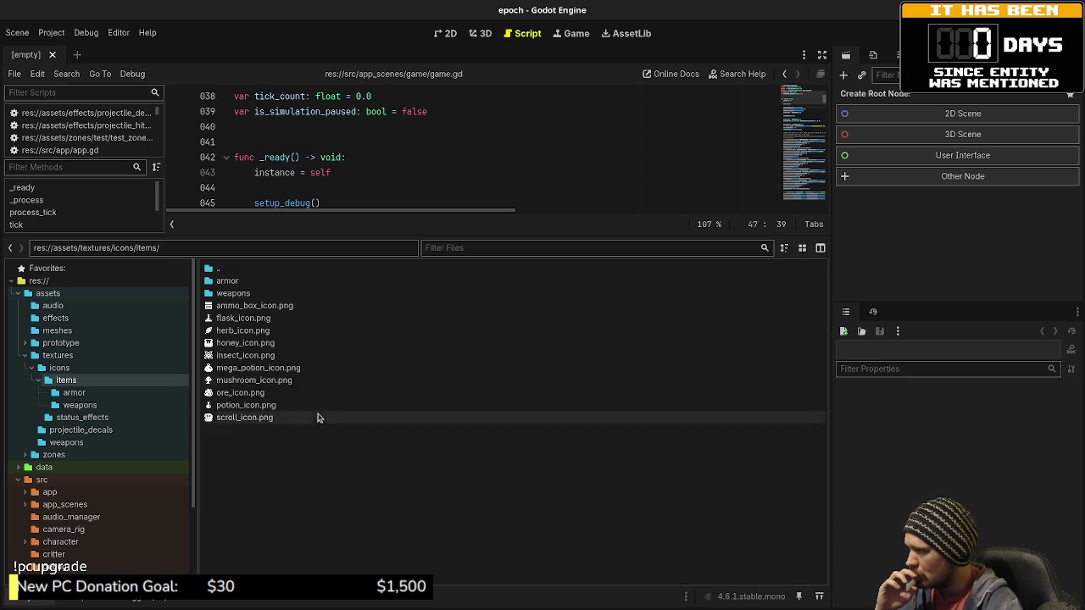
click(242, 427)
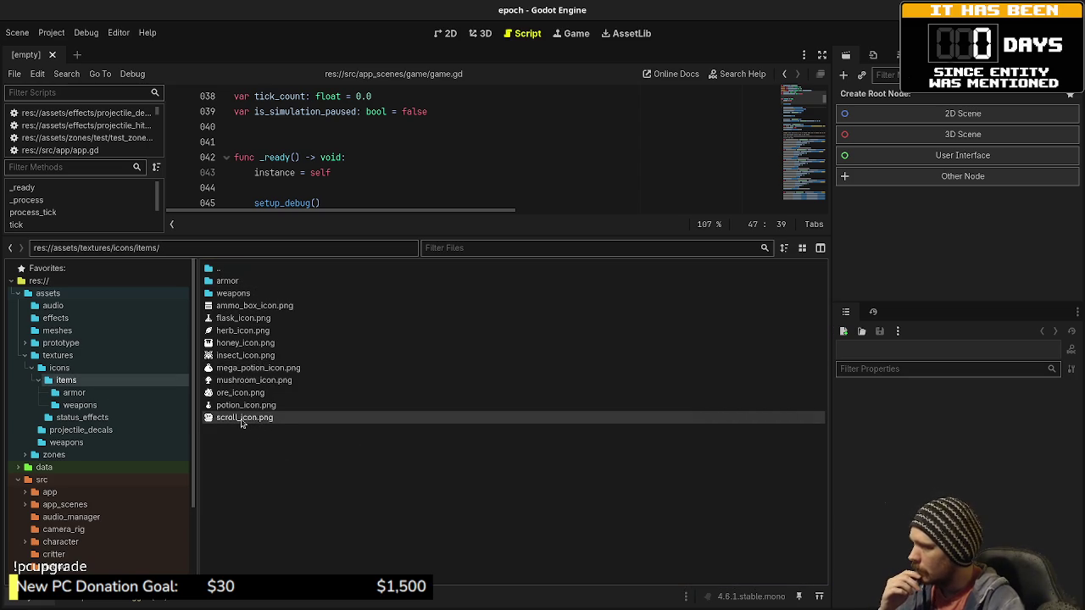
mouse_move(241, 424)
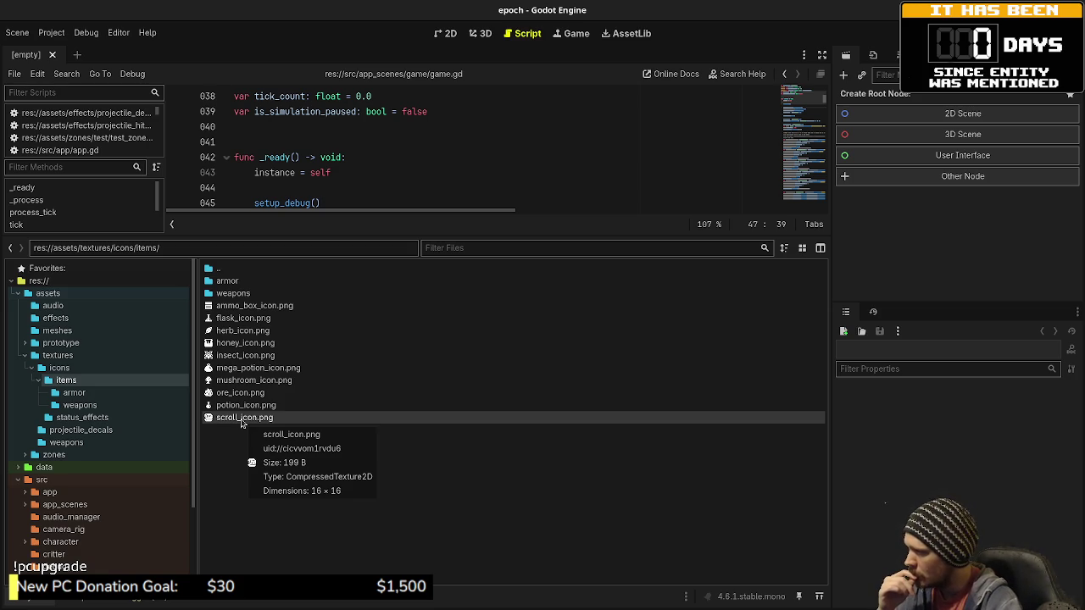
Step: Move scroll_icon.png from the item icons up into assets/textures/icons
right_click(241, 424)
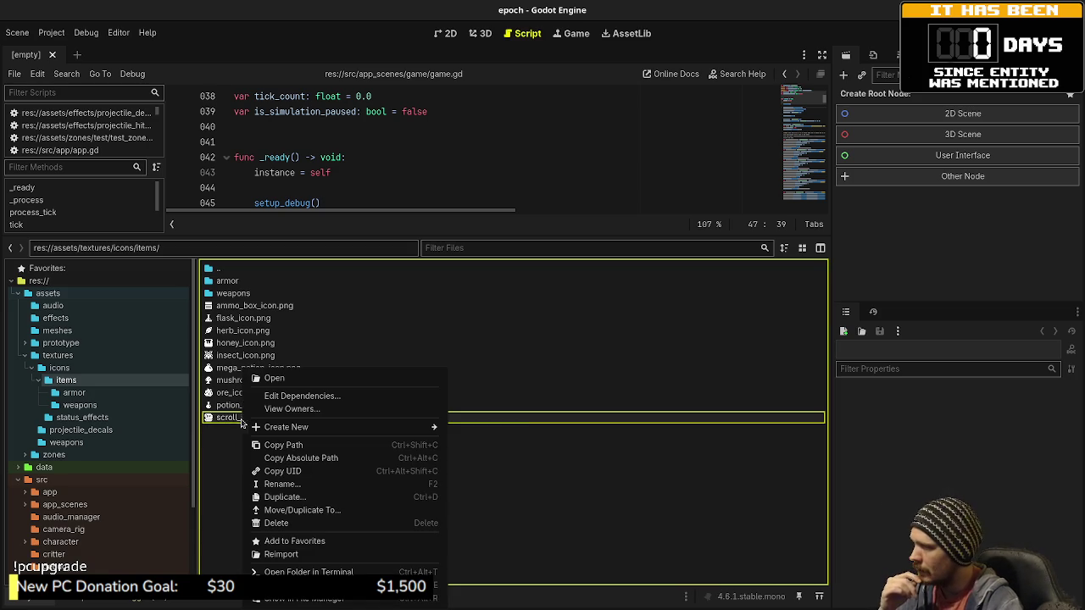
click(290, 511)
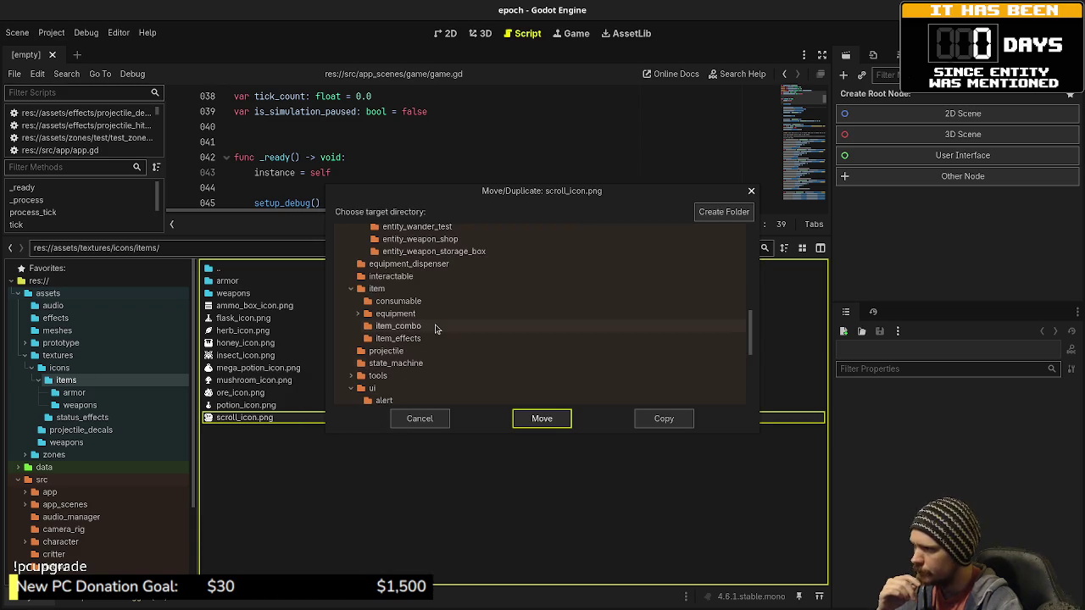
scroll(434, 322, up, 15)
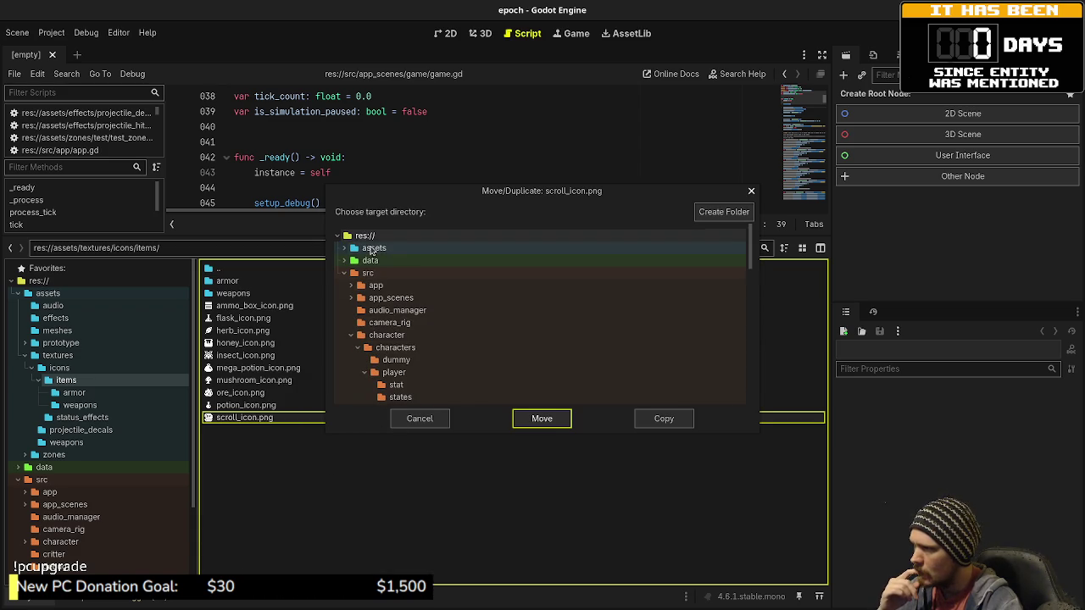
click(390, 248)
click(344, 248)
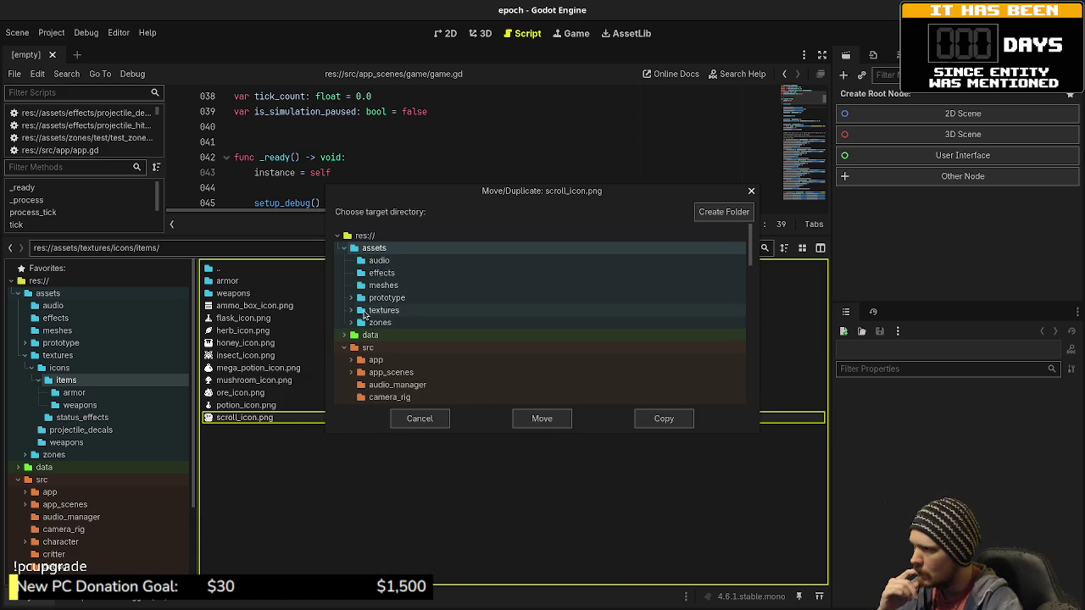
click(351, 310)
click(394, 313)
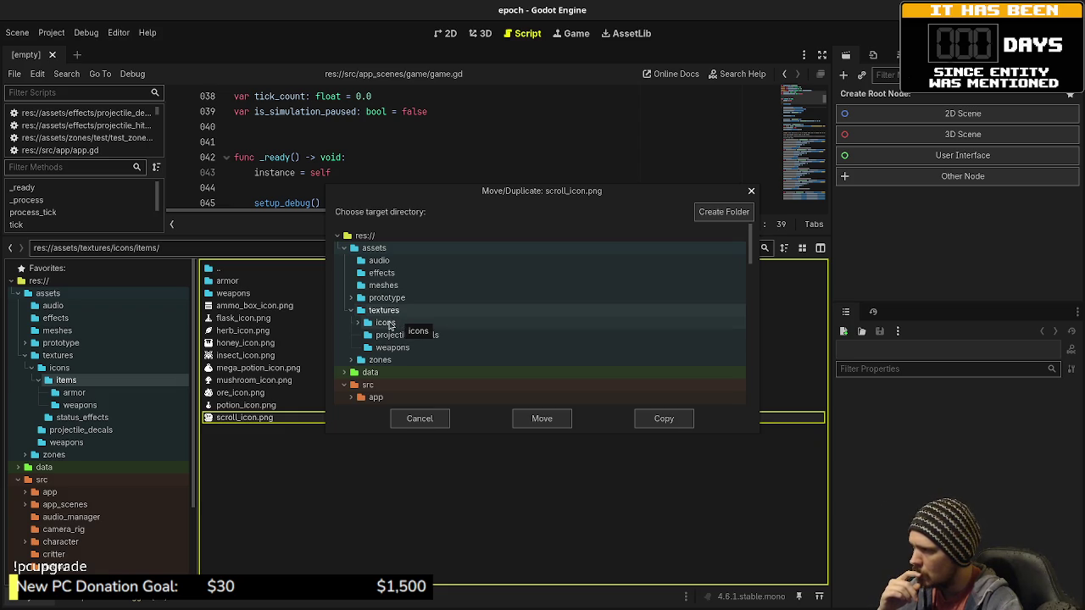
click(401, 323)
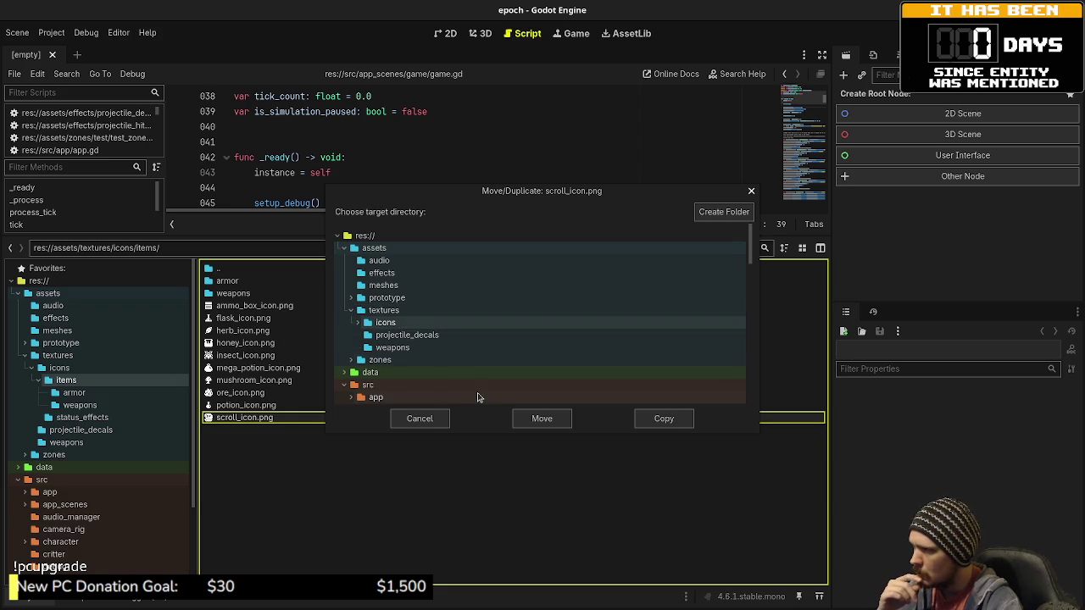
click(542, 419)
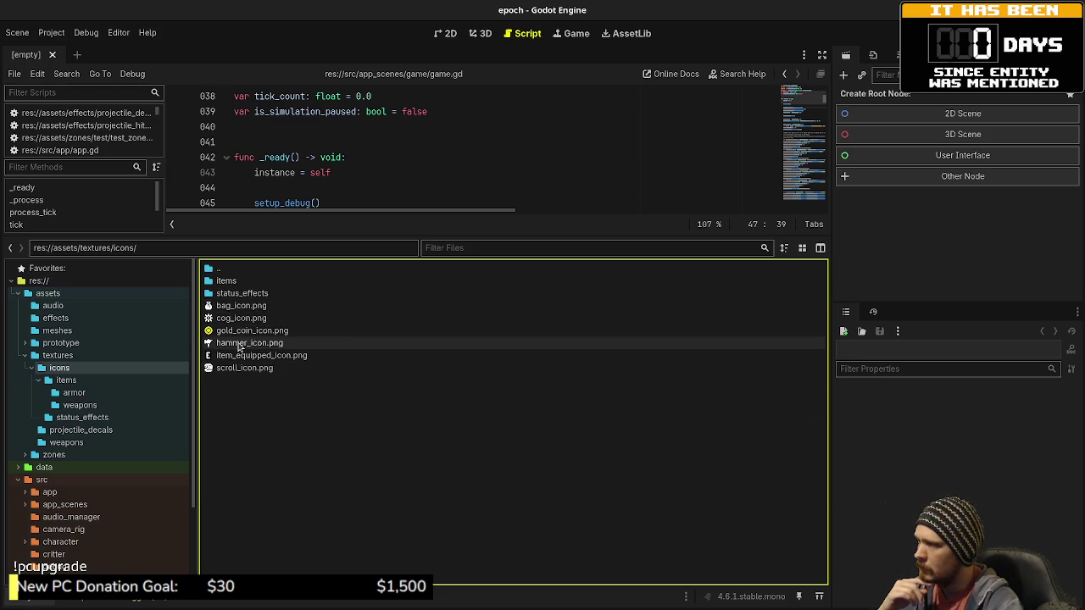
mouse_move(240, 346)
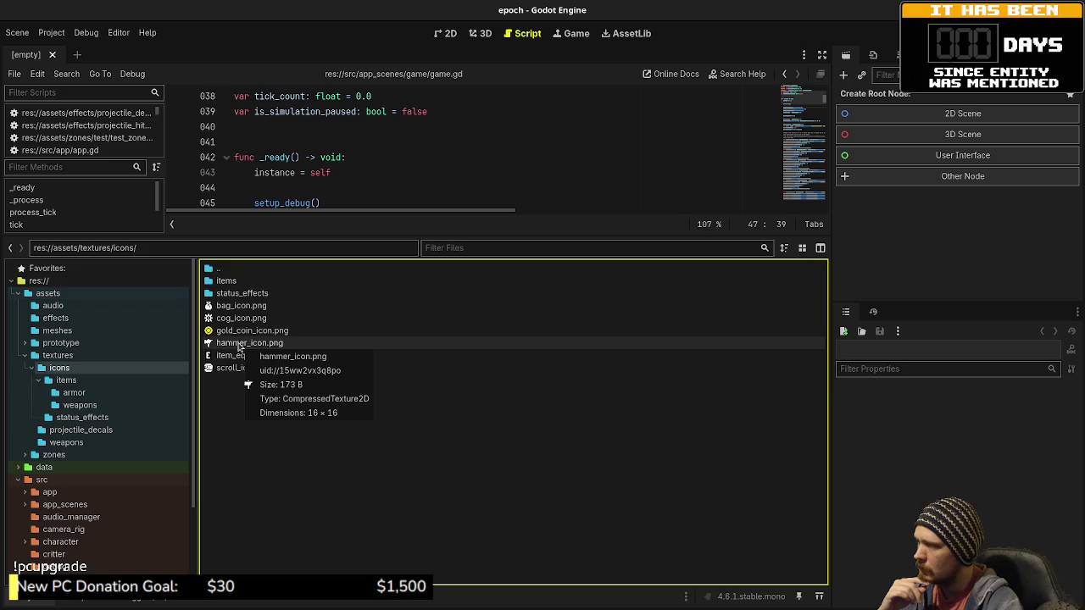
Step: Open icons/items, collapse items, icons and textures, then show the assets/effects folder
double_click(228, 282)
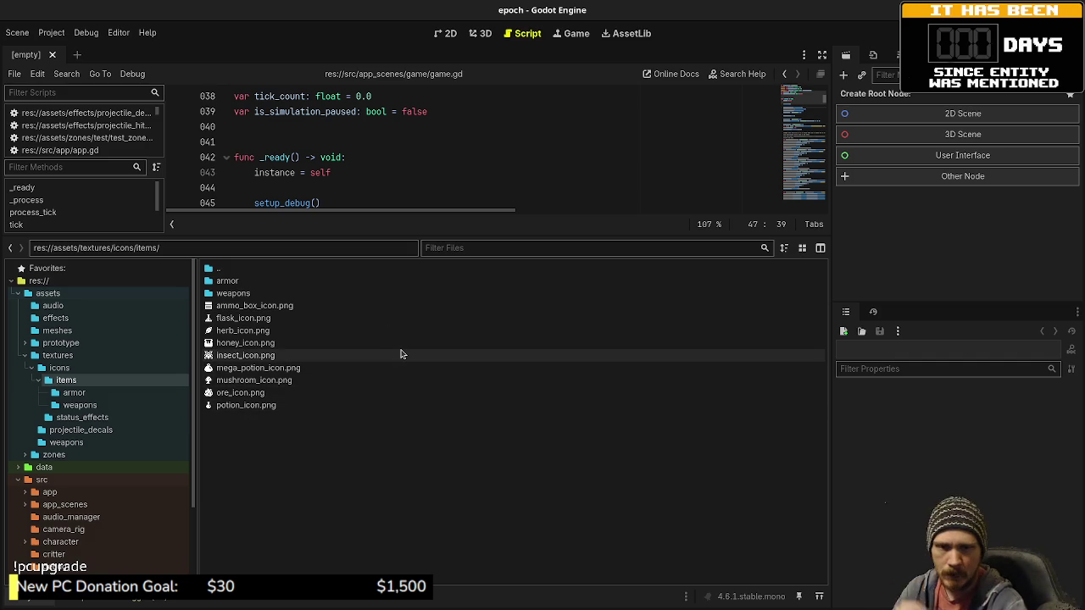
mouse_move(401, 354)
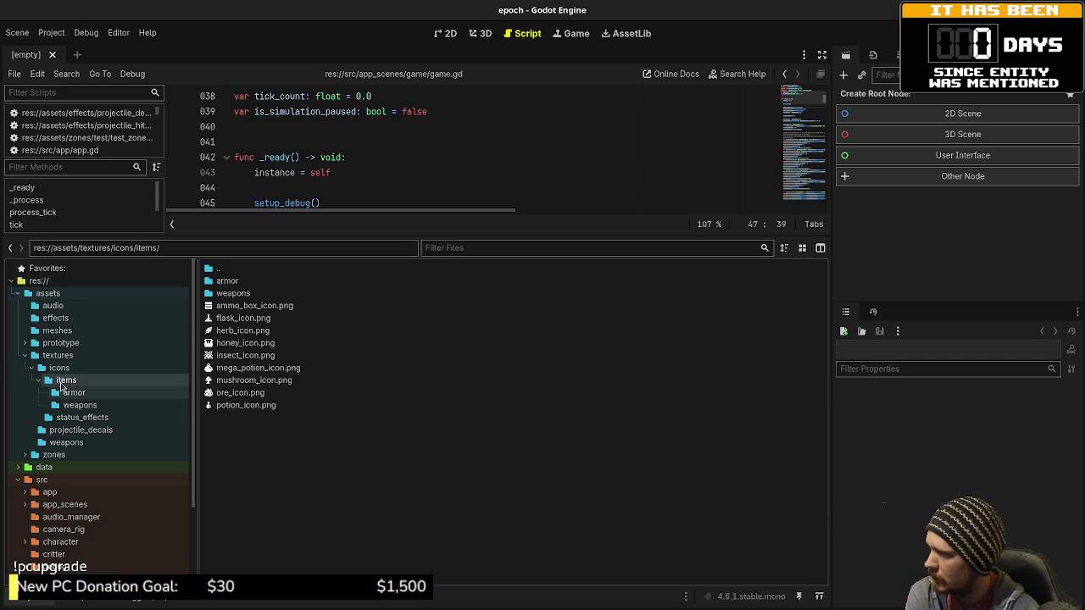
click(38, 380)
click(32, 367)
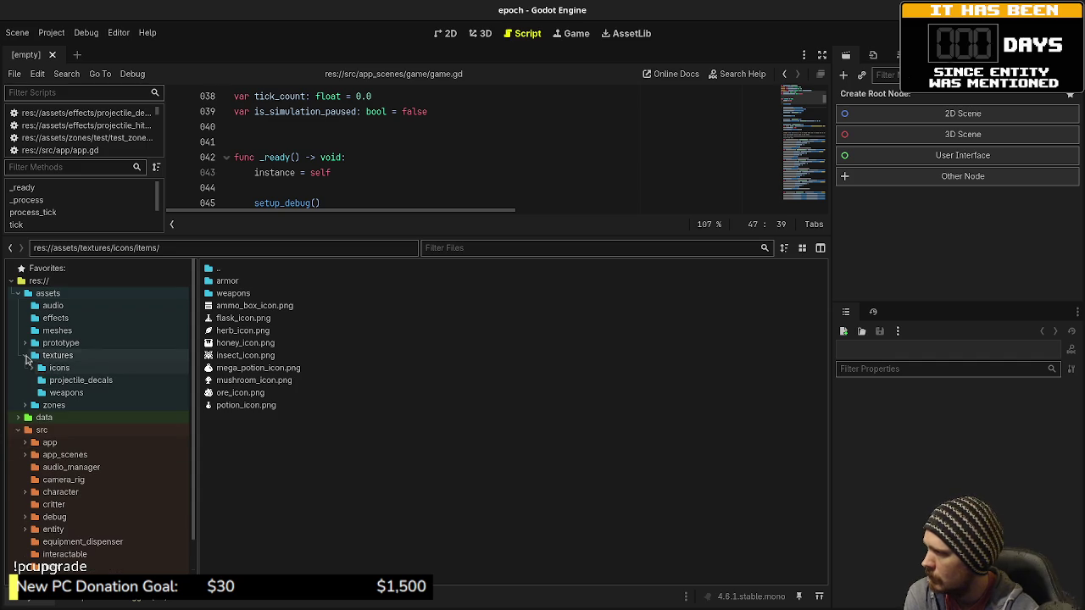
click(26, 356)
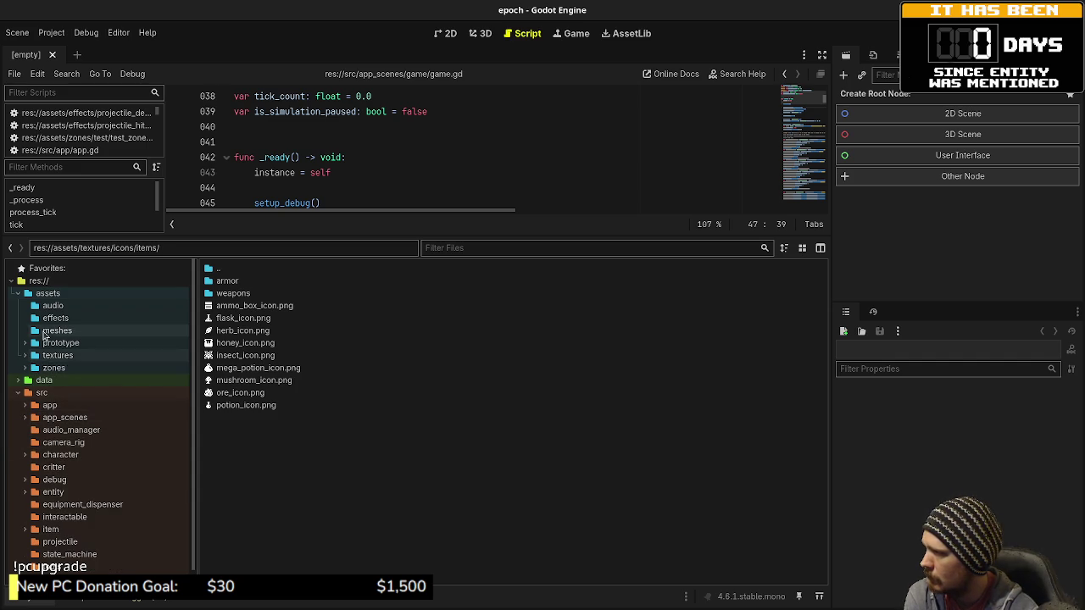
click(55, 318)
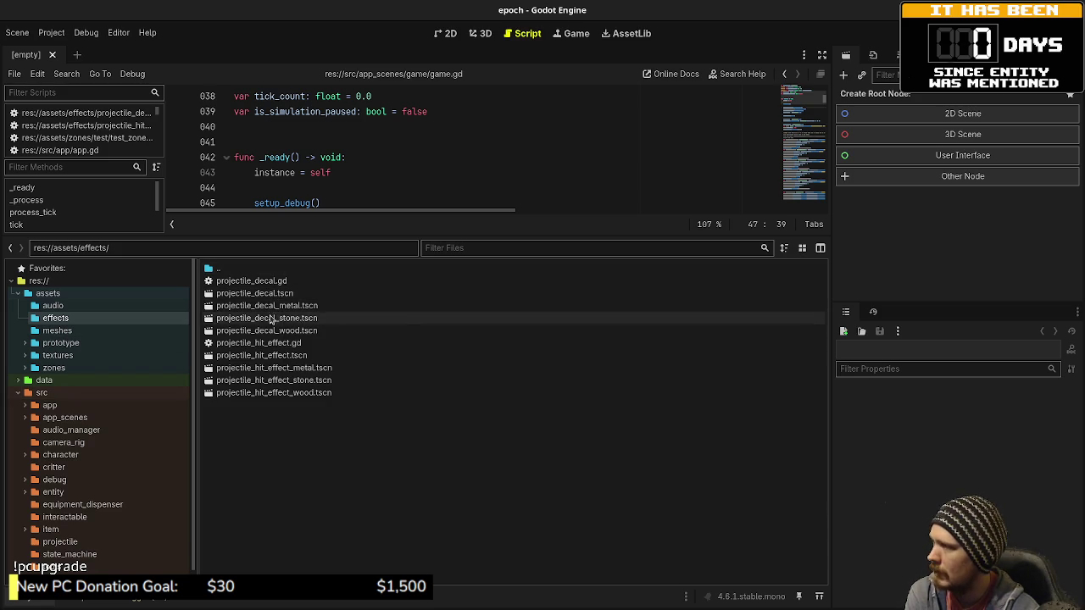
Step: Open projectile_decal.gd and the projectile_decal_metal, _stone and _wood scenes
double_click(273, 285)
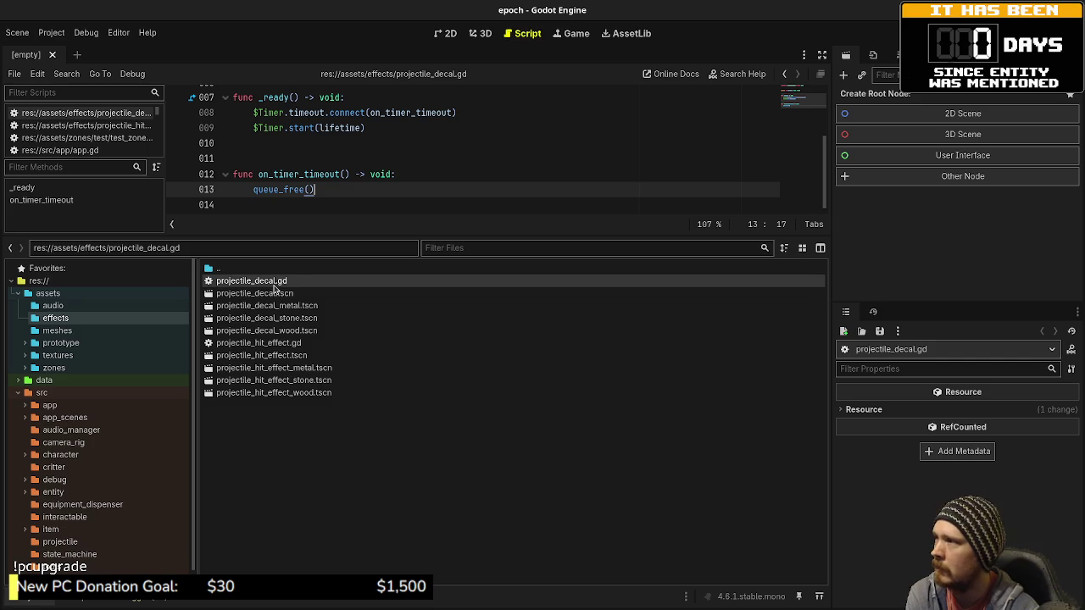
scroll(346, 182, up, 2)
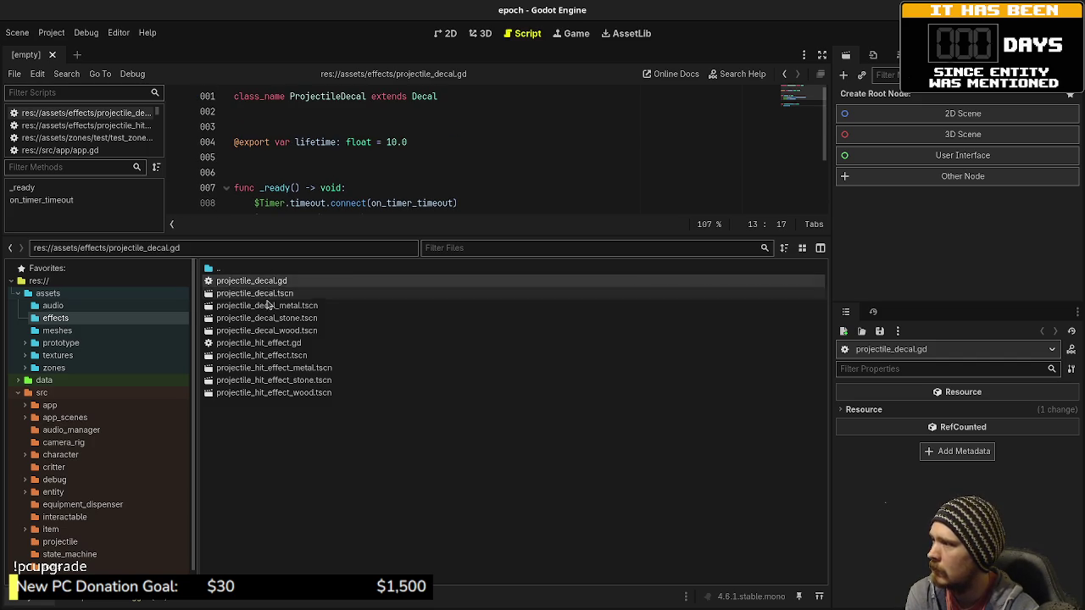
double_click(293, 305)
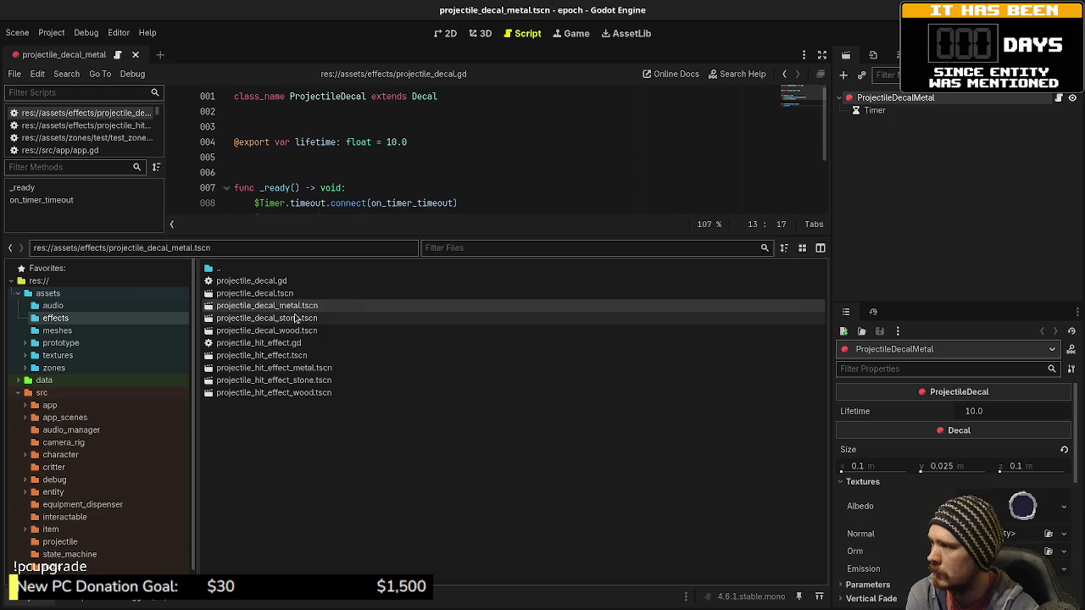
double_click(458, 319)
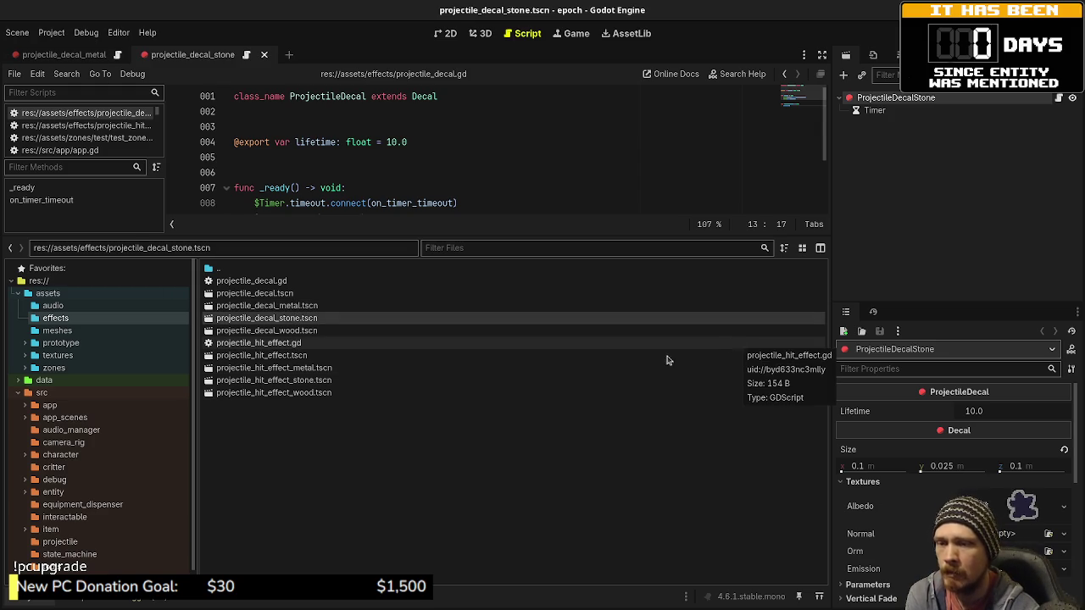
double_click(291, 331)
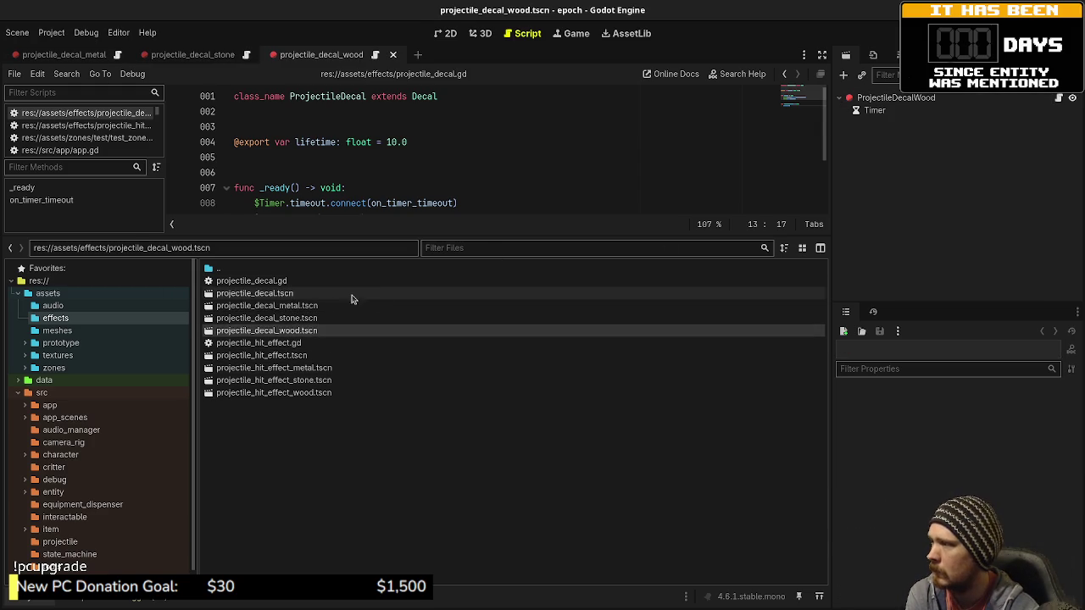
Step: Switch between the stone and wood decal scenes and inspect the ProjectileDecalWood root node
double_click(284, 320)
double_click(285, 332)
click(895, 98)
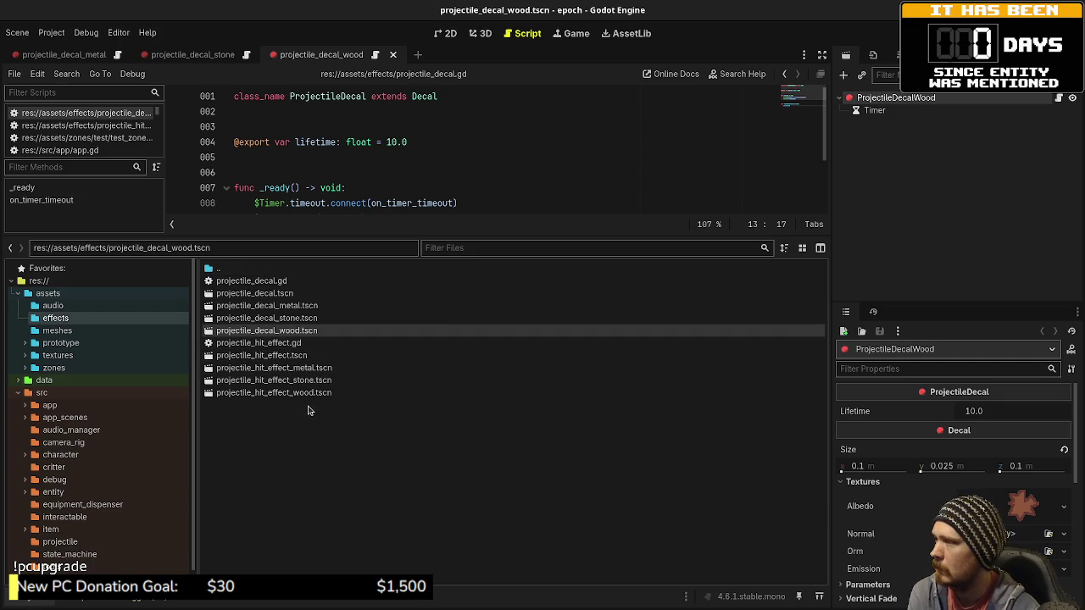
mouse_move(361, 332)
mouse_down()
mouse_move(249, 330)
mouse_move(327, 426)
mouse_up()
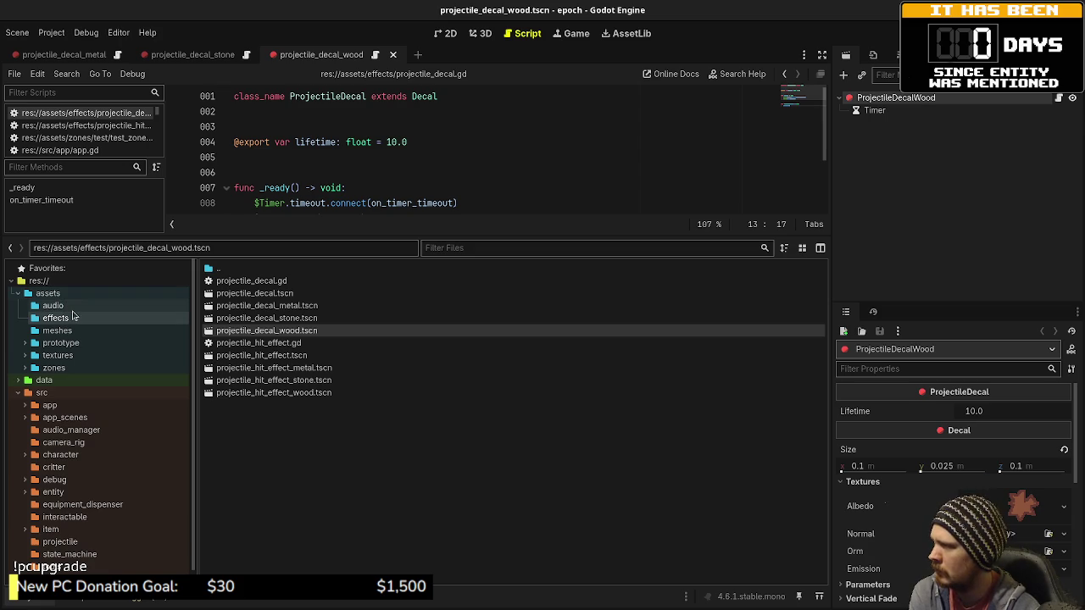
Step: Browse the audio, meshes, prototype and zones/test folders under assets, then collapse assets
click(73, 306)
click(73, 331)
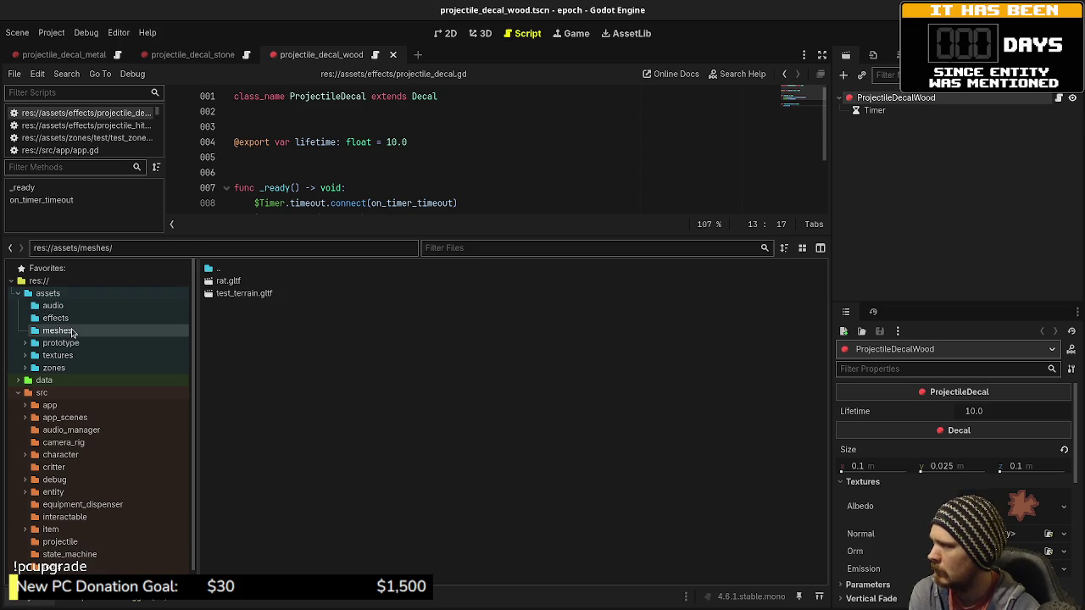
click(67, 343)
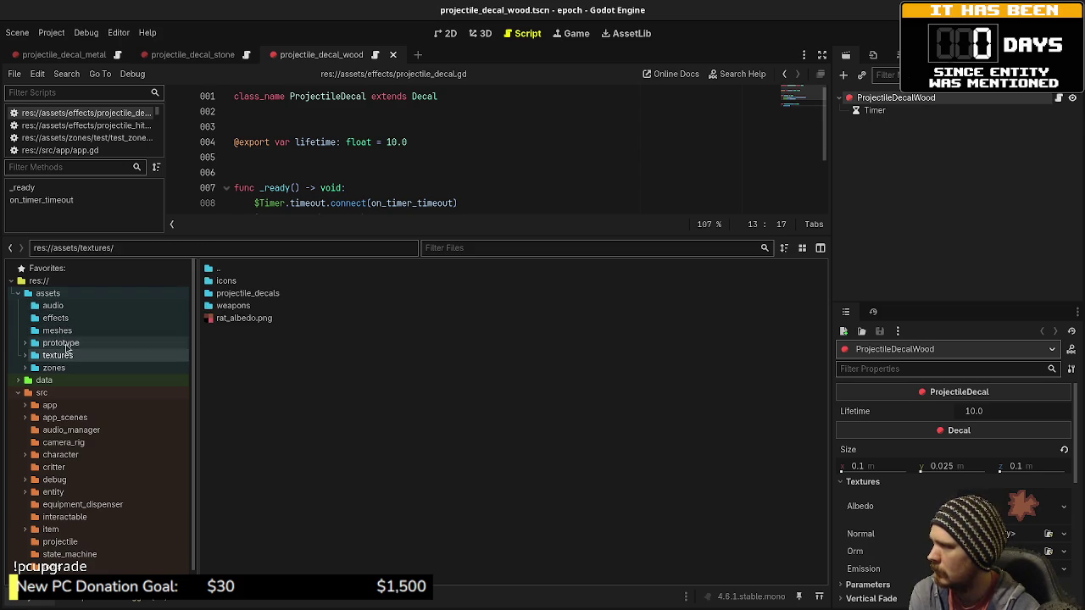
double_click(66, 344)
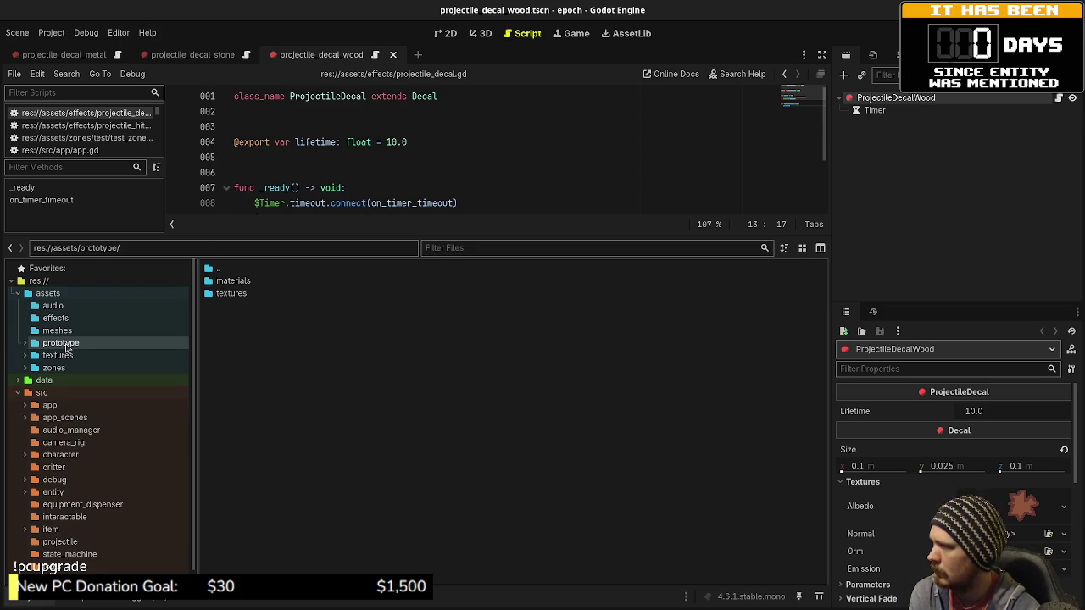
double_click(65, 344)
double_click(51, 368)
double_click(56, 380)
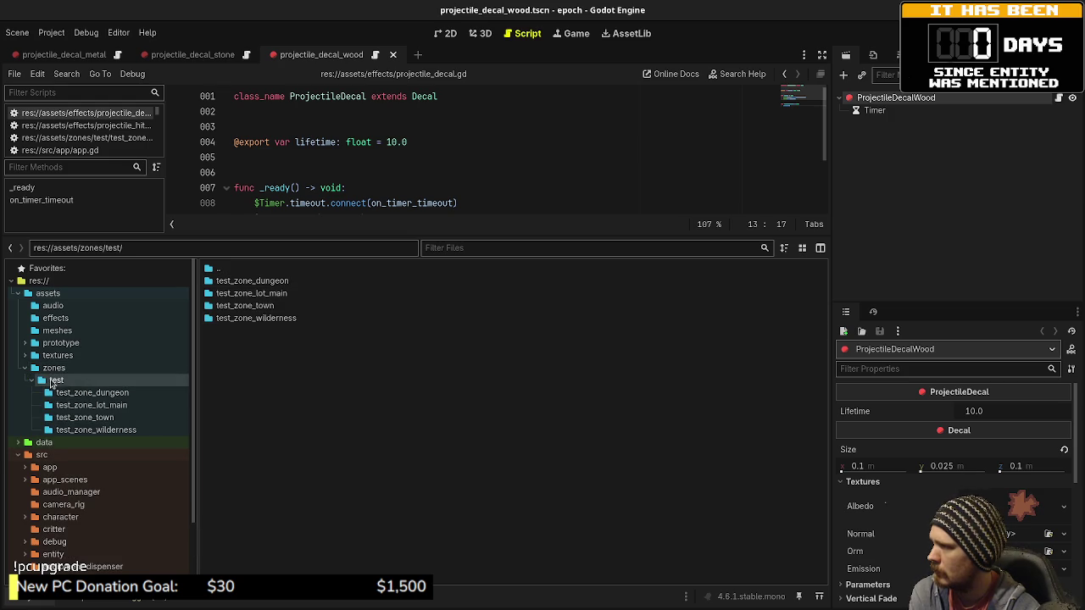
click(31, 380)
click(23, 367)
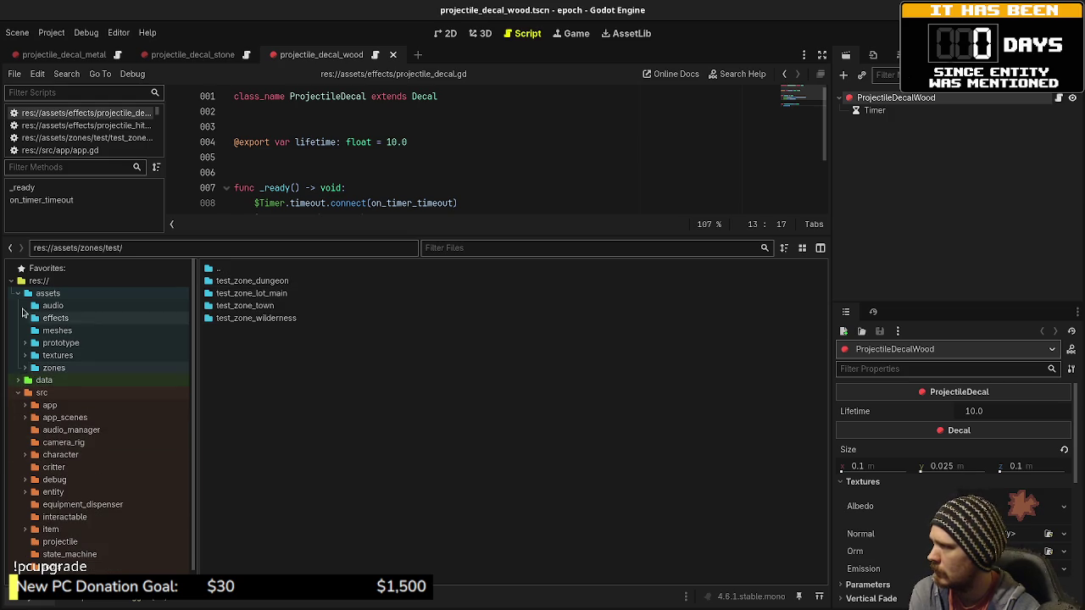
click(16, 293)
Step: Expand the data folder and compare the entity_types and items resources
click(17, 306)
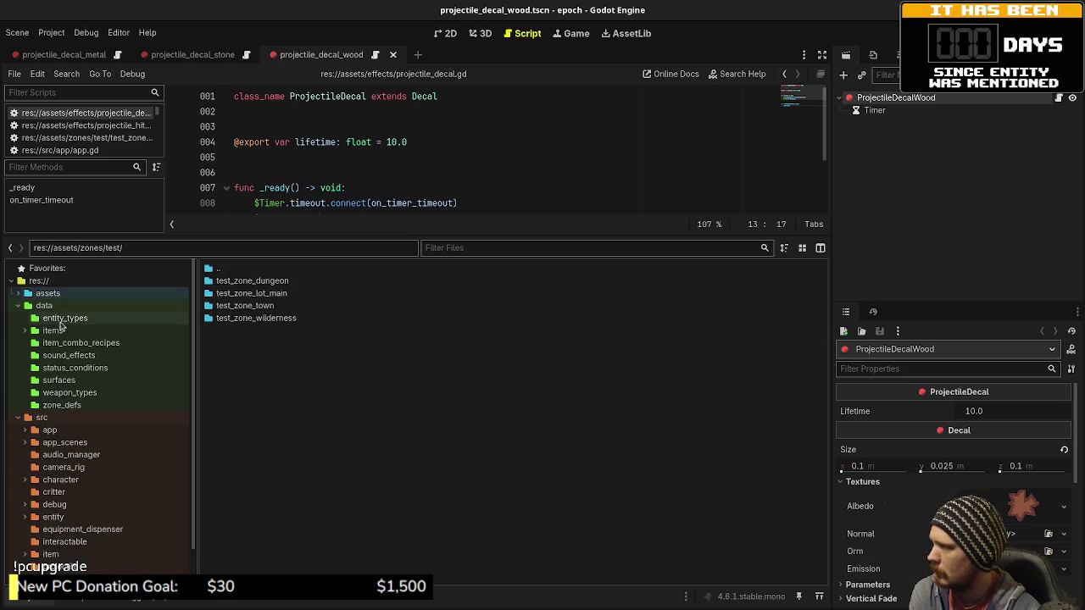
click(64, 318)
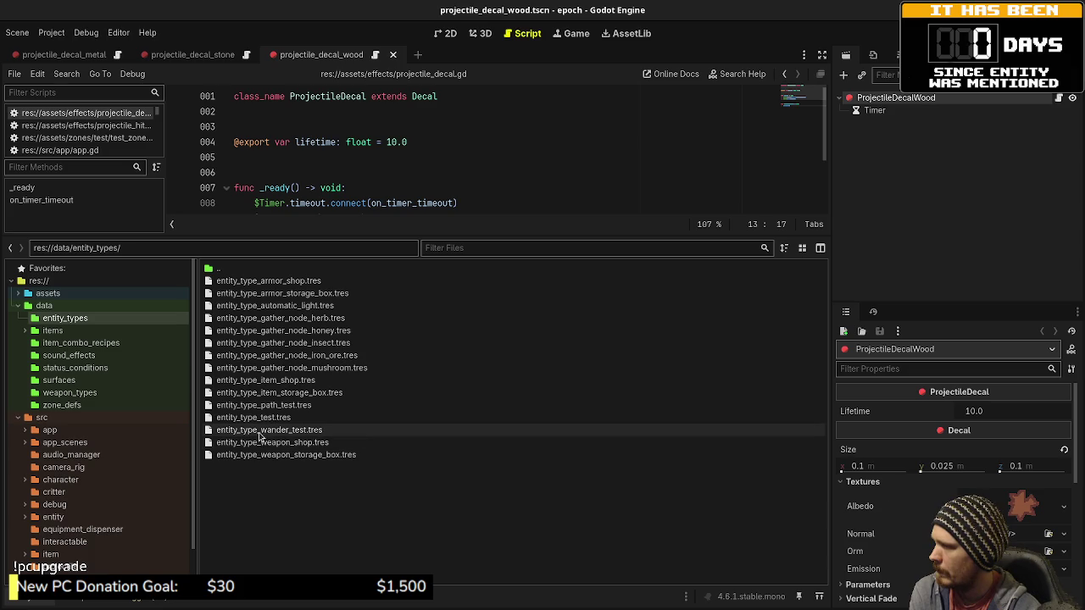
click(90, 331)
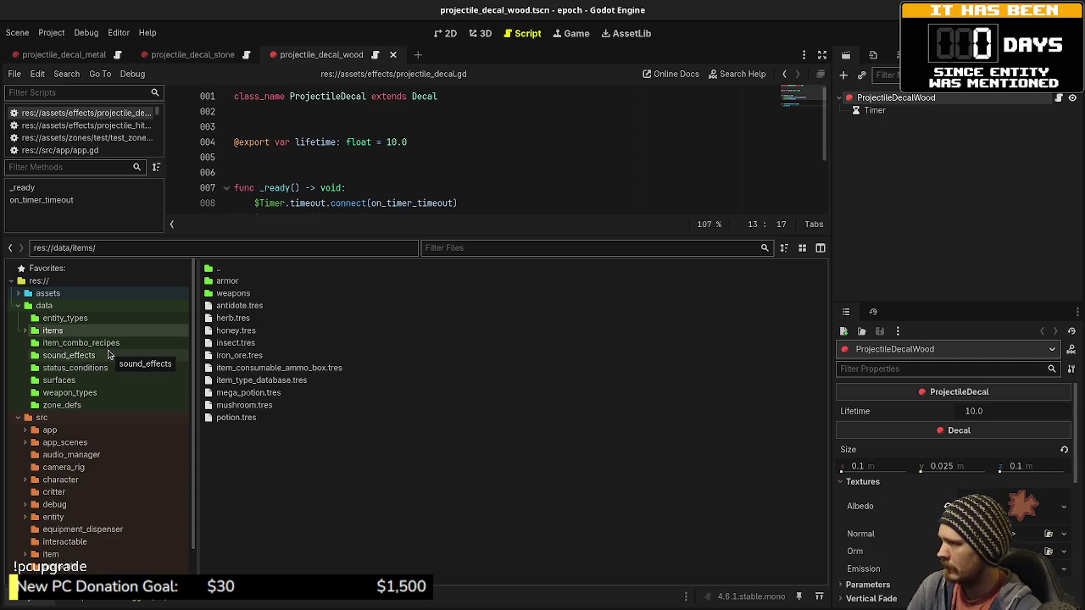
click(64, 319)
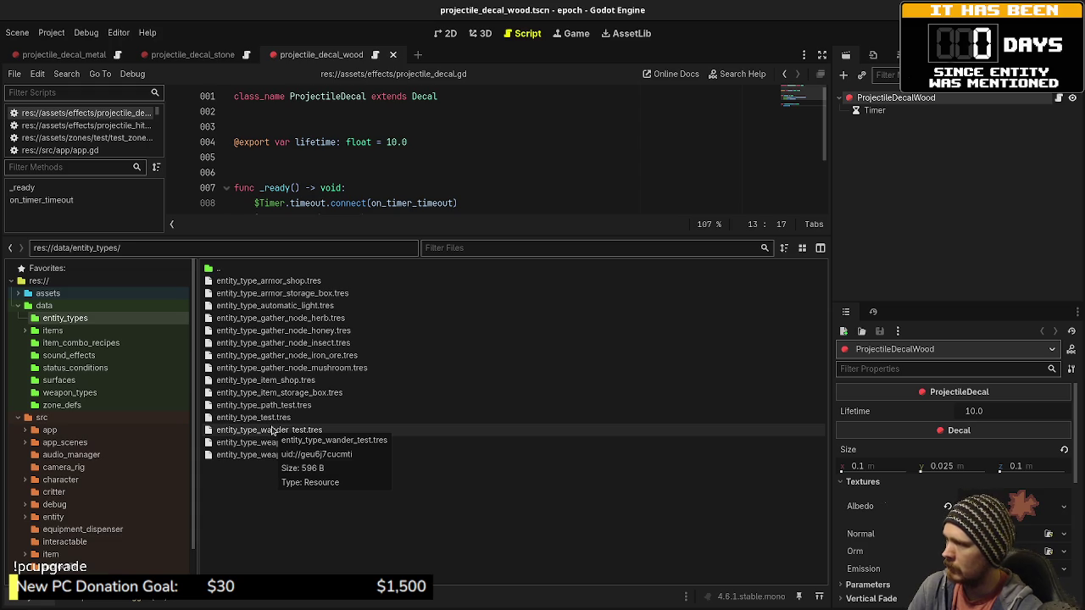
click(52, 330)
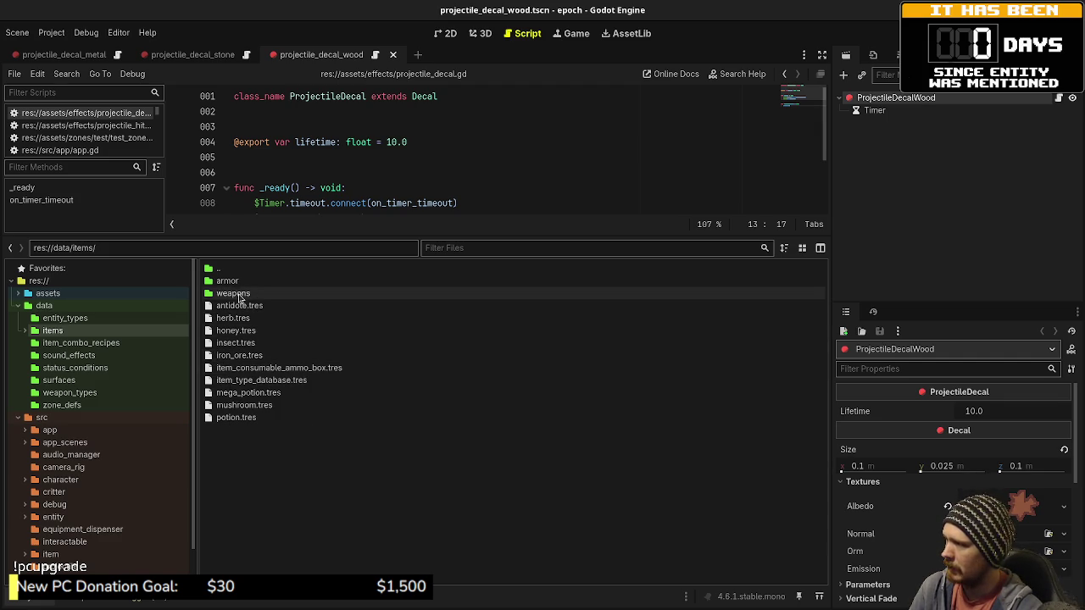
Step: Look into the armor and weapons item folders, then item_combo_recipes and sound_effects
double_click(240, 281)
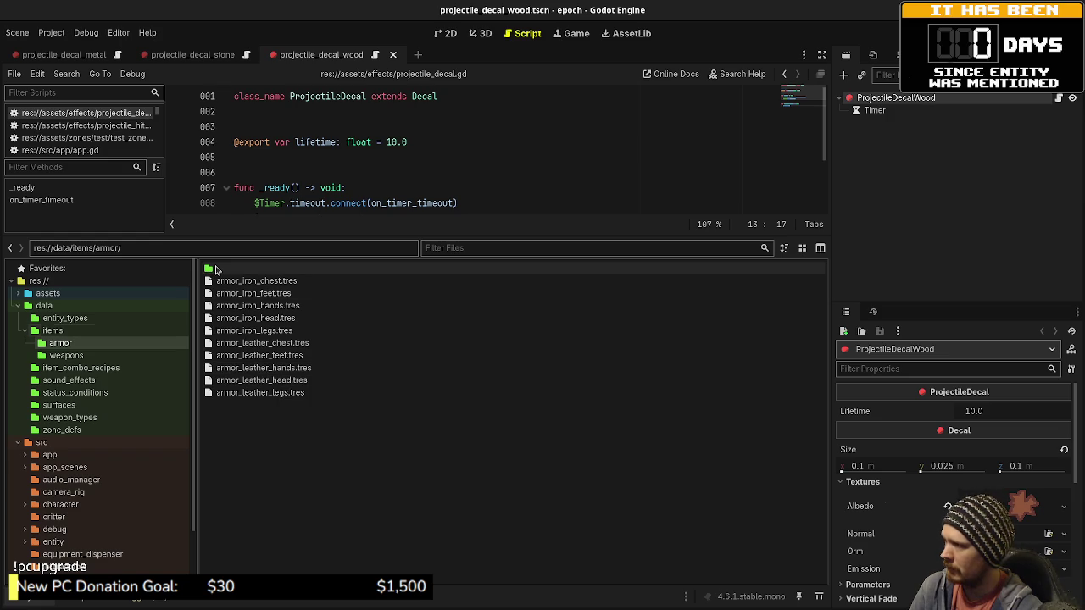
double_click(216, 269)
double_click(224, 293)
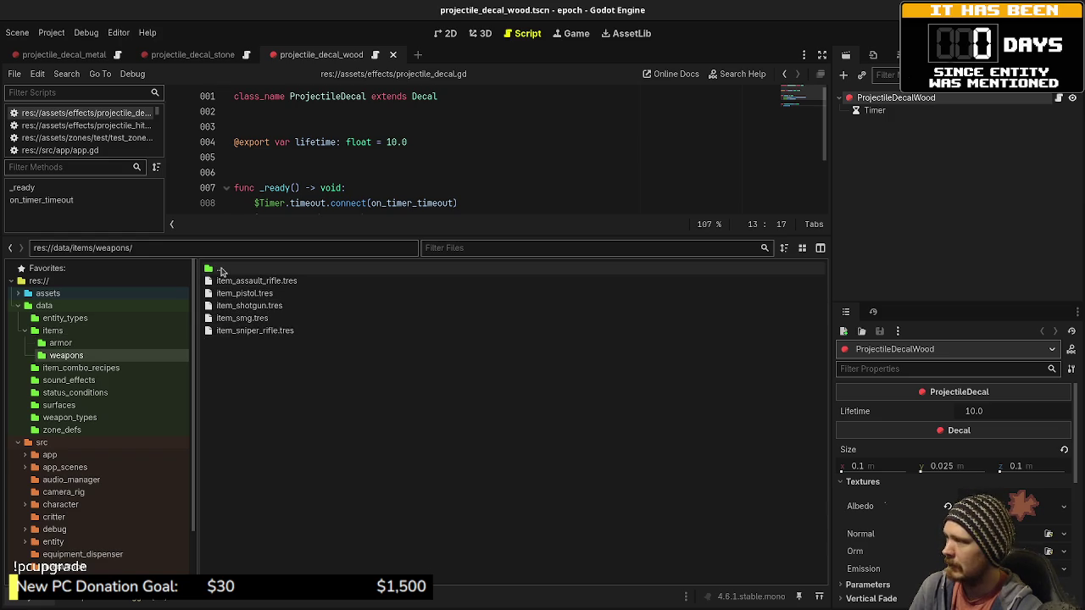
double_click(219, 269)
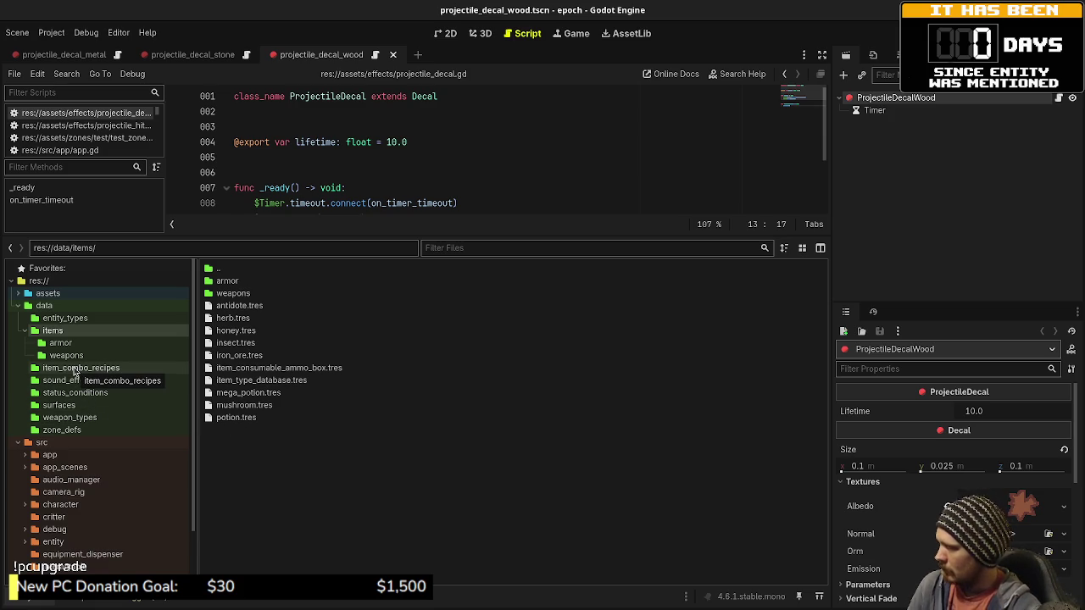
click(74, 370)
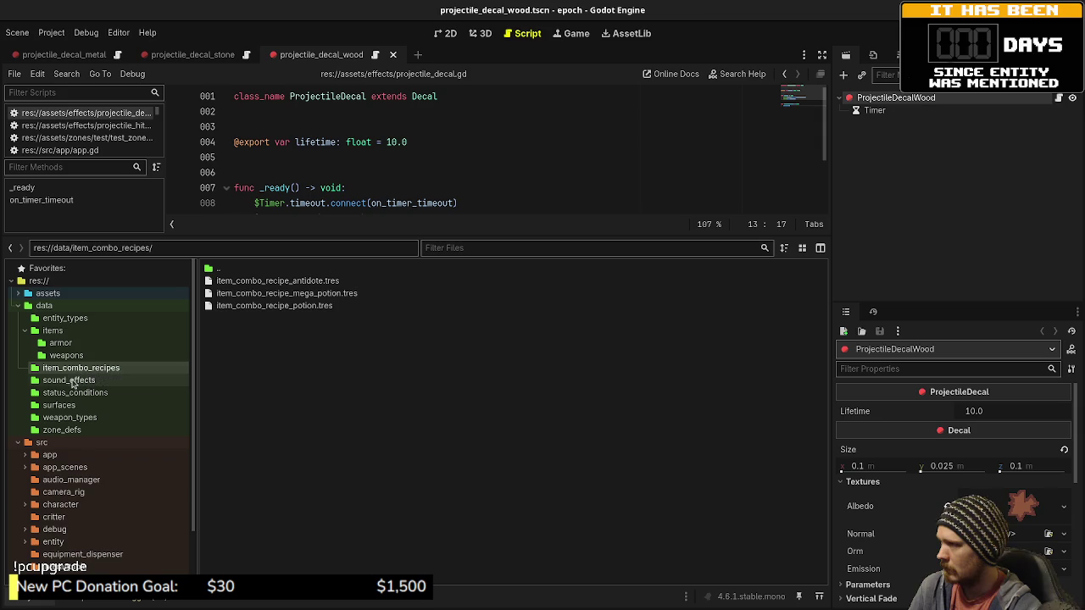
click(72, 381)
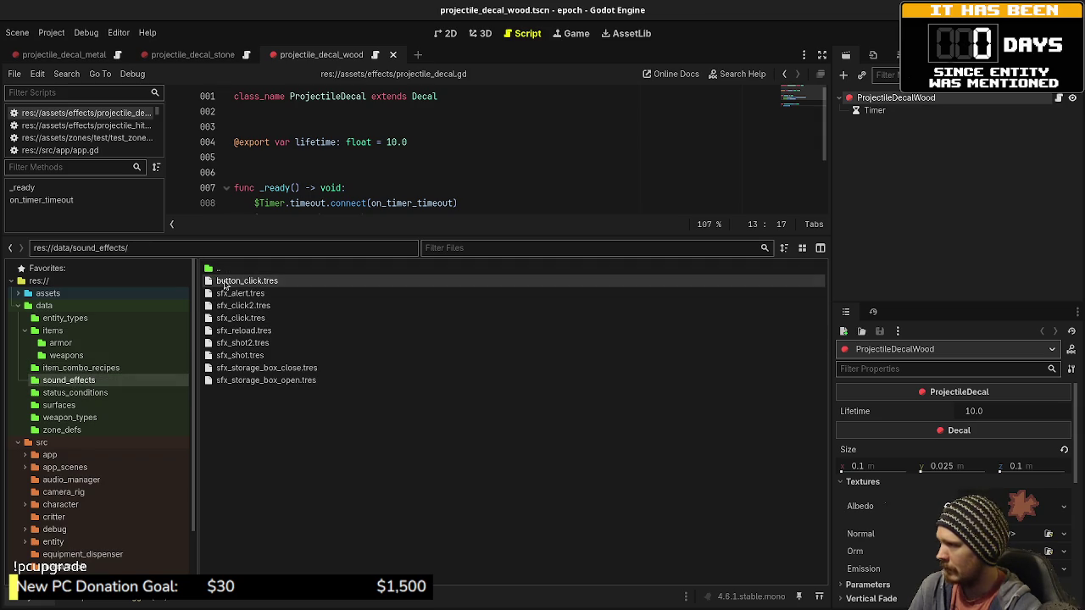
Step: Rename button_click.tres to sfx_button_click.tres
right_click(232, 285)
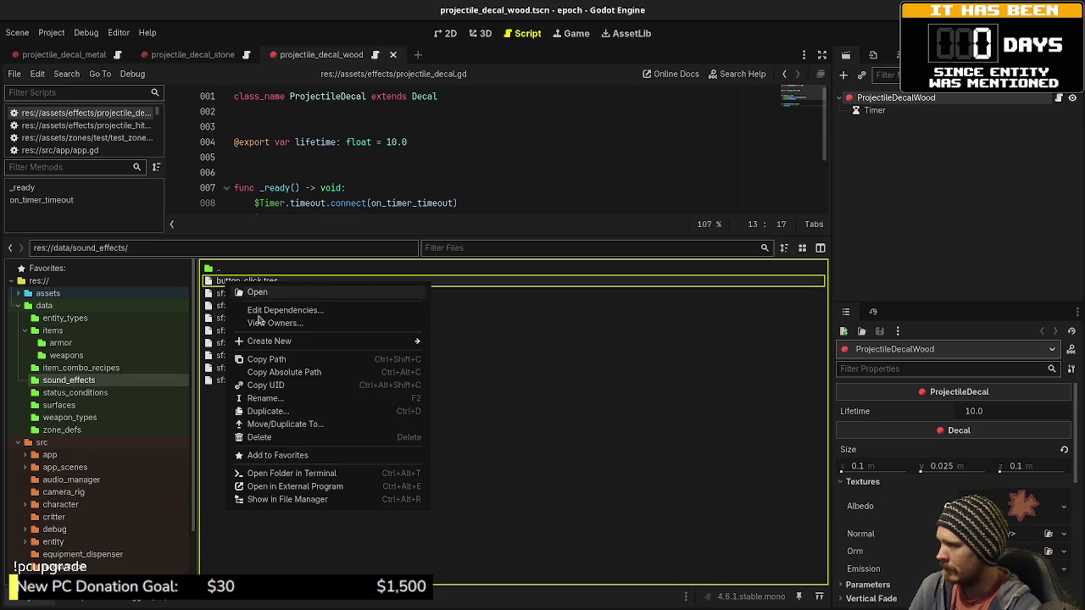
click(273, 398)
key(Home)
text(sfx_)
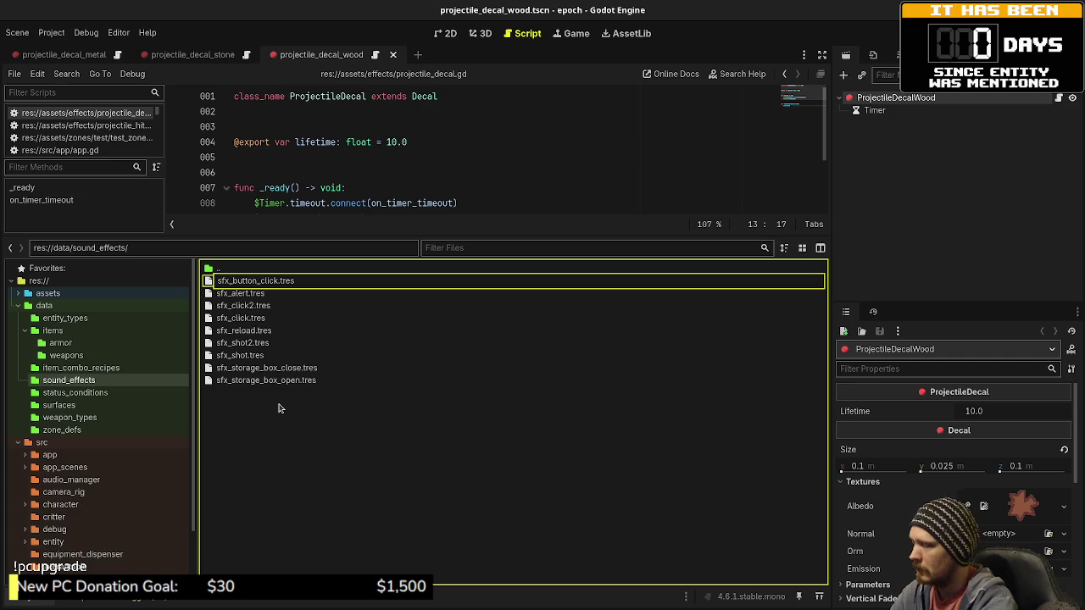
key(Return)
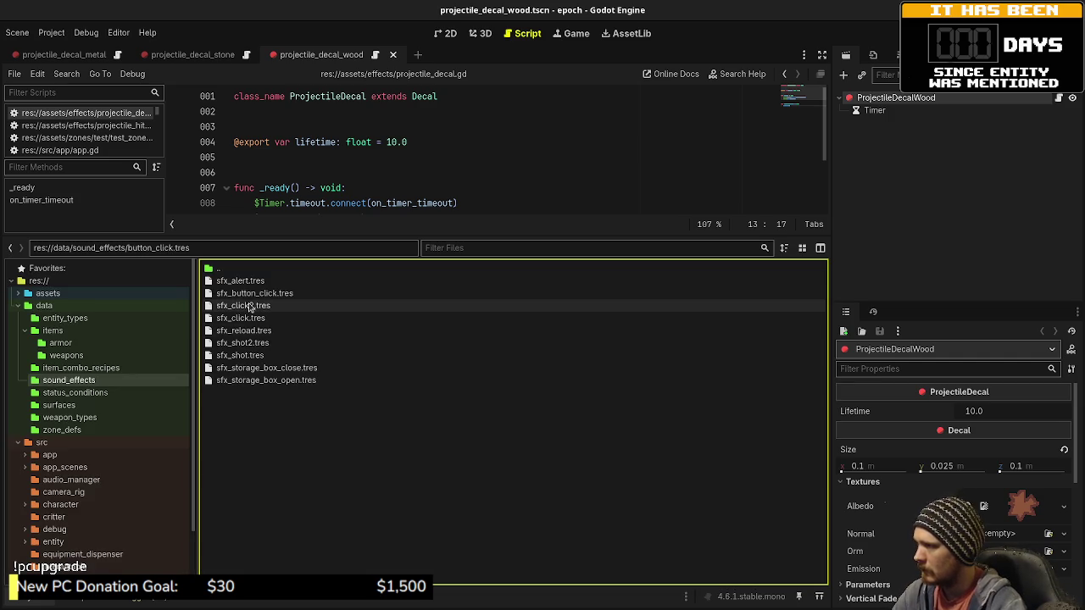
Step: Set the sound effect's ID to sfx_button_click and save
click(251, 294)
click(1027, 414)
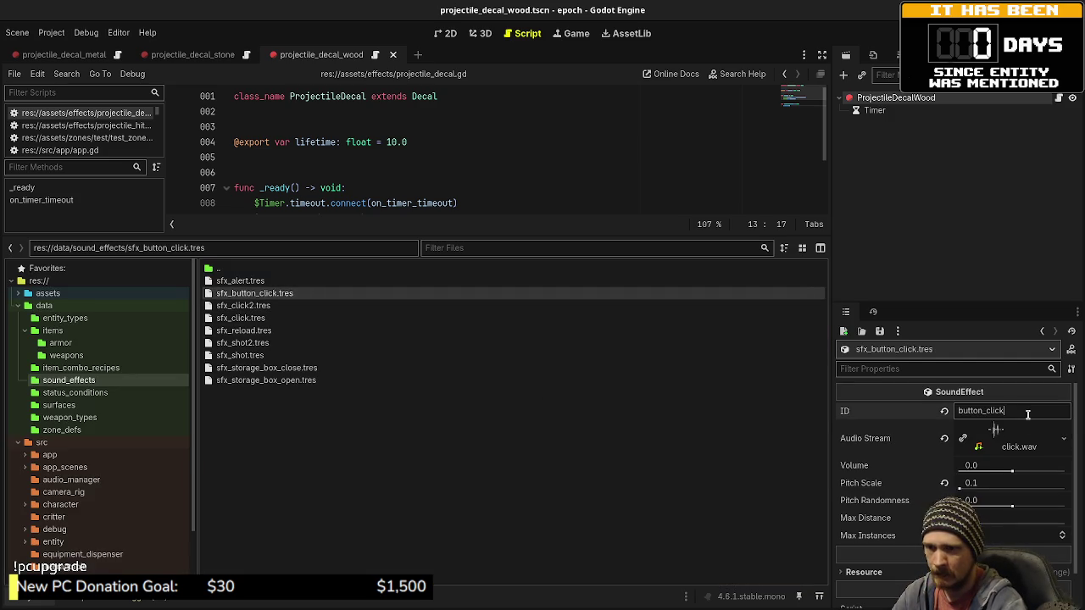
text(sfx_)
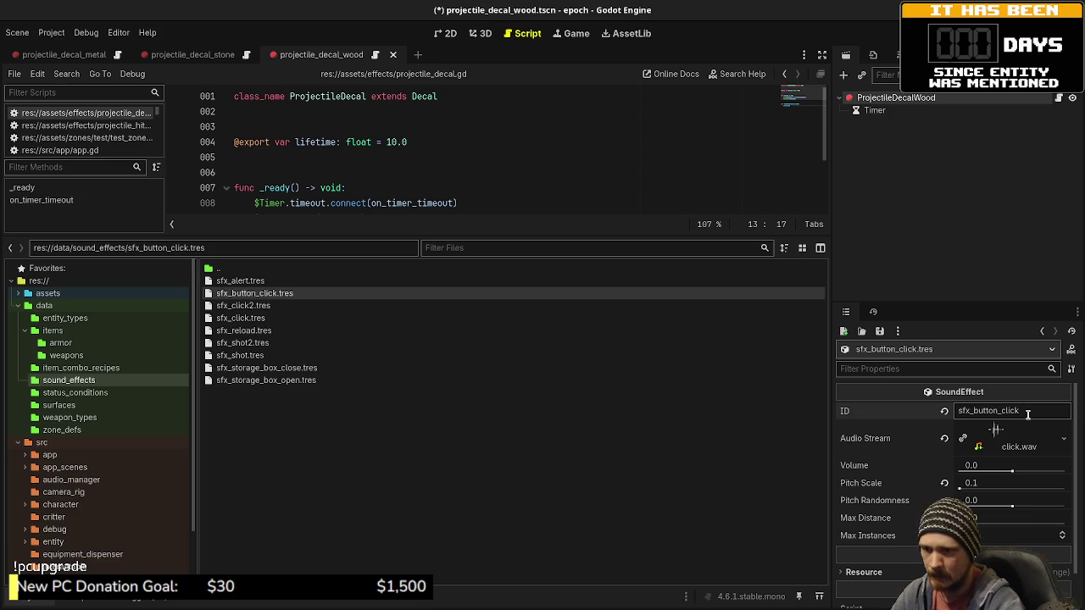
key(ctrl+s)
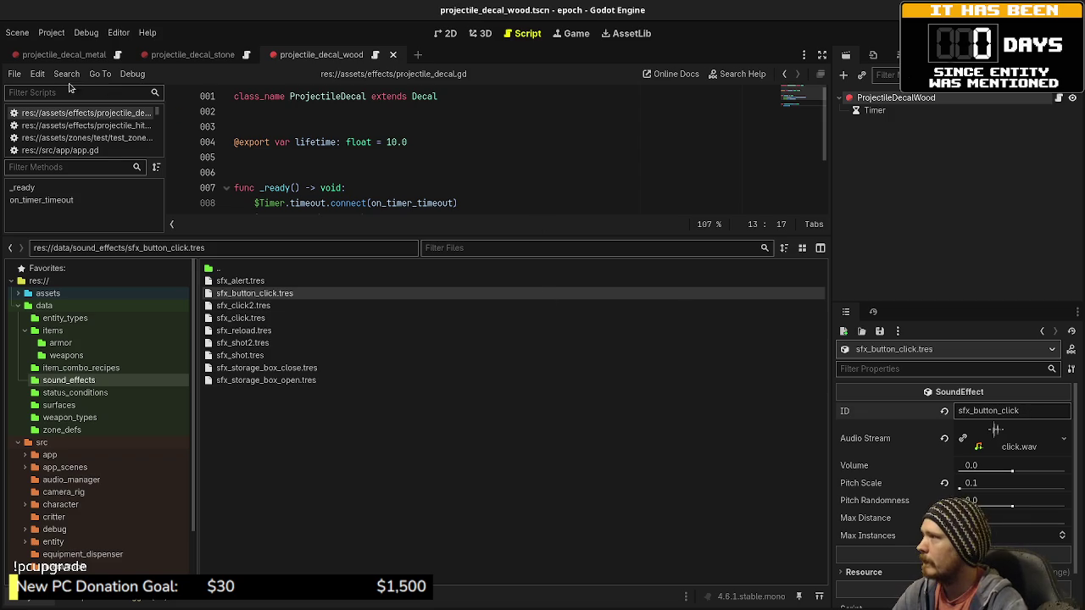
click(66, 74)
Step: Search the project for button_click and change the line 40 call to sfx_button_click, saving
click(94, 154)
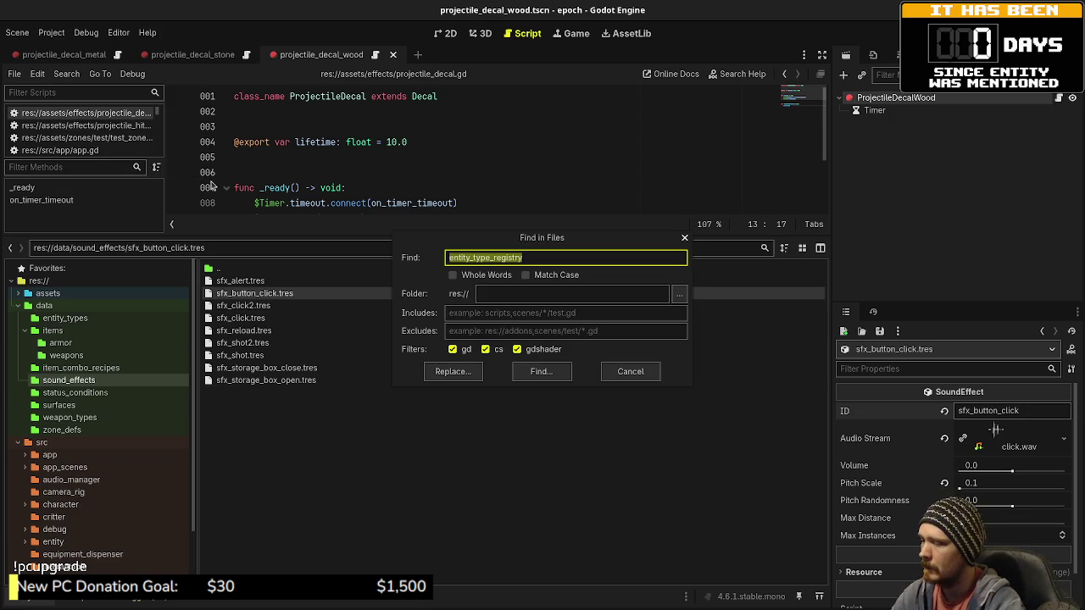
text(button_click)
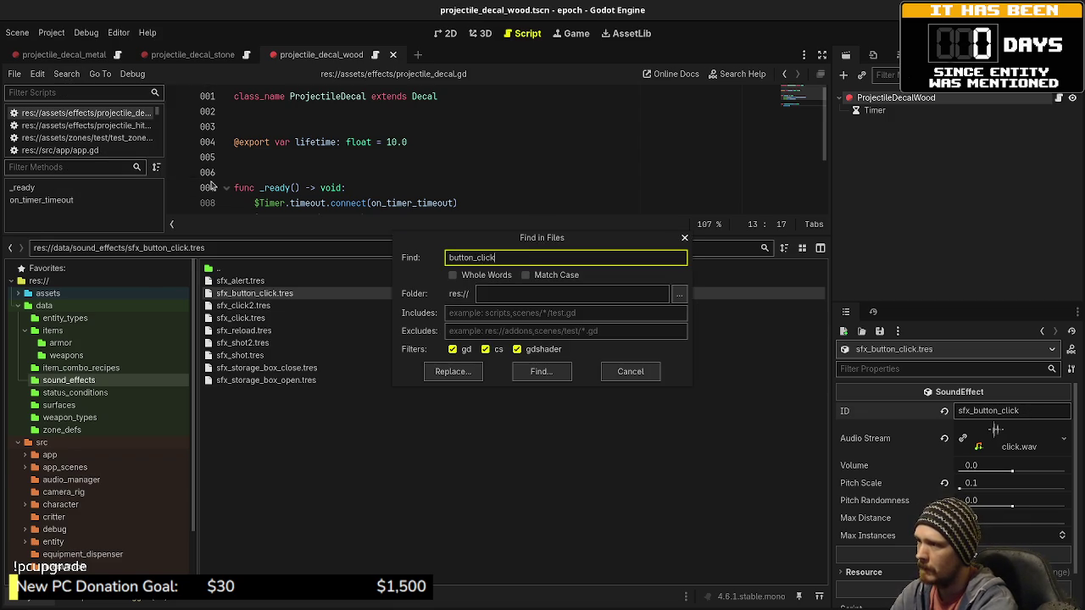
key(Return)
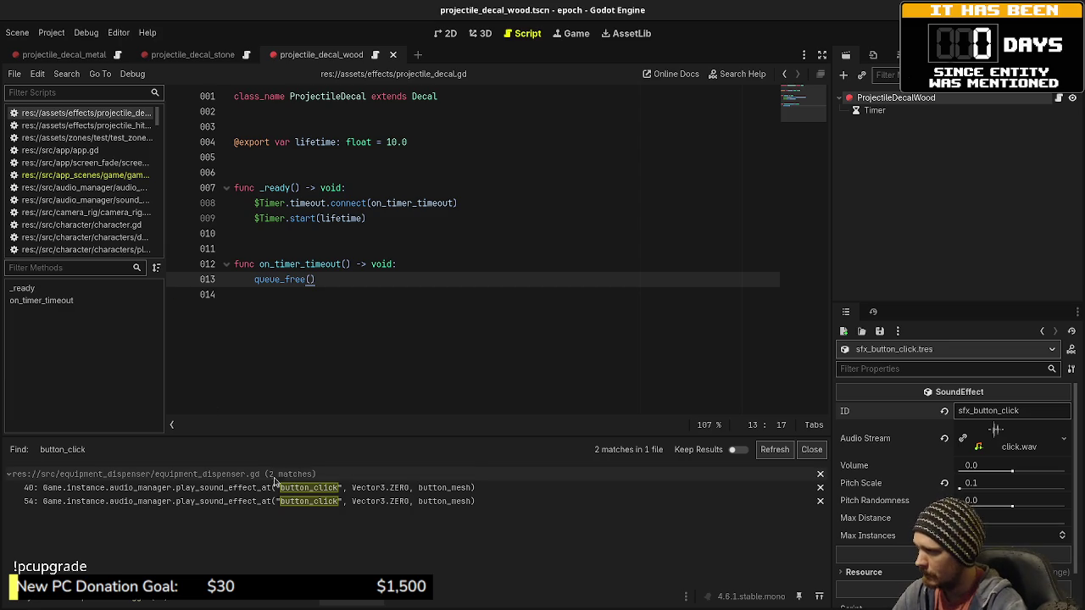
click(279, 489)
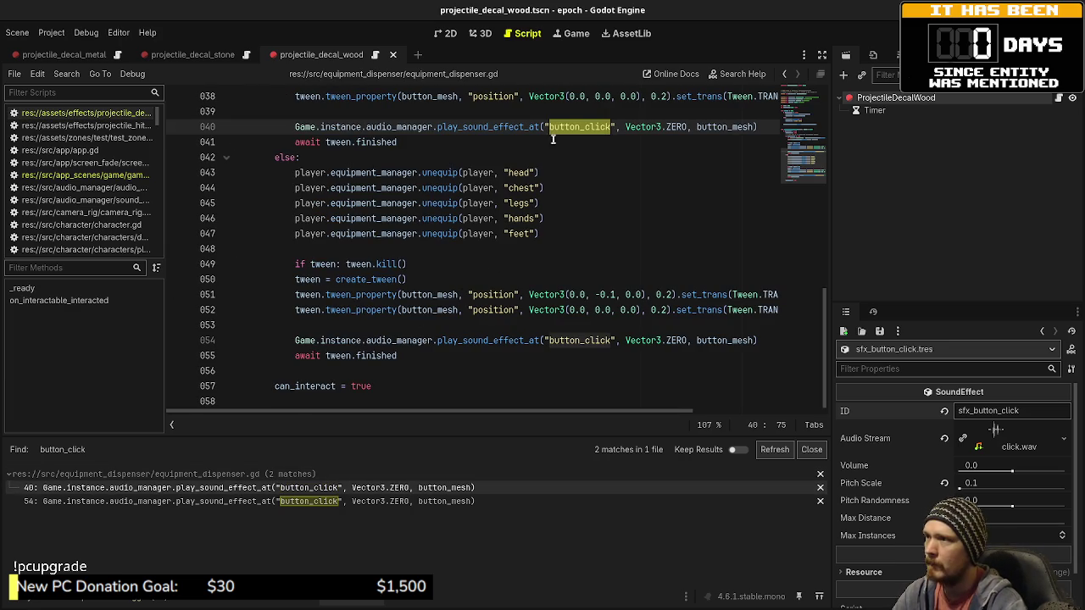
click(549, 126)
text(sfx_)
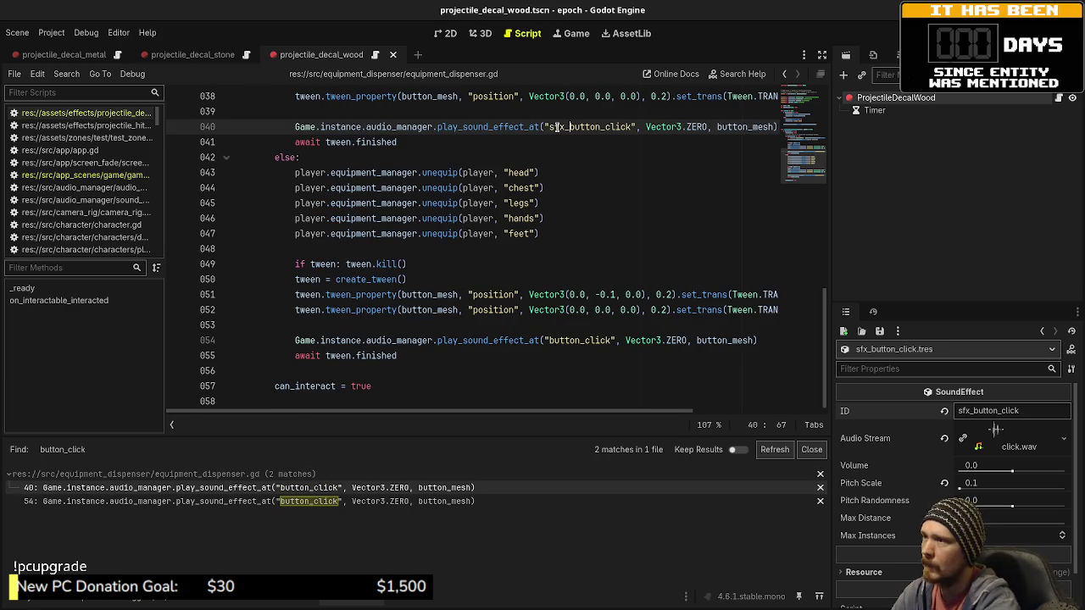
key(ctrl+s)
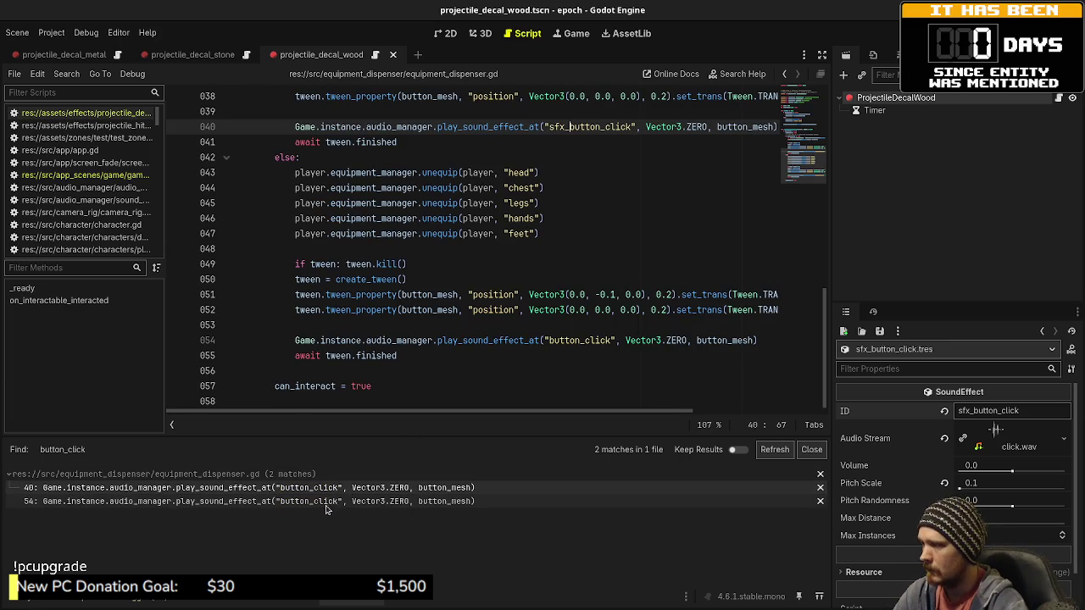
Step: Change the line 54 call to sfx_button_click, save, and run the game with F5
click(338, 501)
click(554, 340)
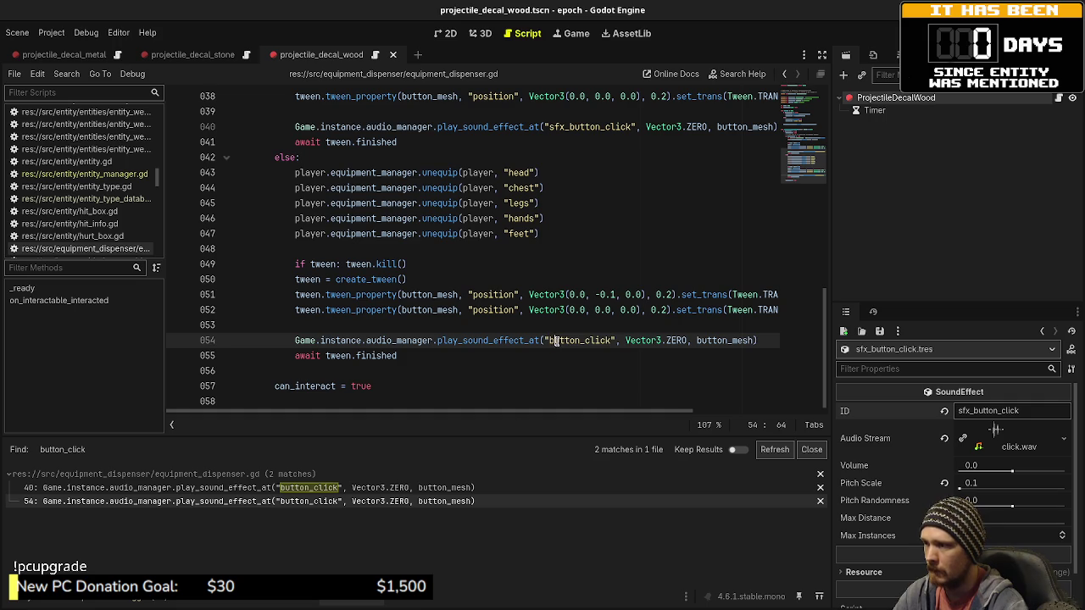
text(sfx_)
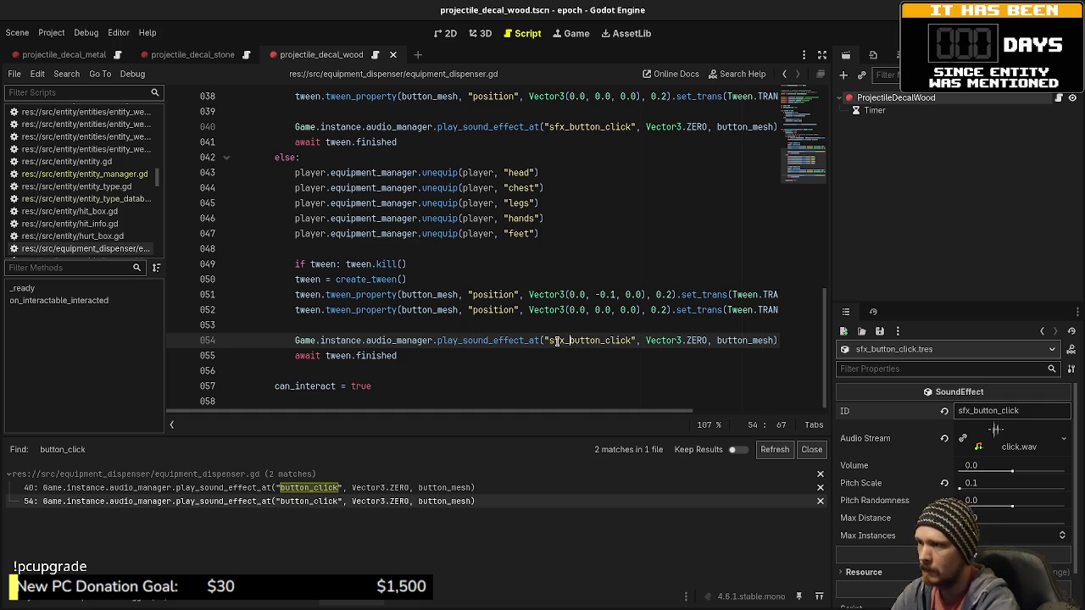
key(ctrl+s)
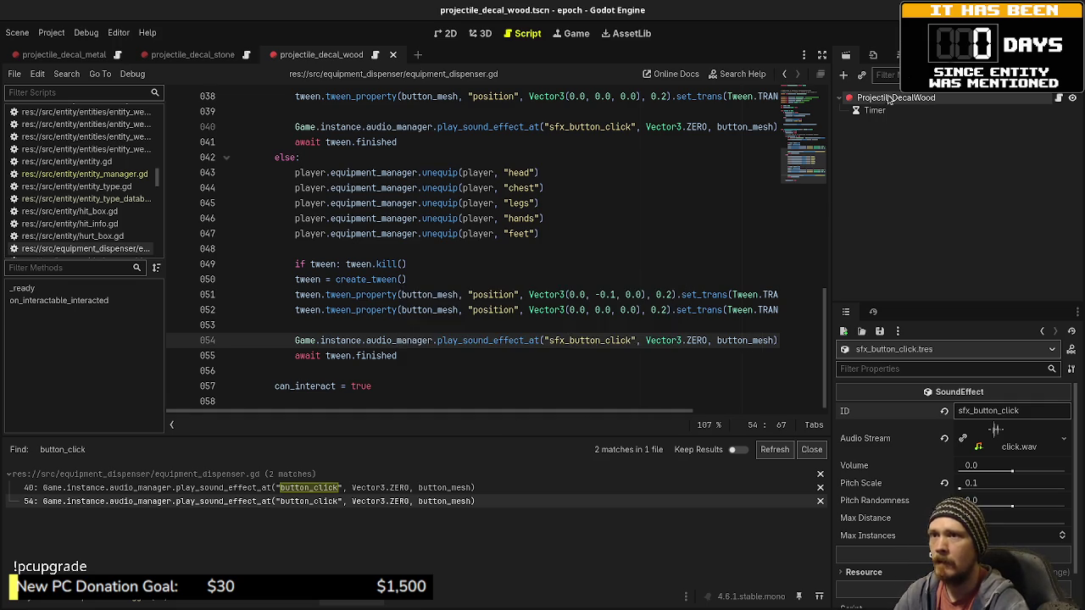
key(F5)
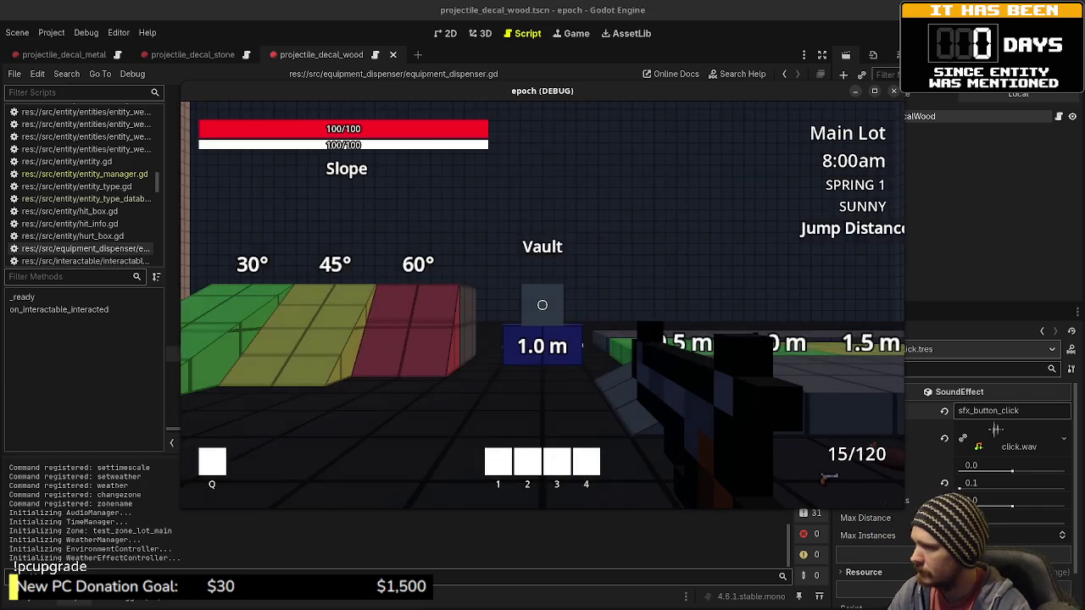
Step: Walk to an armor dispenser and press E to equip armor, then stop the game with F8
key(shift+w)
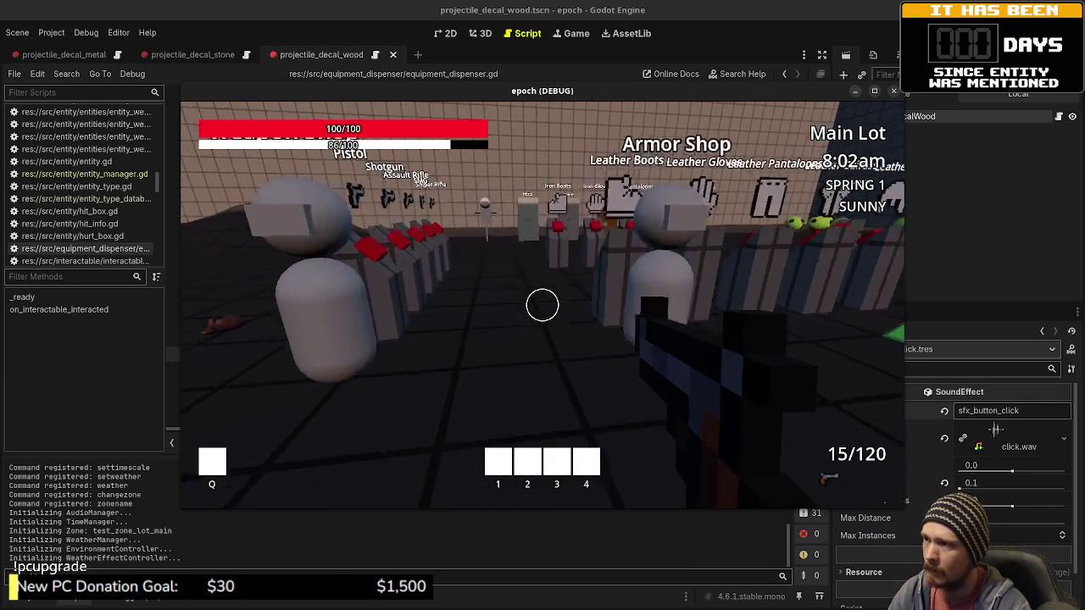
key(w)
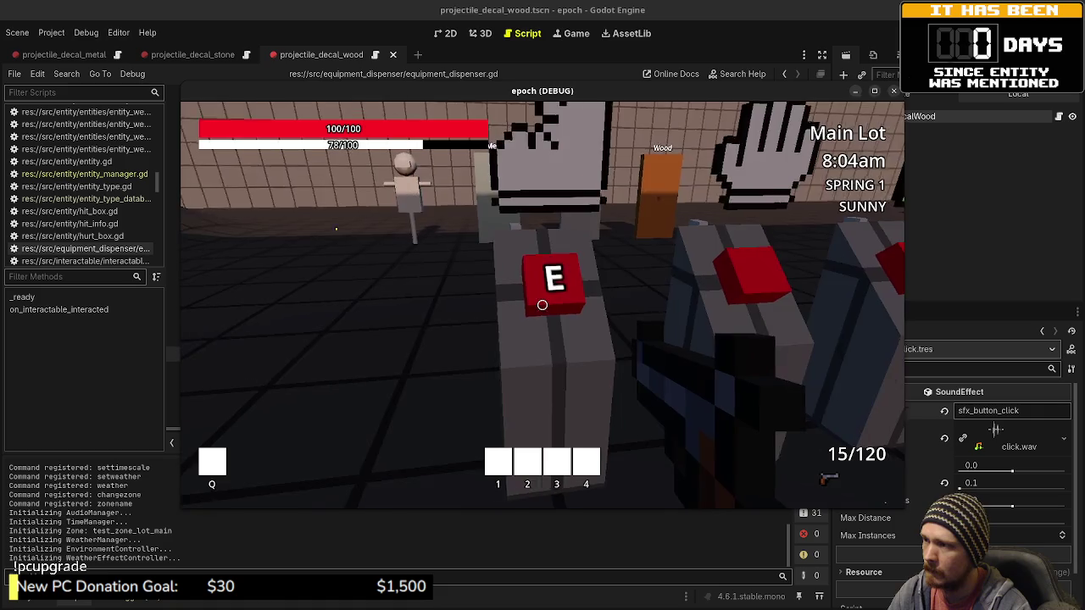
key(w)
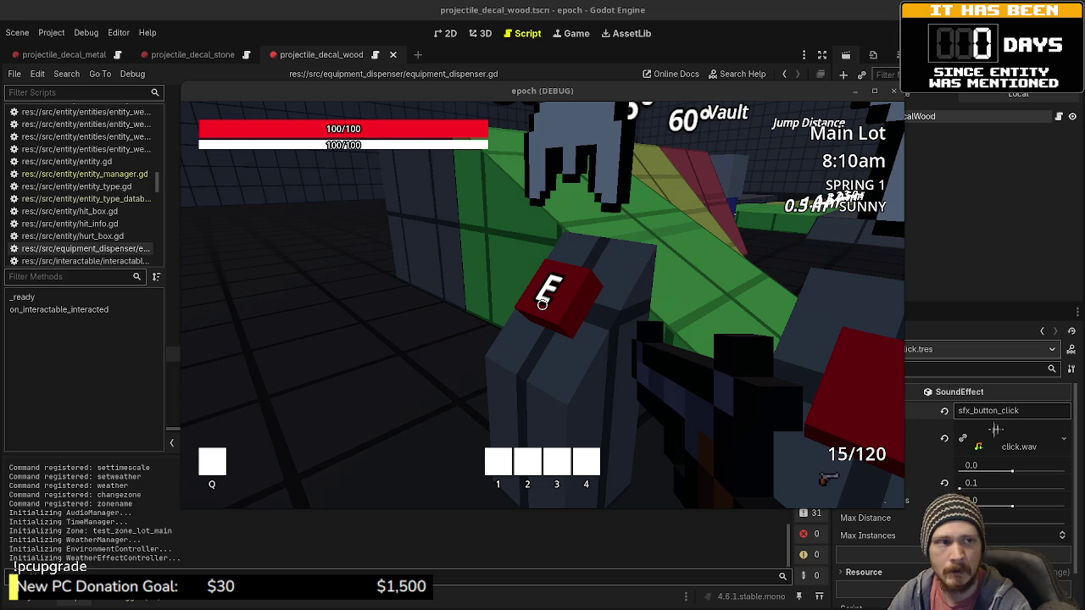
key(e)
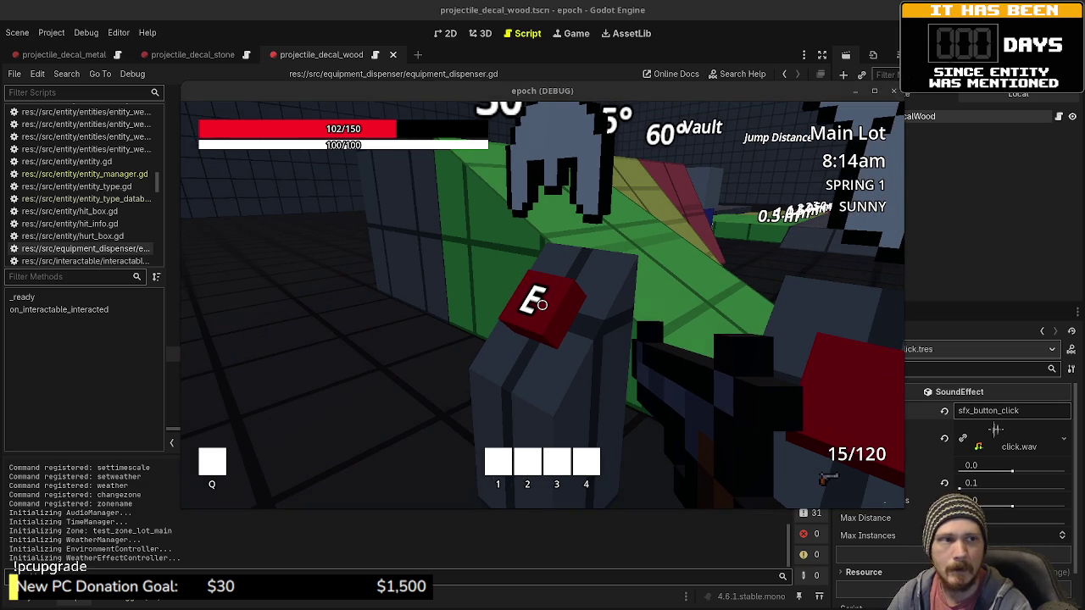
click(717, 310)
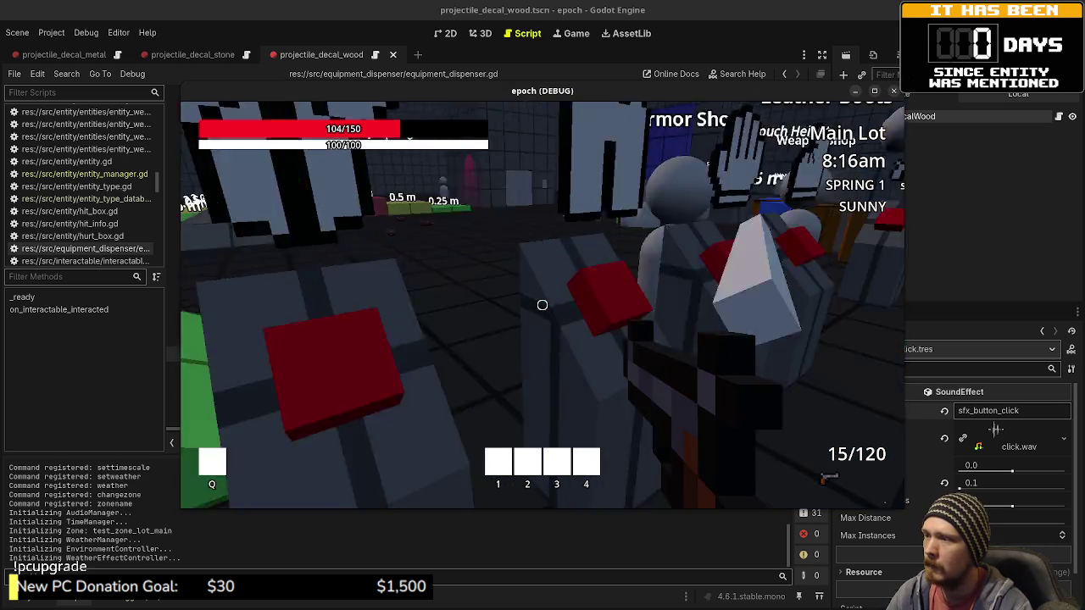
key(w)
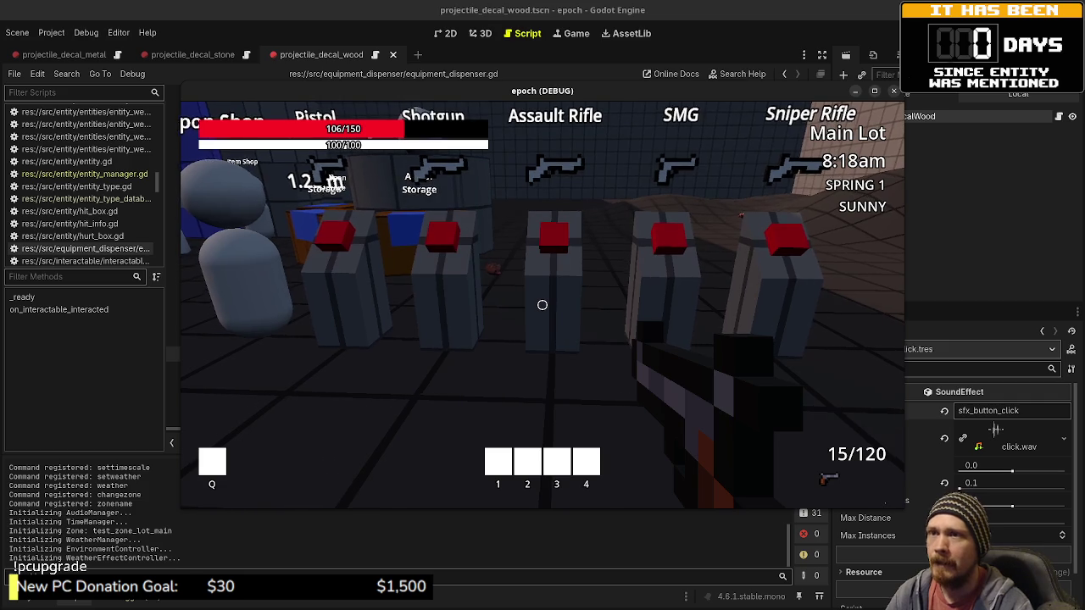
key(F8)
click(35, 603)
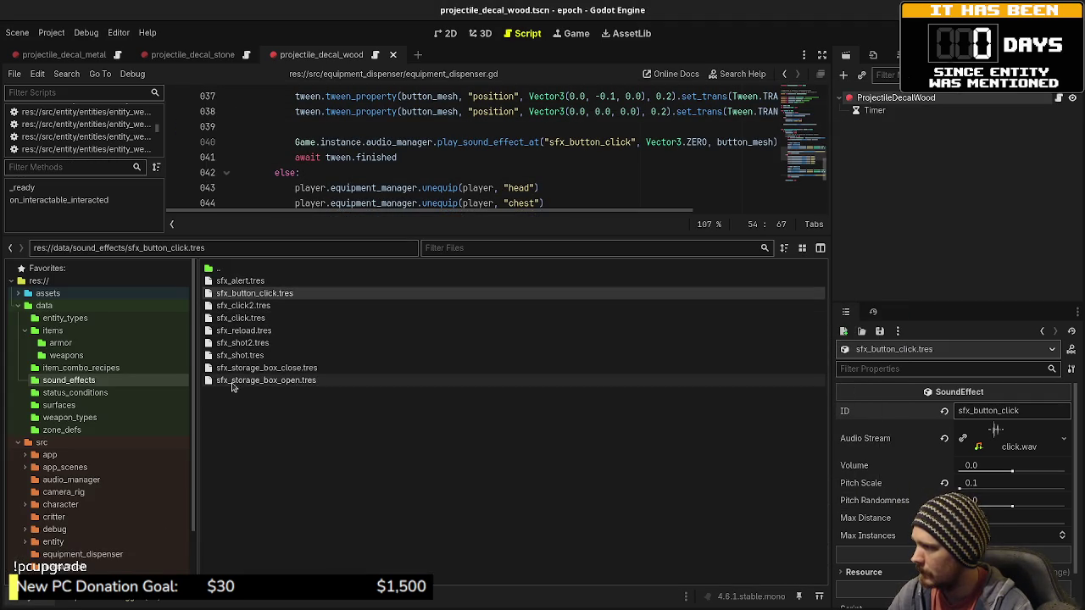
Step: Browse the status_conditions, surfaces, weapon_types, zone_defs, items and entity_types data folders
click(78, 394)
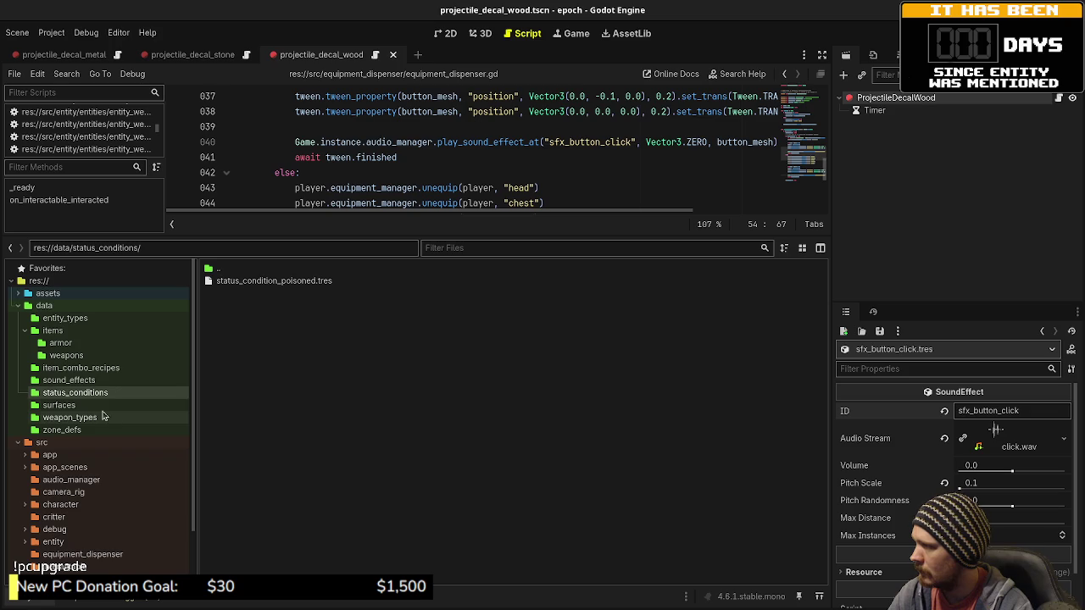
click(93, 408)
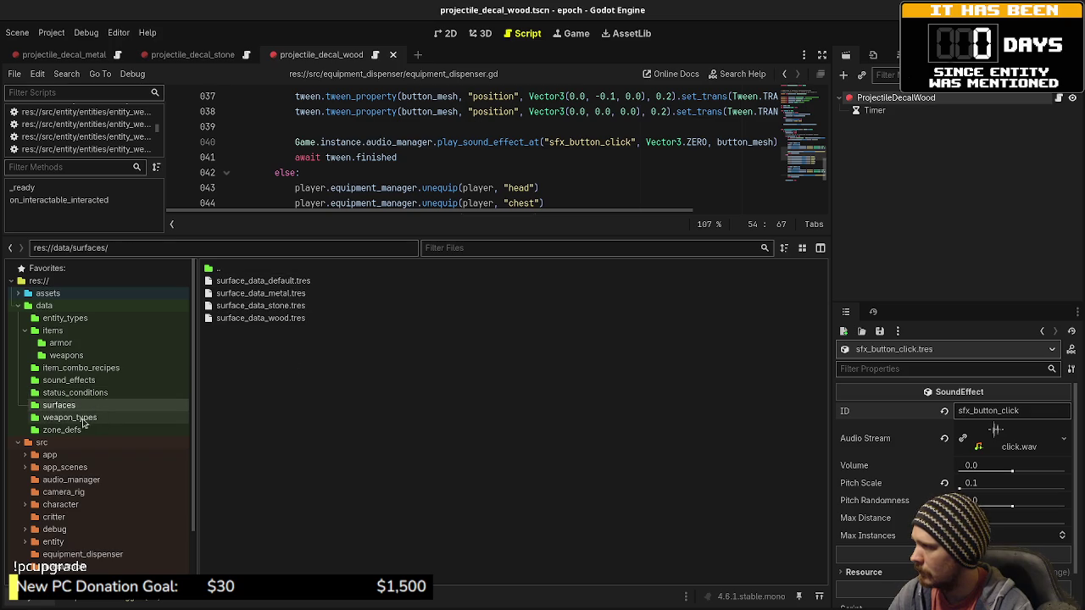
click(83, 418)
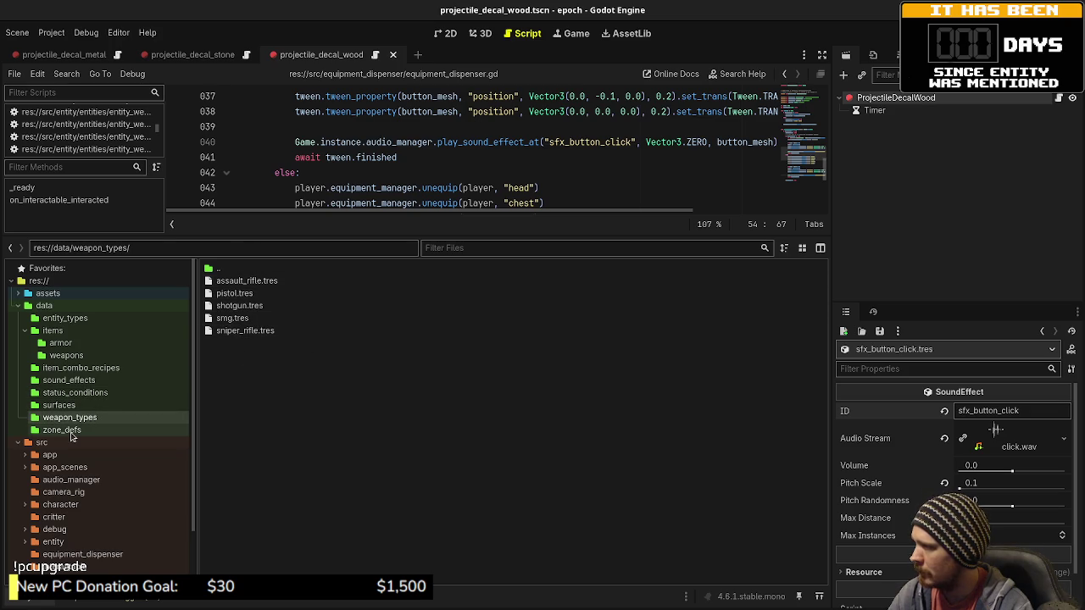
click(68, 431)
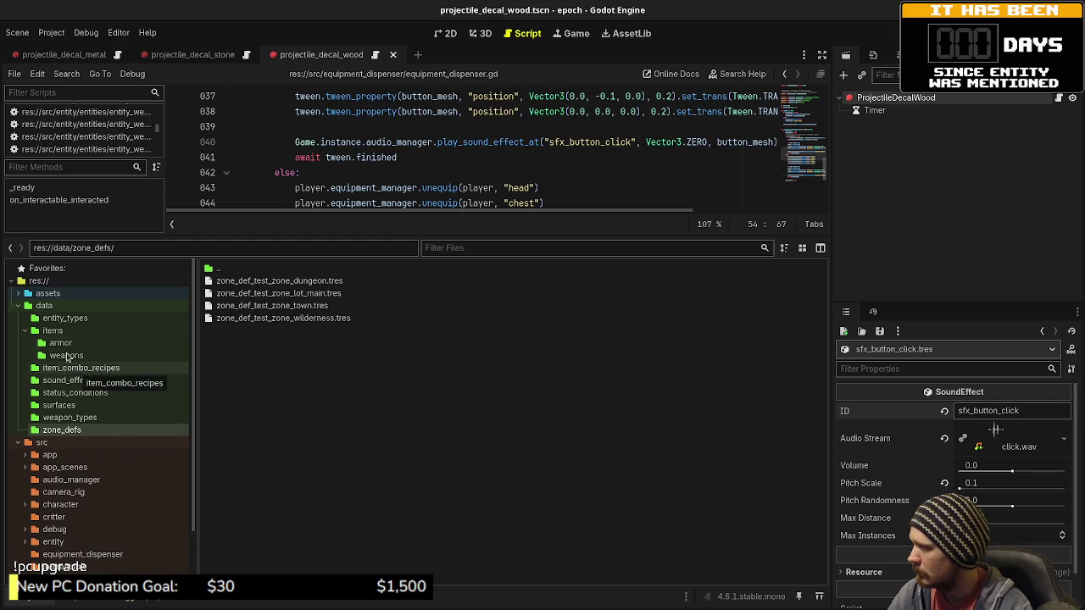
click(63, 332)
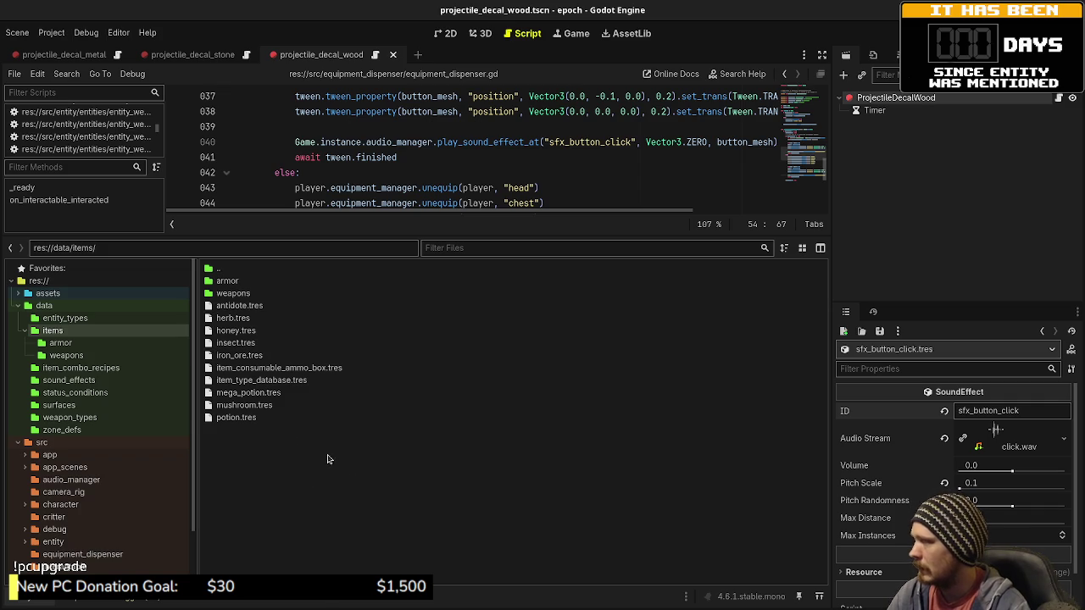
click(53, 320)
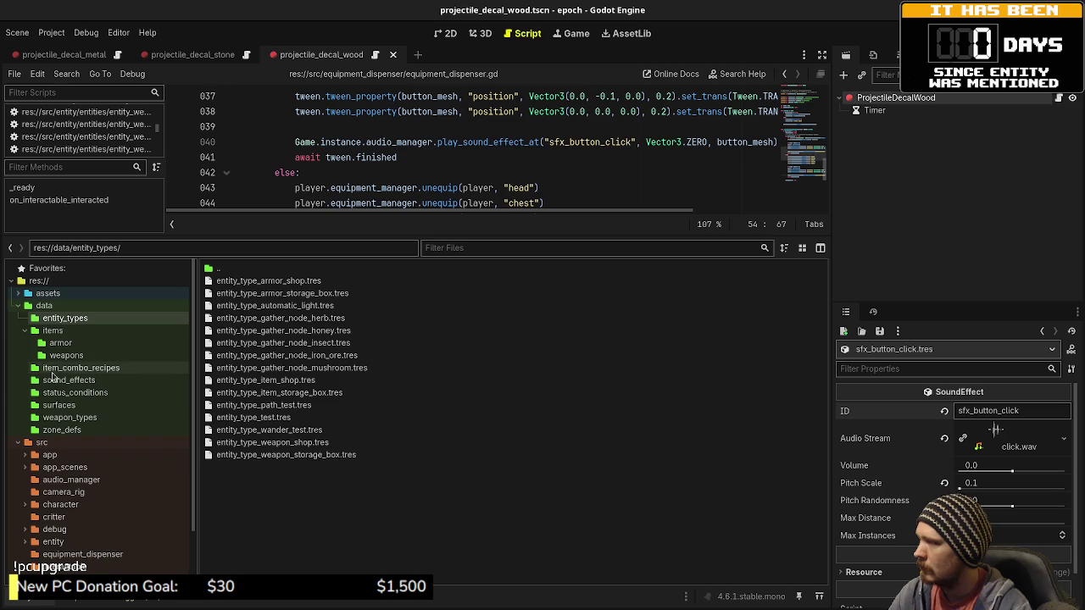
click(61, 330)
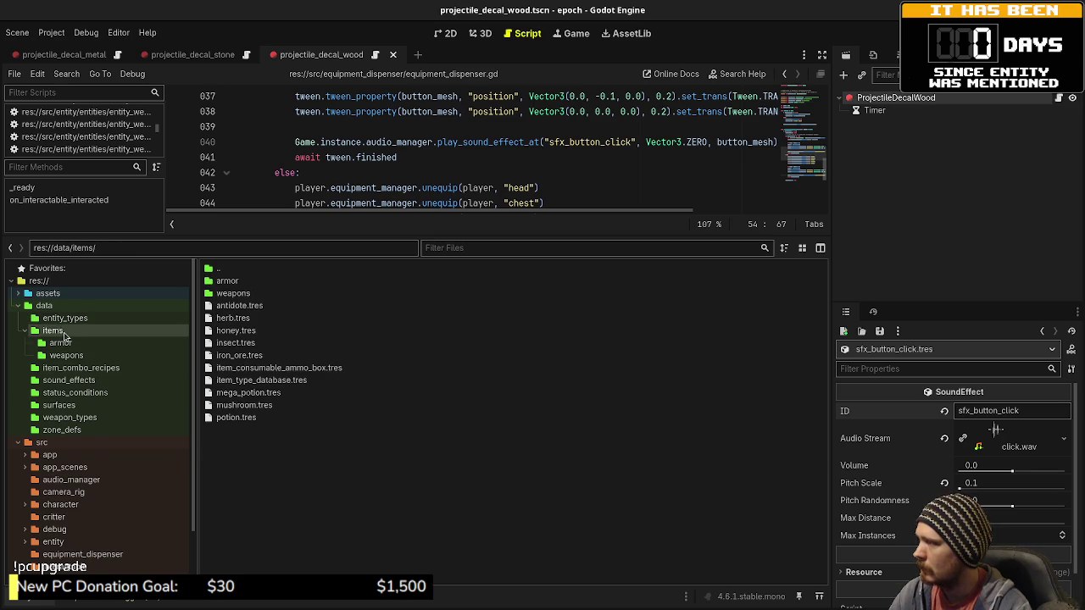
Step: Open the armor and weapons subfolders in turn, ending back in data/items
click(66, 343)
click(52, 330)
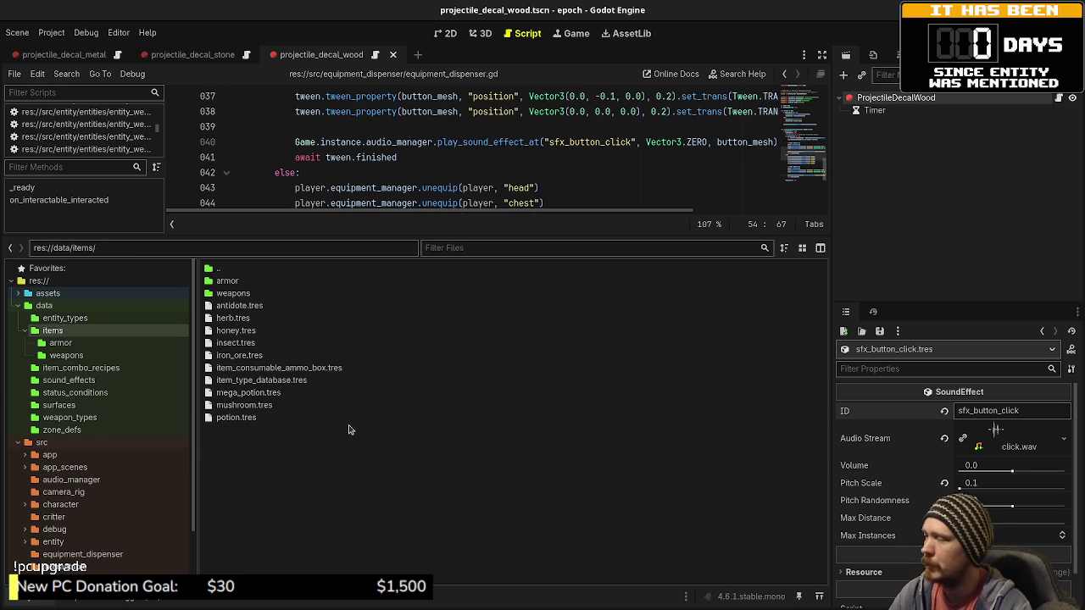
double_click(230, 293)
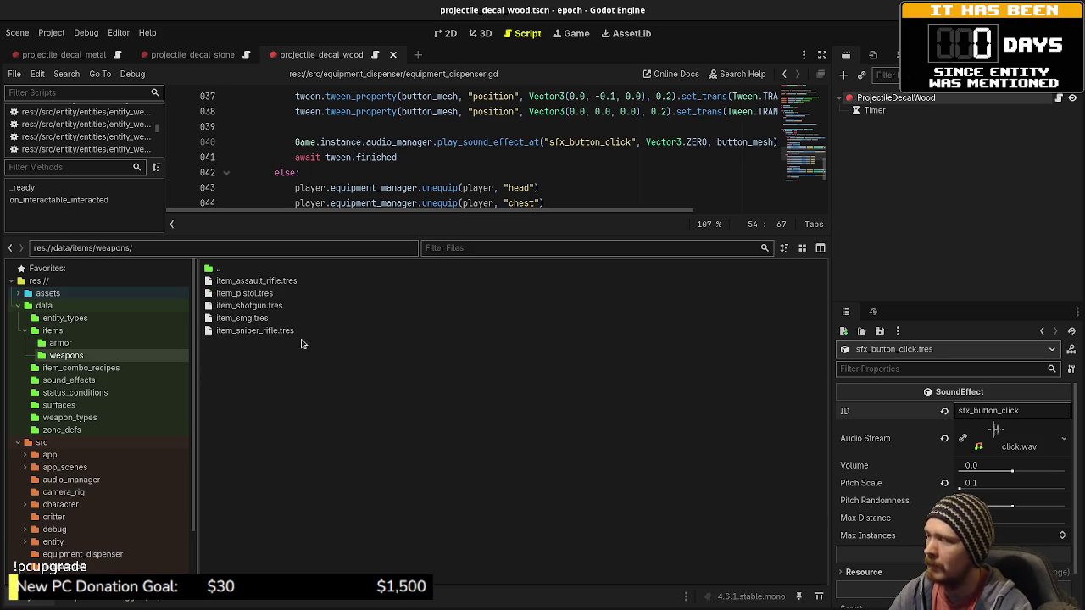
double_click(222, 269)
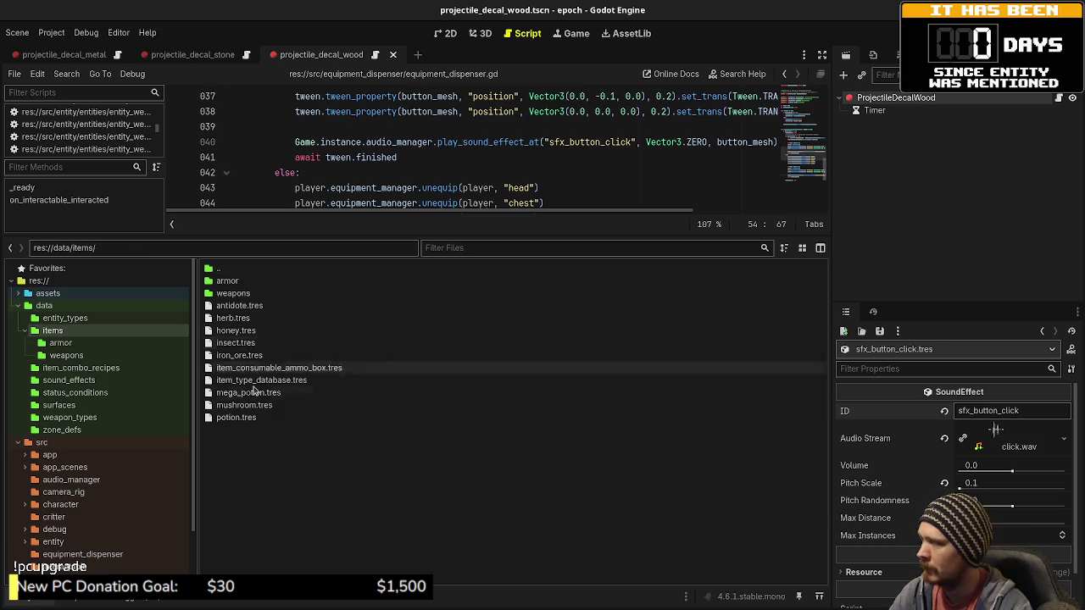
double_click(218, 280)
double_click(217, 268)
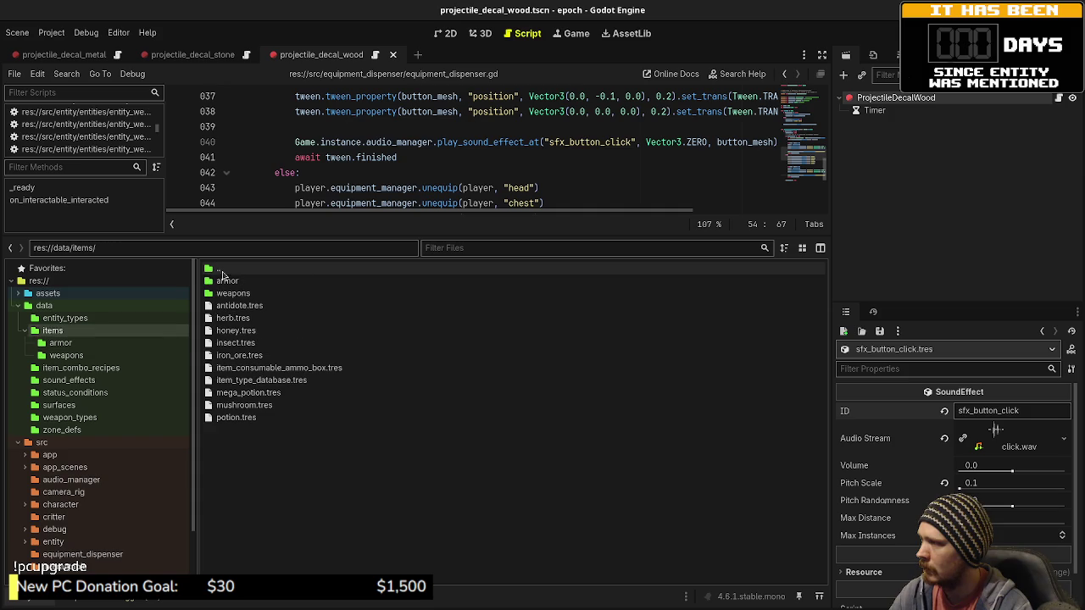
double_click(219, 293)
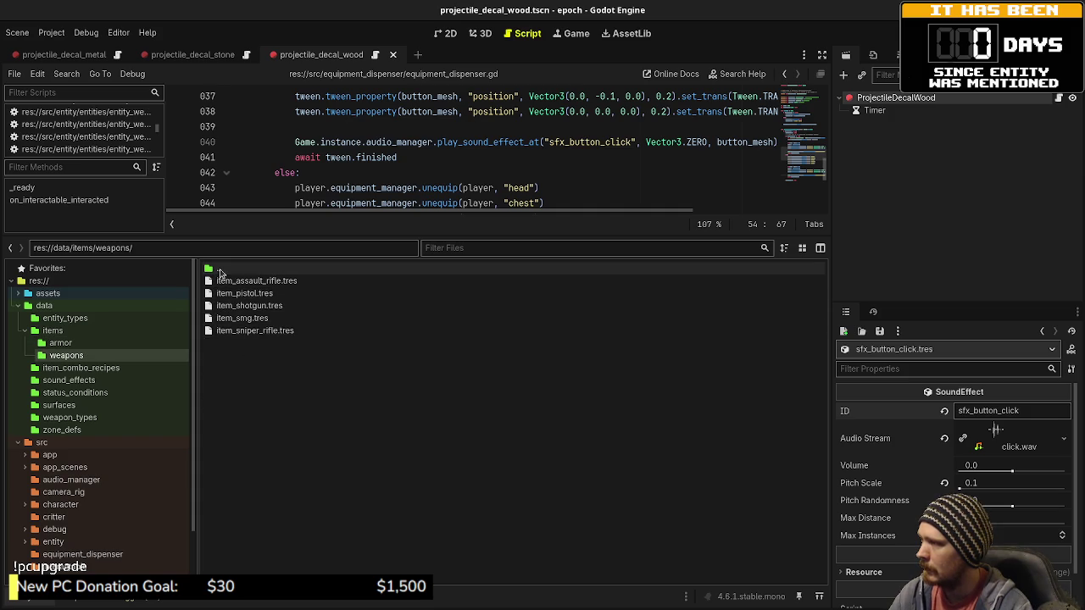
double_click(219, 269)
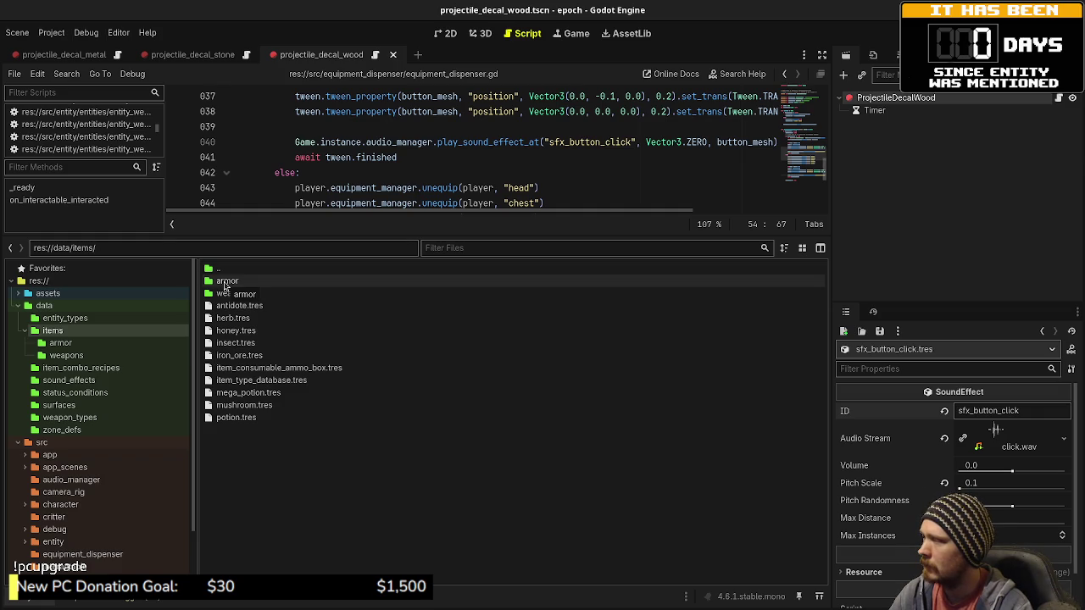
Step: Rename potion.tres to item_type_consumable_potion.tres and add the same prefix to its ID
click(229, 421)
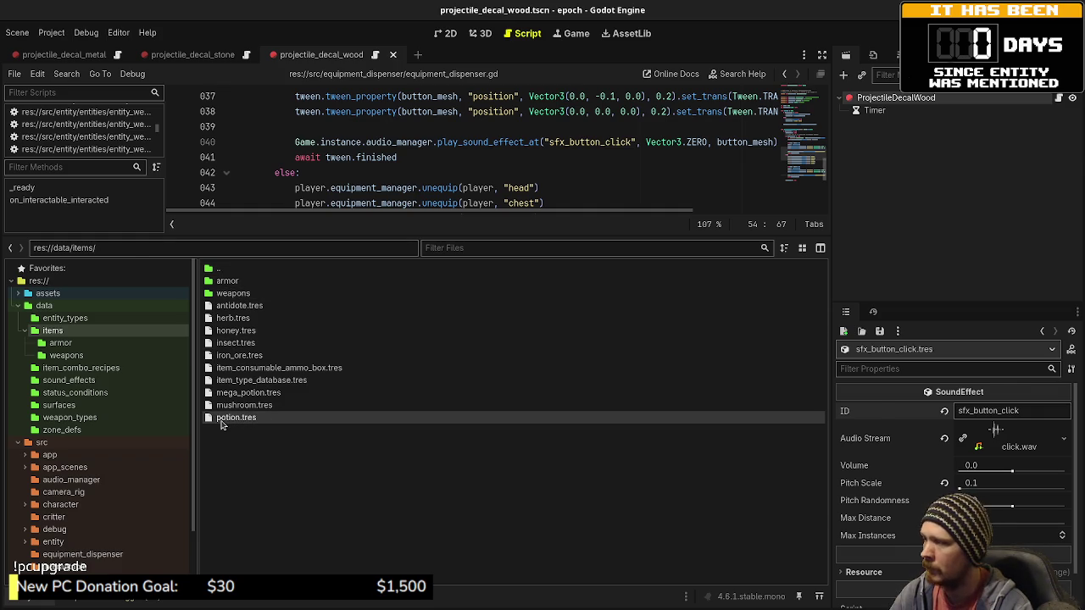
scroll(937, 474, down, 5)
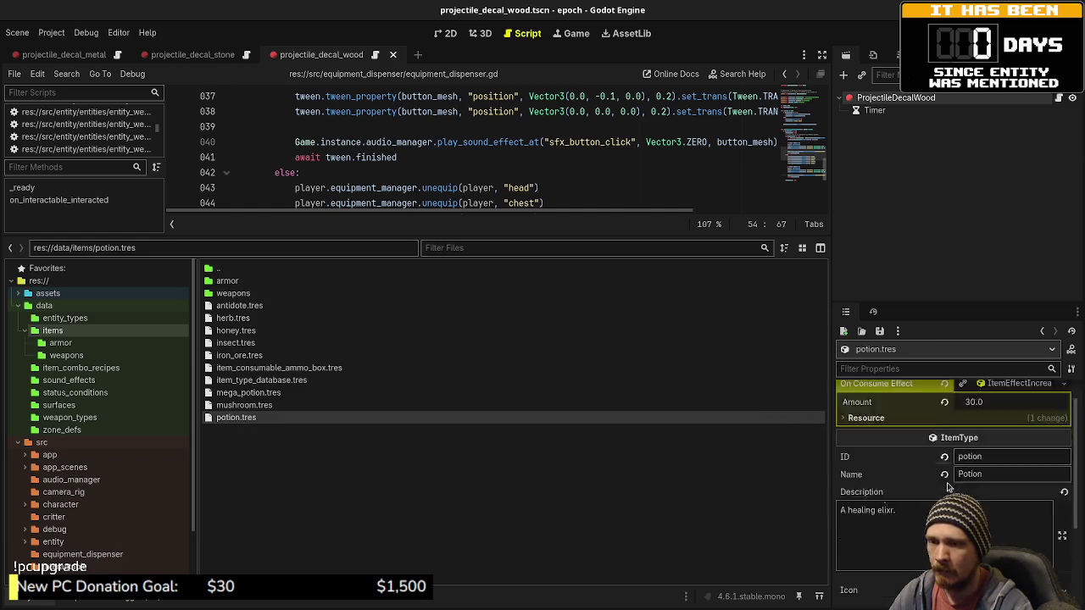
scroll(937, 480, up, 5)
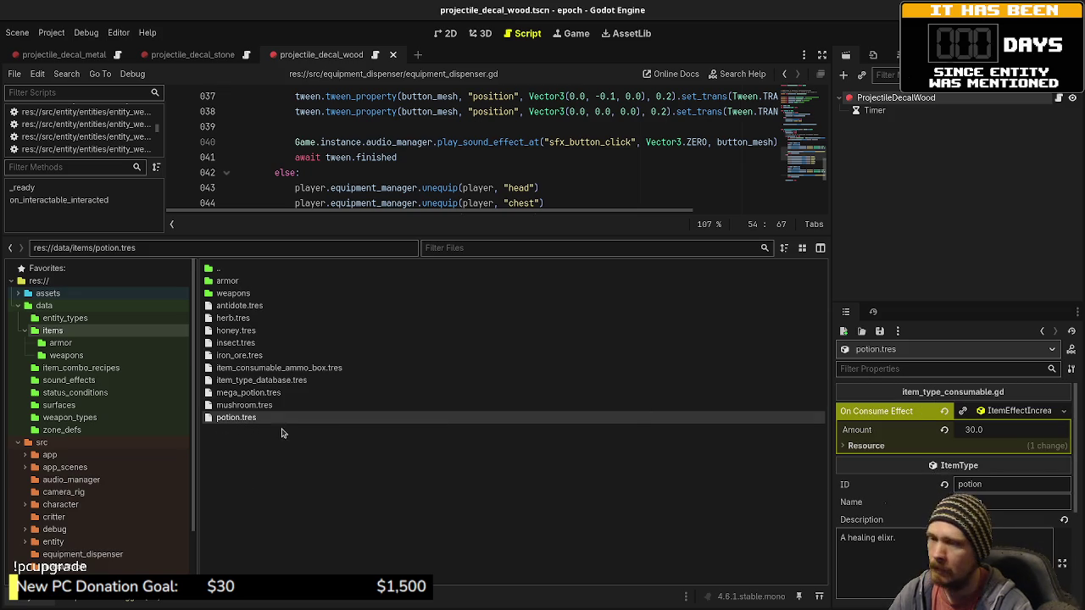
key(F2)
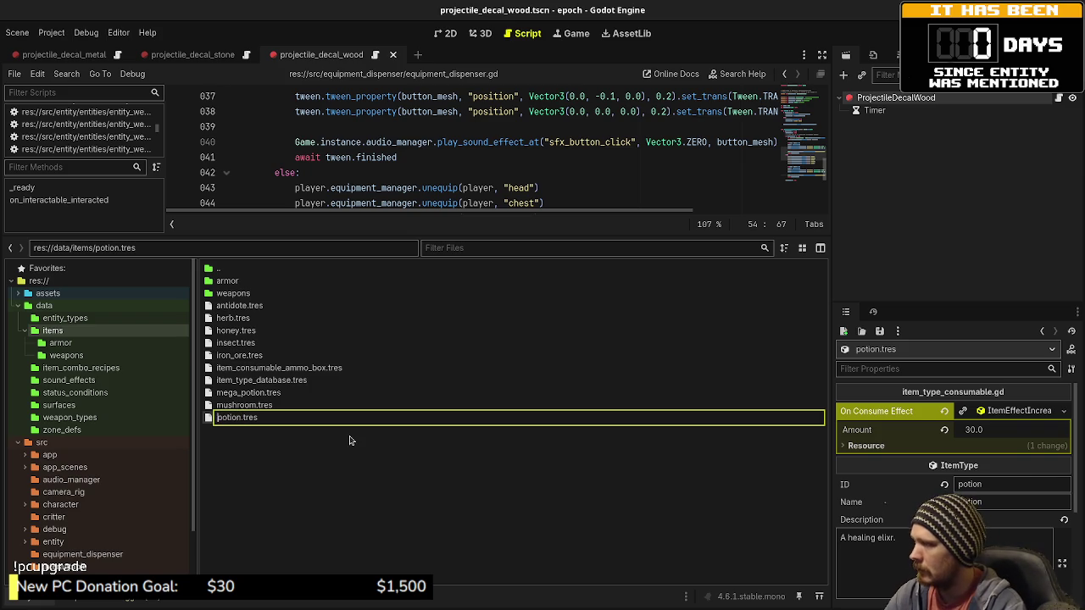
text(item_type_cons)
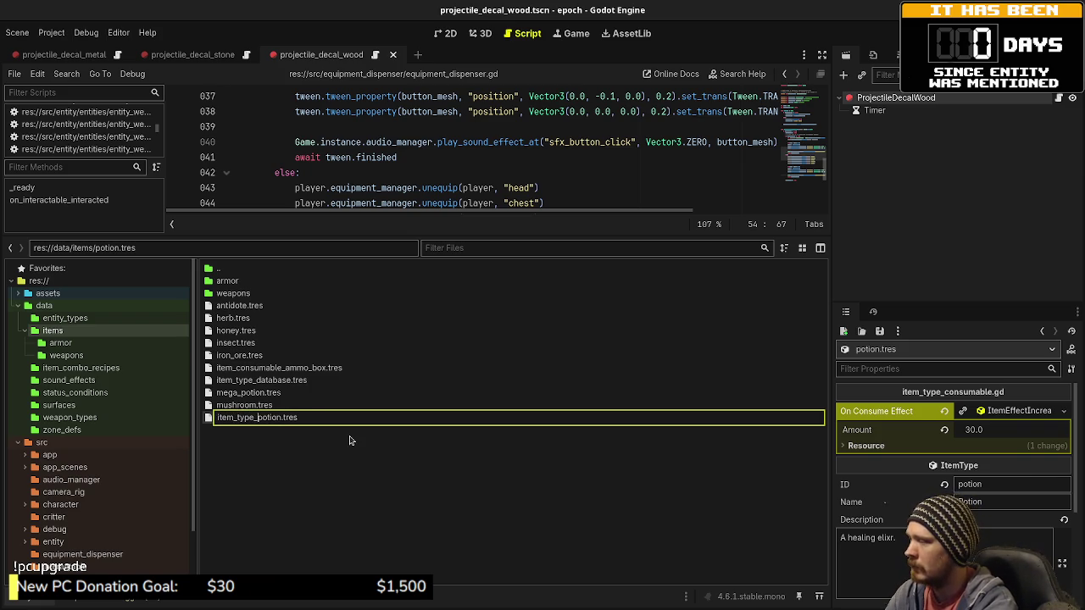
text(umable_)
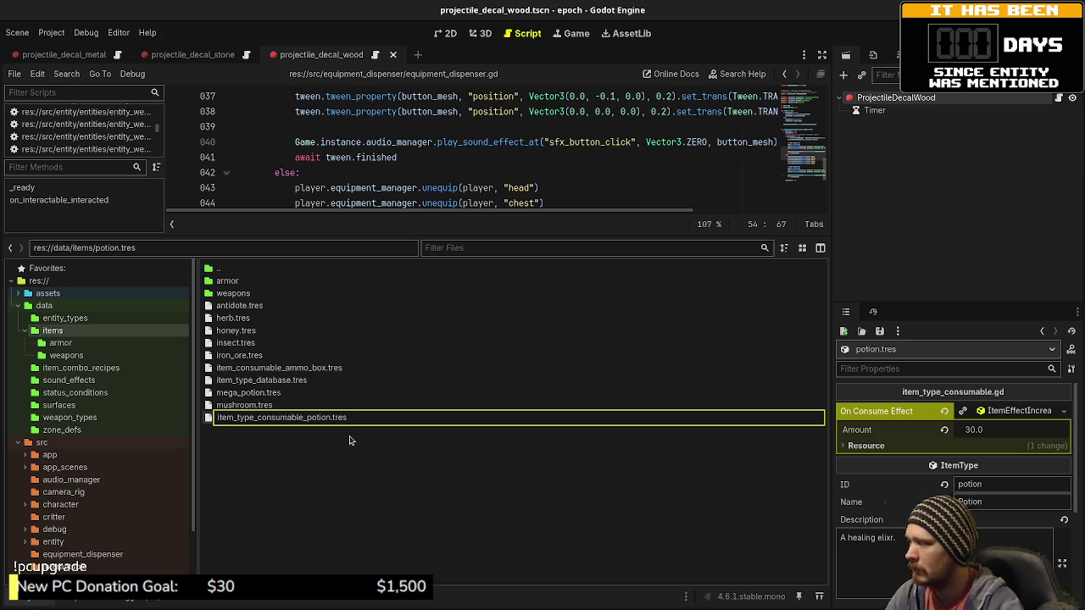
key(Return)
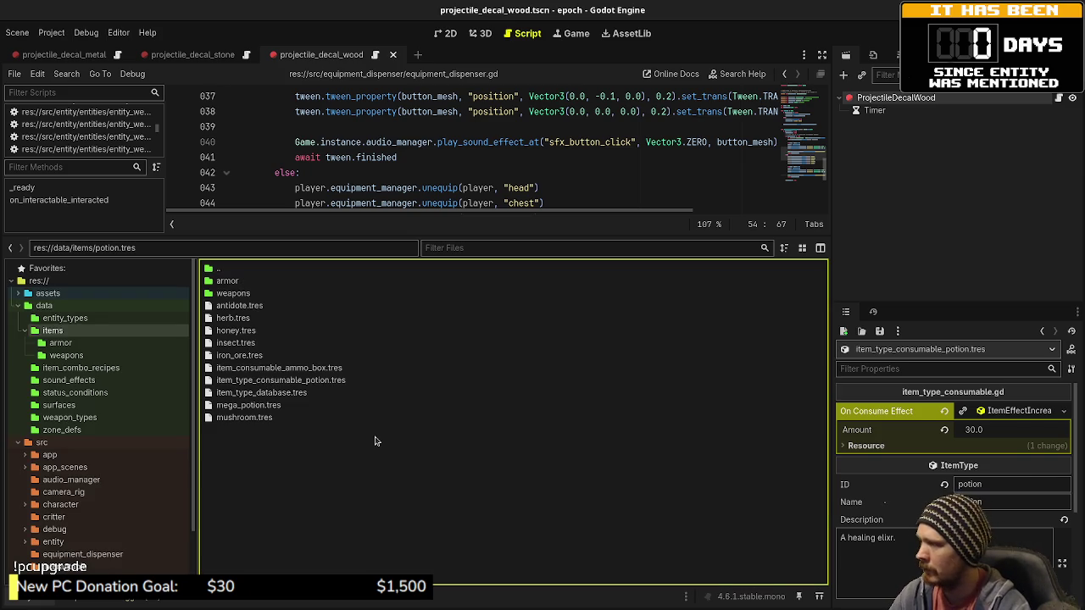
click(987, 481)
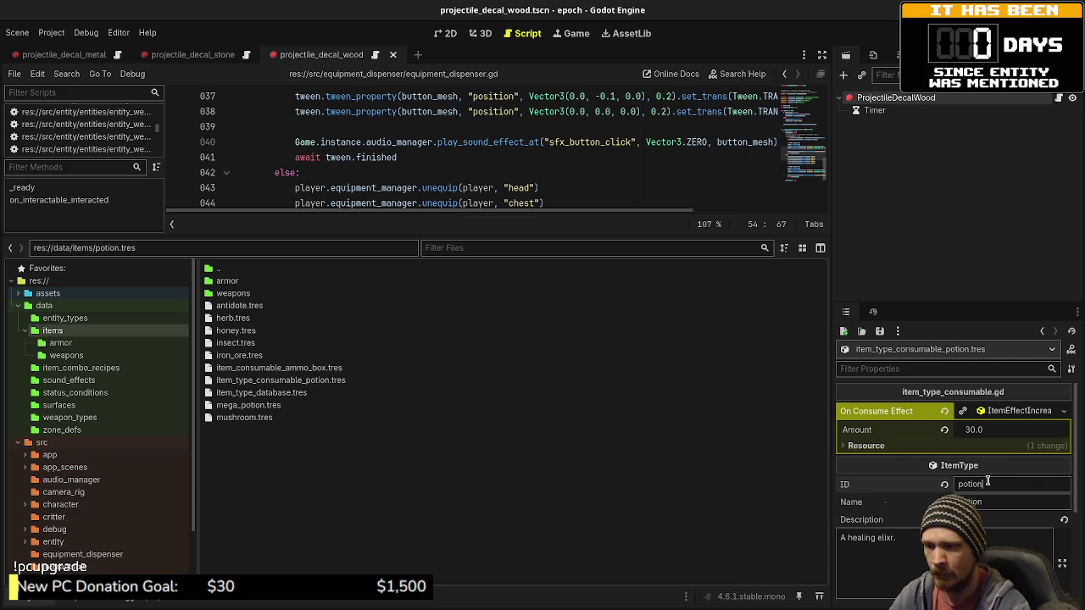
text(item_ty)
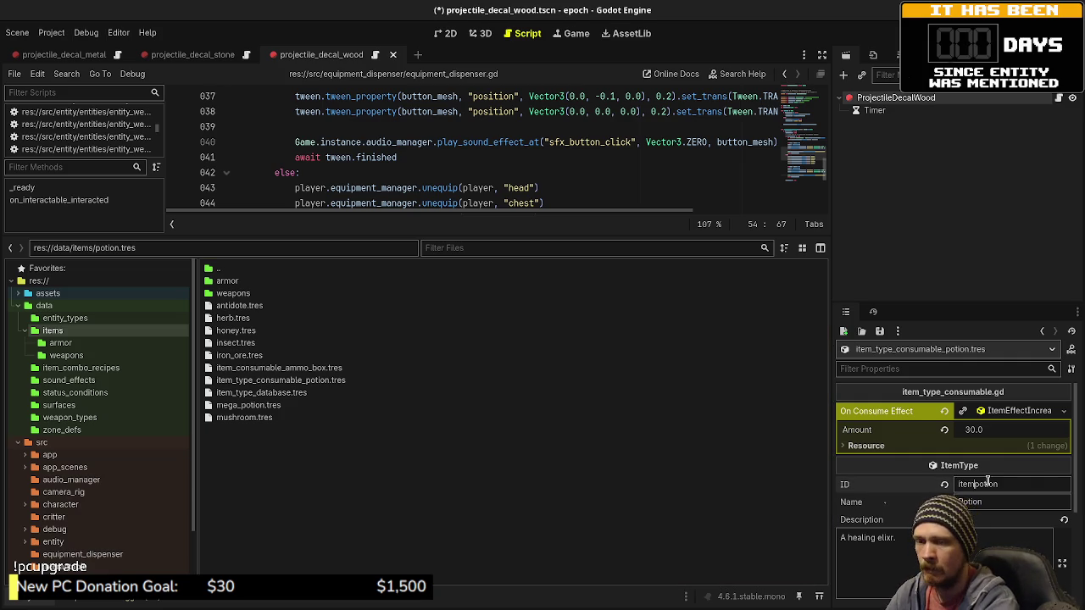
text(pe_)
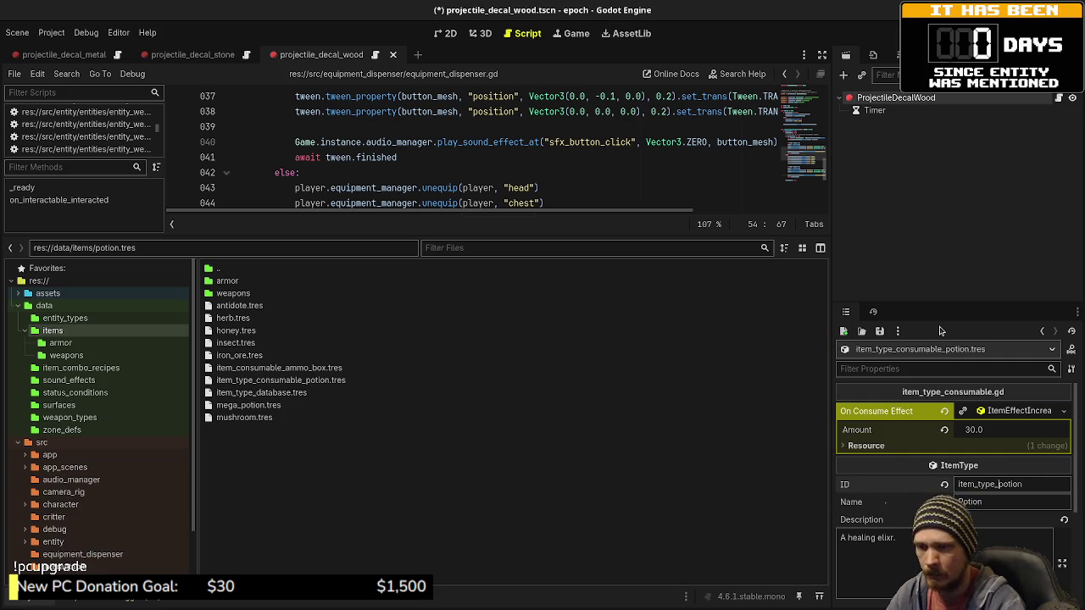
text(consumable_)
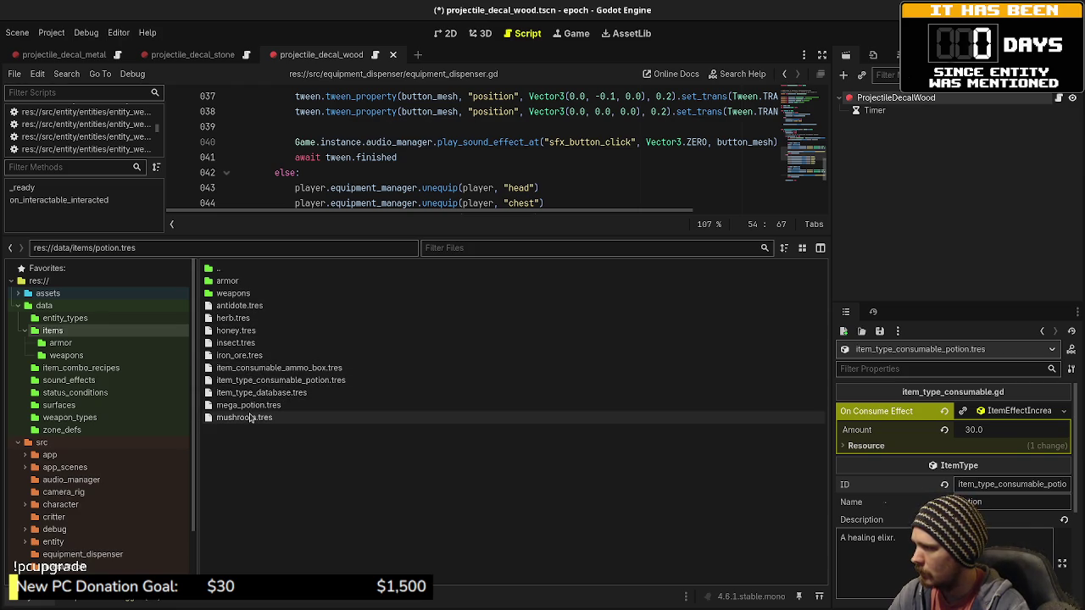
Step: Rename mushroom.tres to item_type_consumable_mushroom.tres and select it to view its properties
click(250, 418)
key(F2)
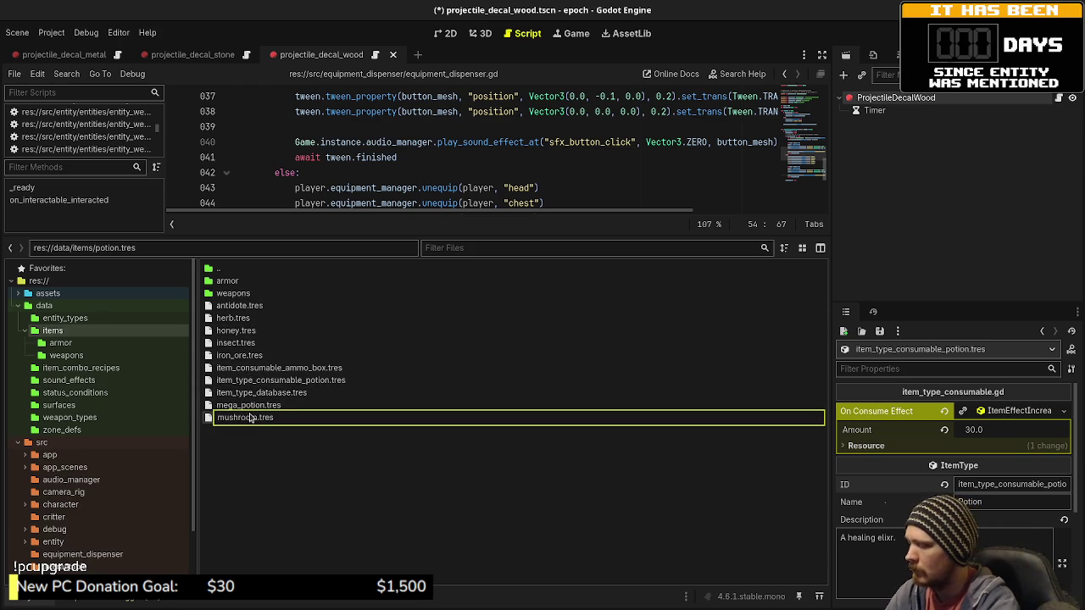
key(Home)
text(item_type_)
text(consumable_)
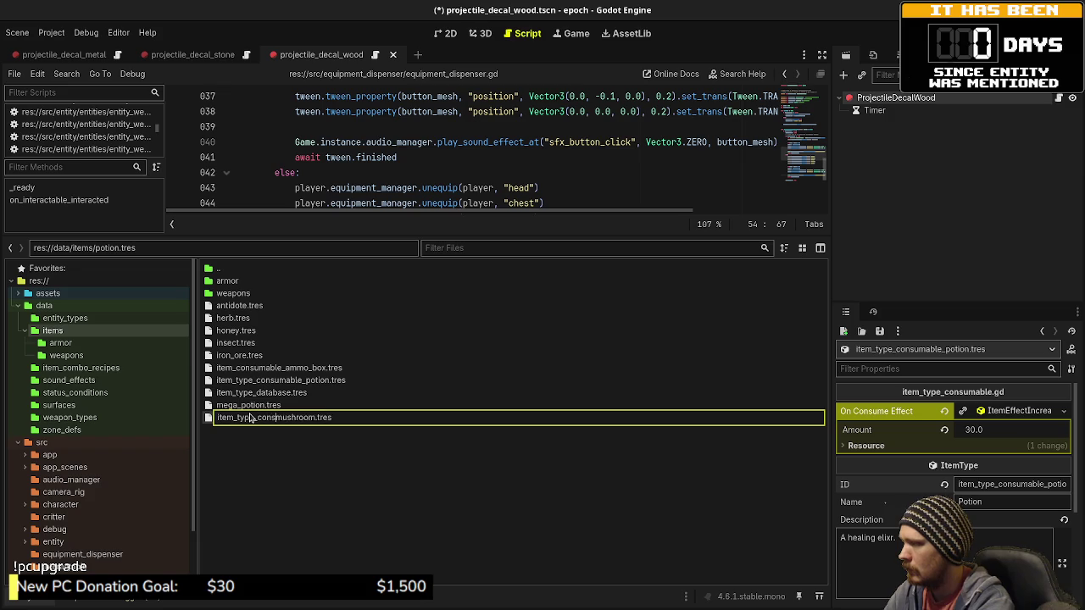
key(shift+Left)
key(shift+Left)
key(shift+Left)
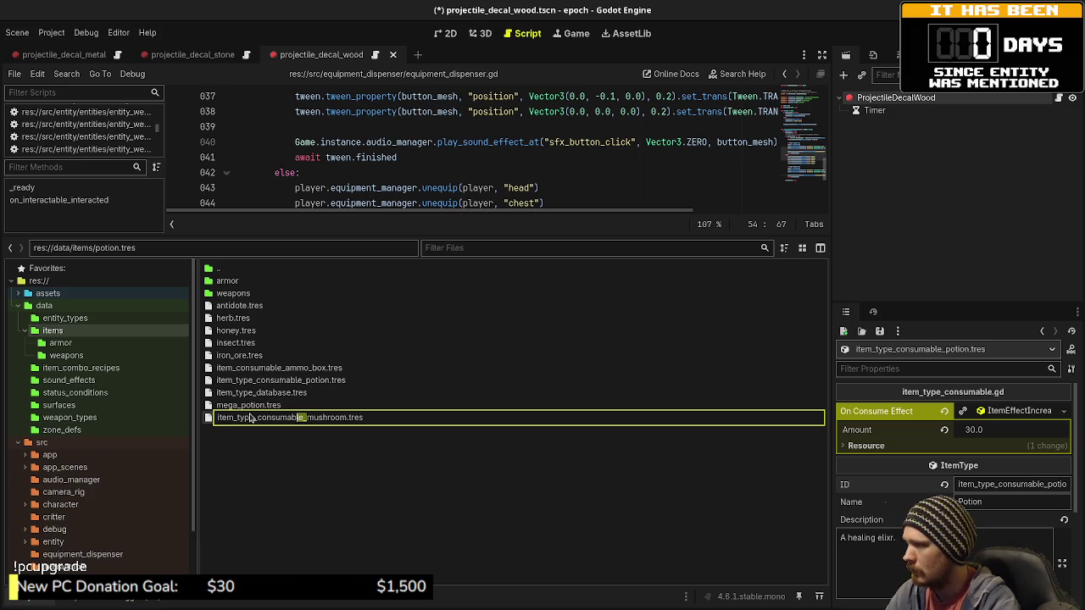
key(Left)
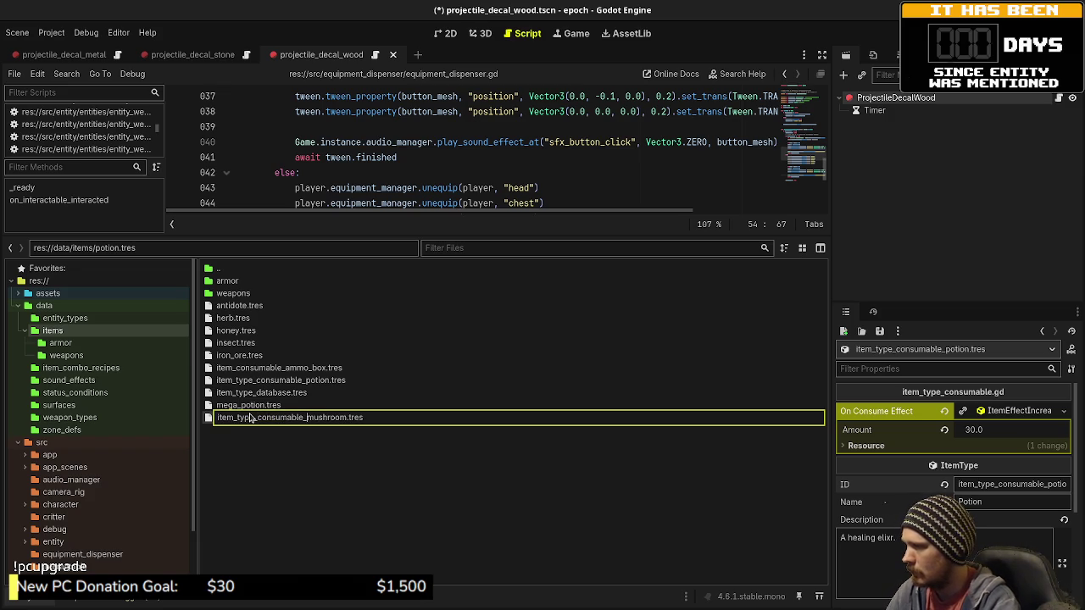
key(Return)
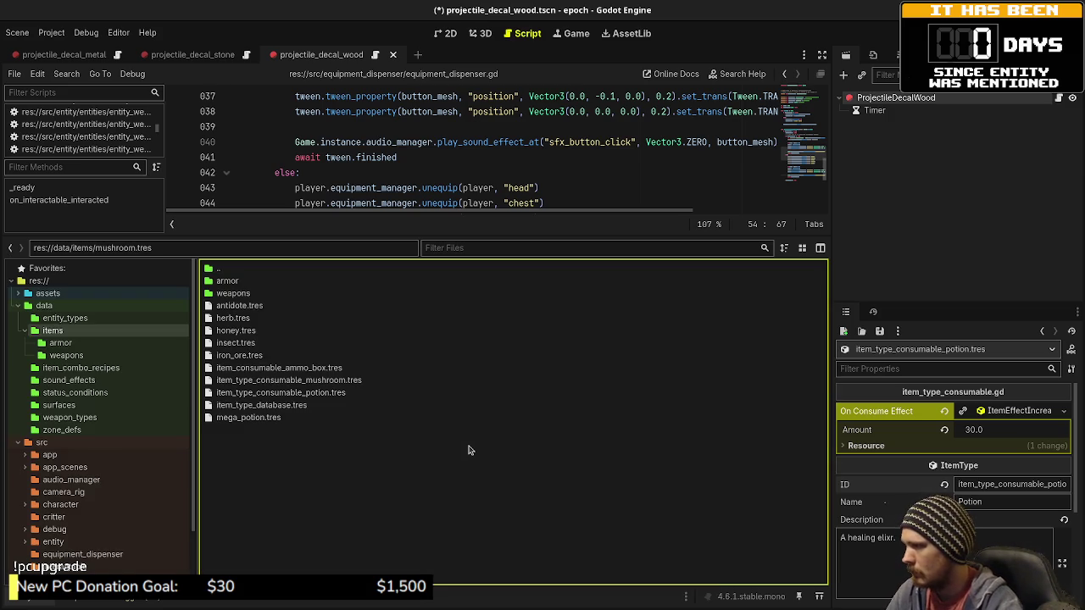
click(298, 381)
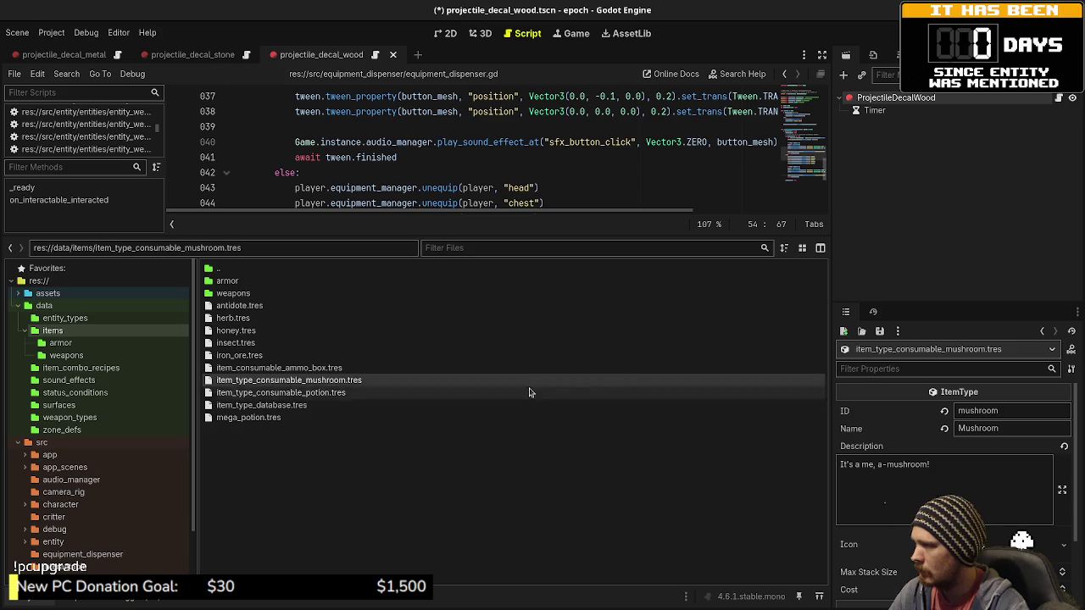